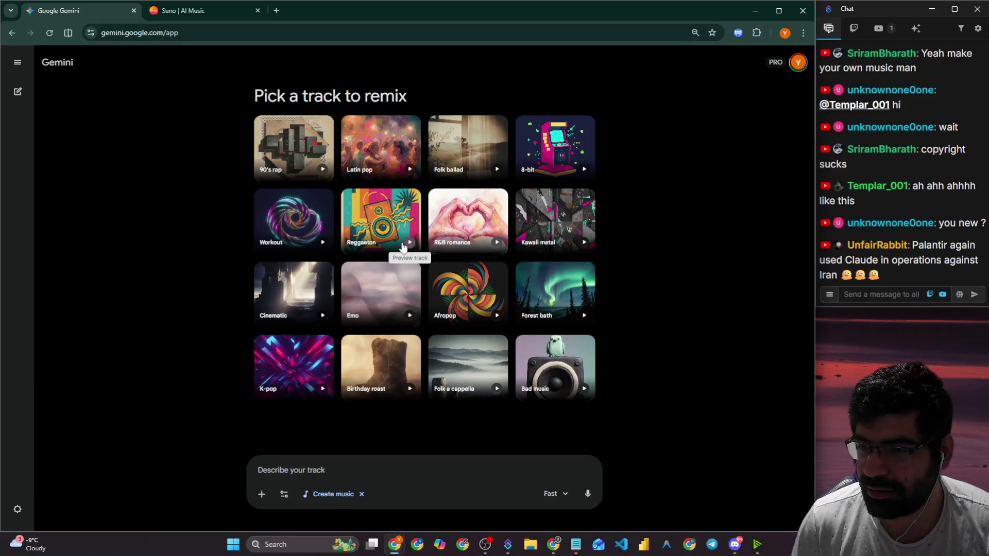
Google the viewer's chat message 'Palantir again used Claude in operations against Iran' in a new tab.
click(841, 181)
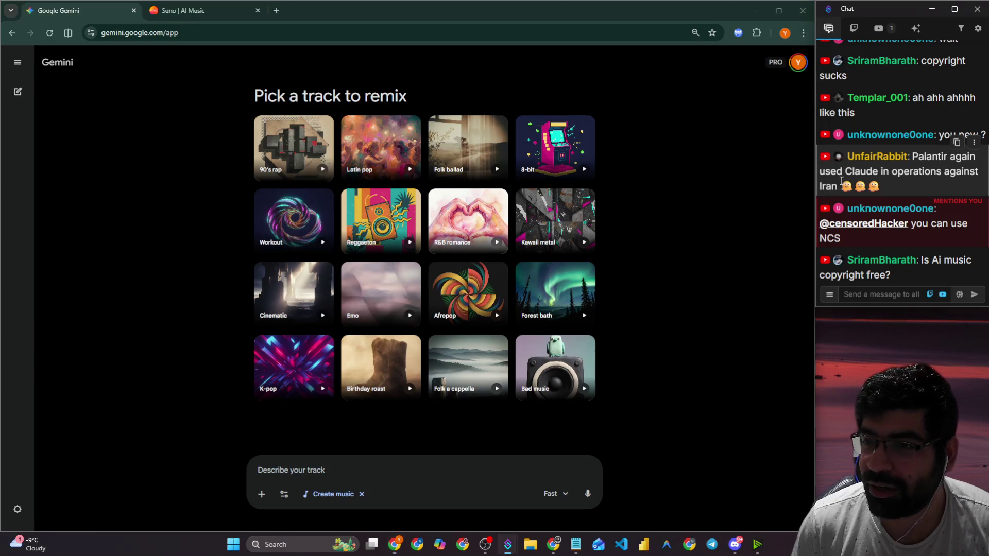
triple_click(841, 181)
key(ctrl+c)
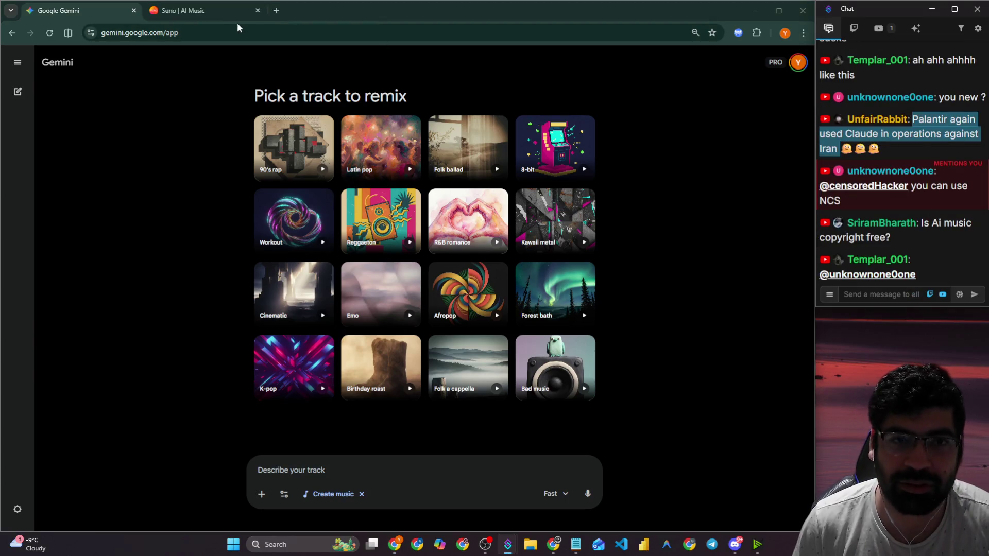
click(272, 10)
key(ctrl+v)
key(Return)
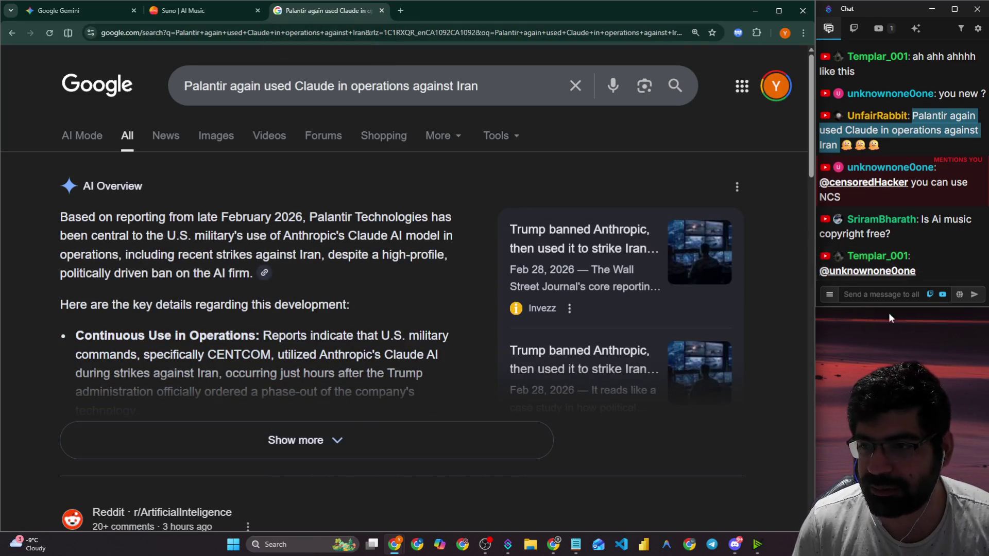
Expand the Palantir–Claude AI Overview, highlight the chat's NCS suggestion, and scroll through the results.
click(359, 439)
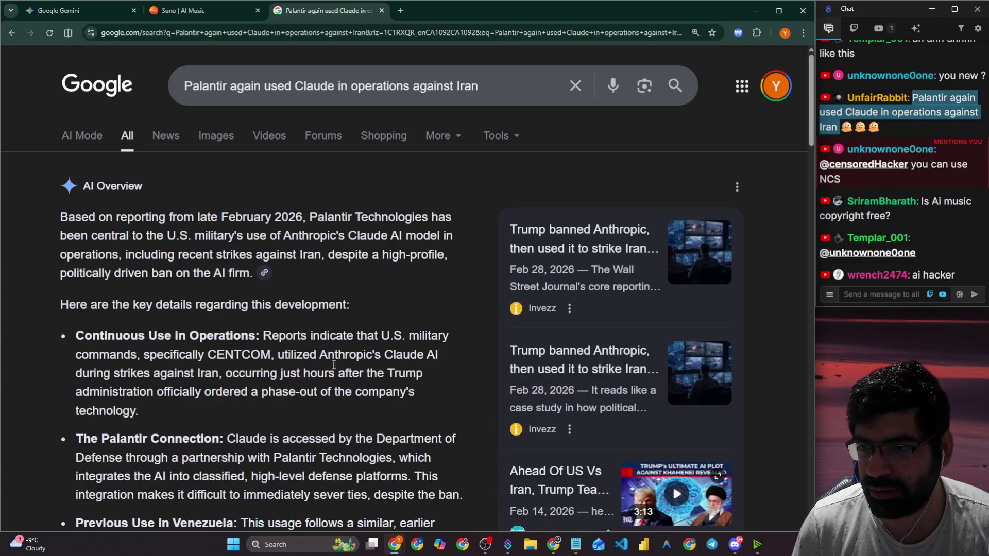
click(848, 183)
drag(849, 180, 912, 166)
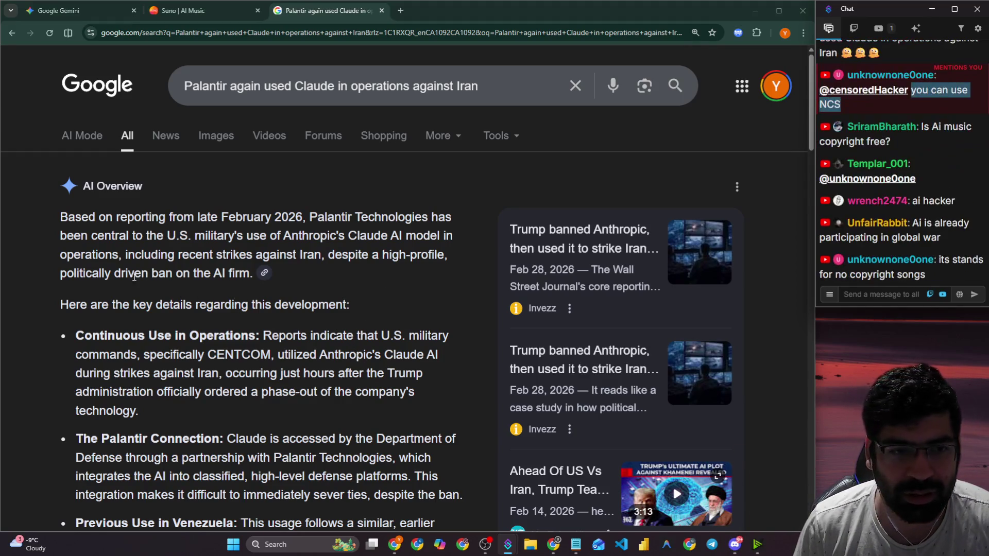
scroll(135, 278, down, 10)
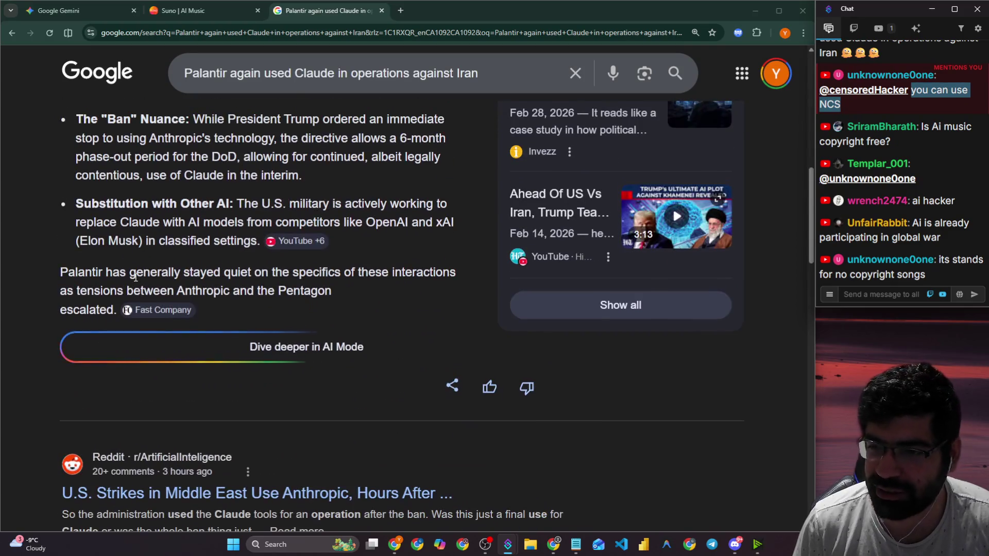
scroll(135, 278, down, 4)
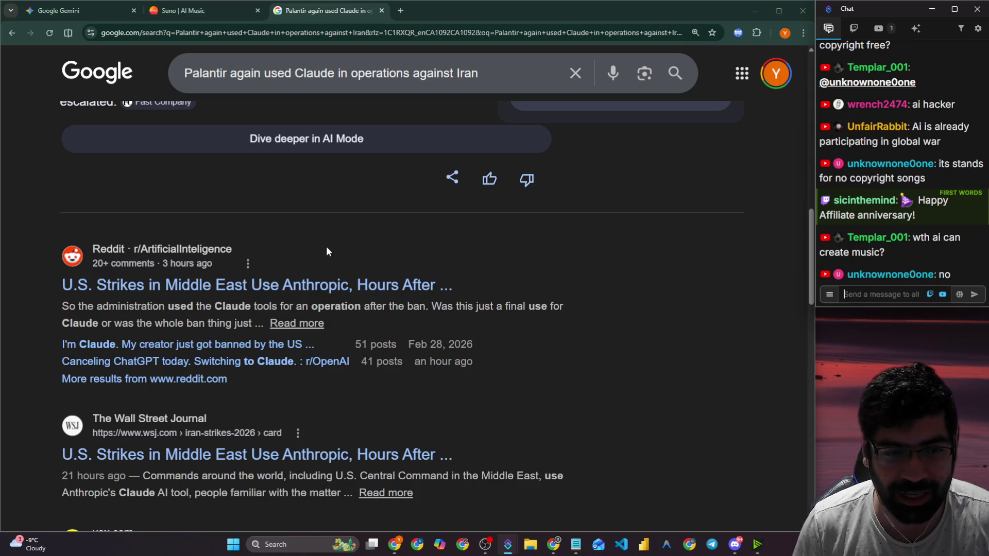
click(393, 34)
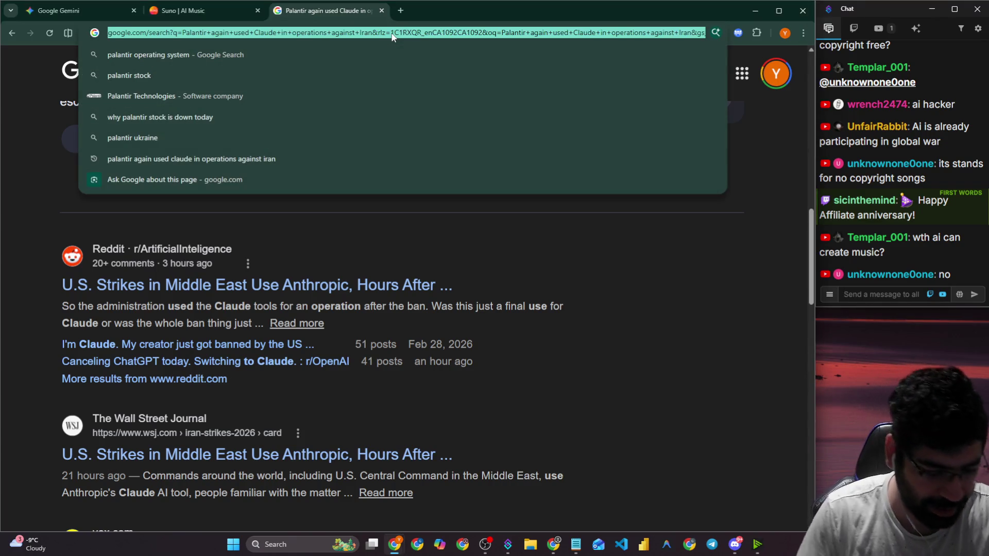
Open YouTube, search 'drake and weeknd ai', and scroll through the videos.
text(youtube)
key(Return)
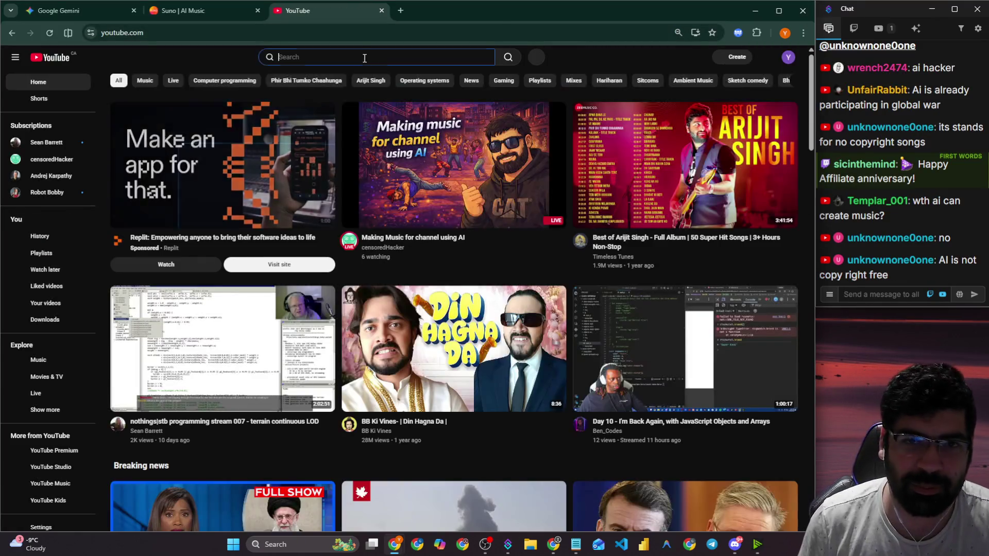
click(360, 58)
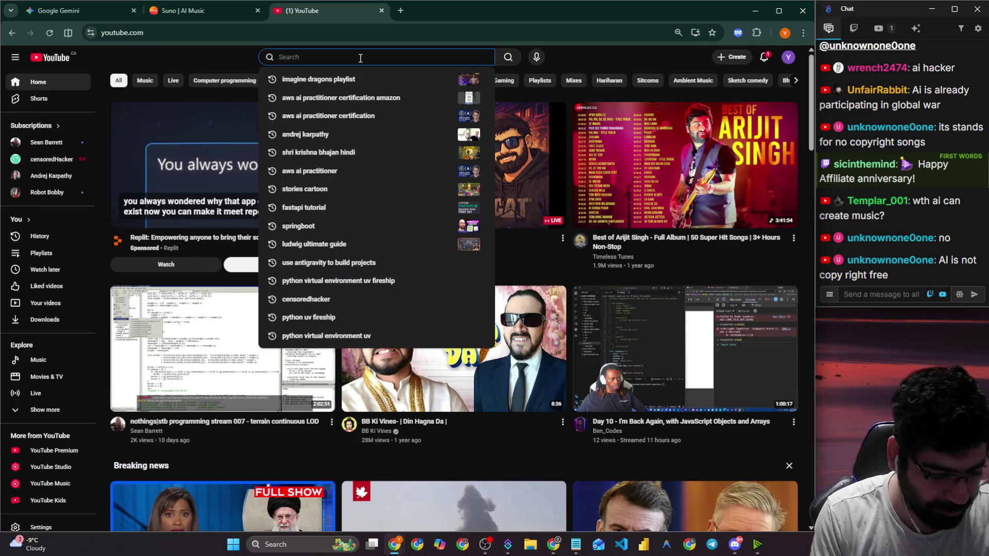
text(drake and weekend)
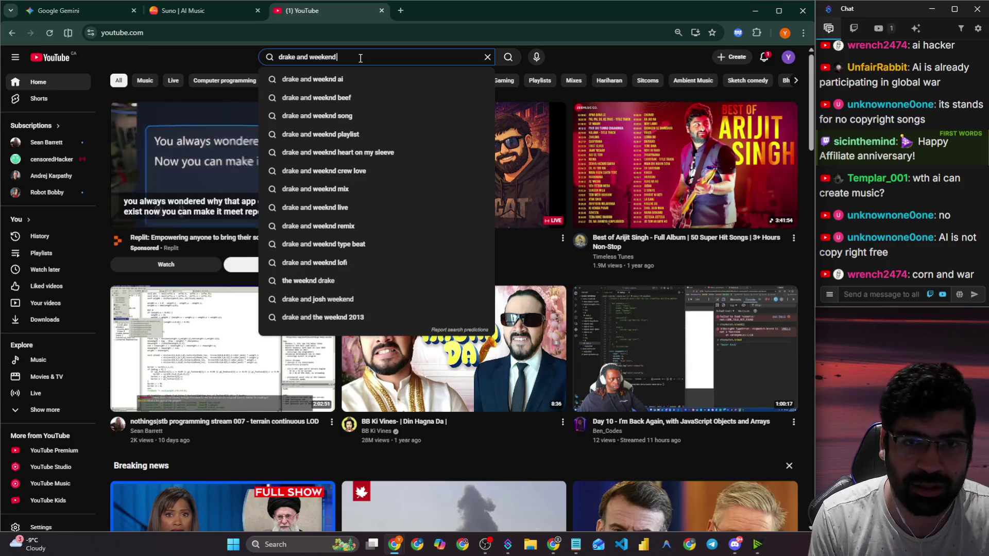
key(Down)
key(Return)
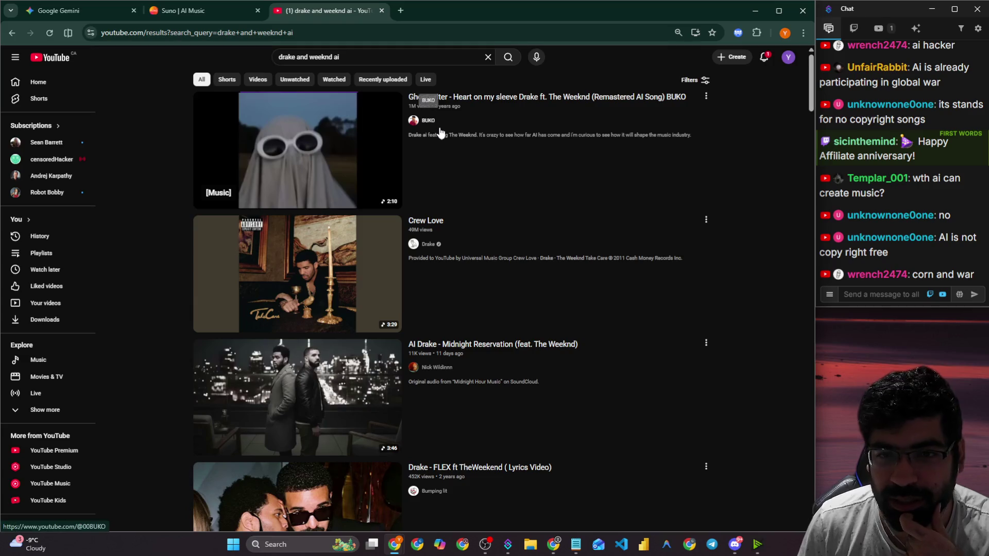
scroll(470, 163, down, 1)
scroll(472, 162, down, 9)
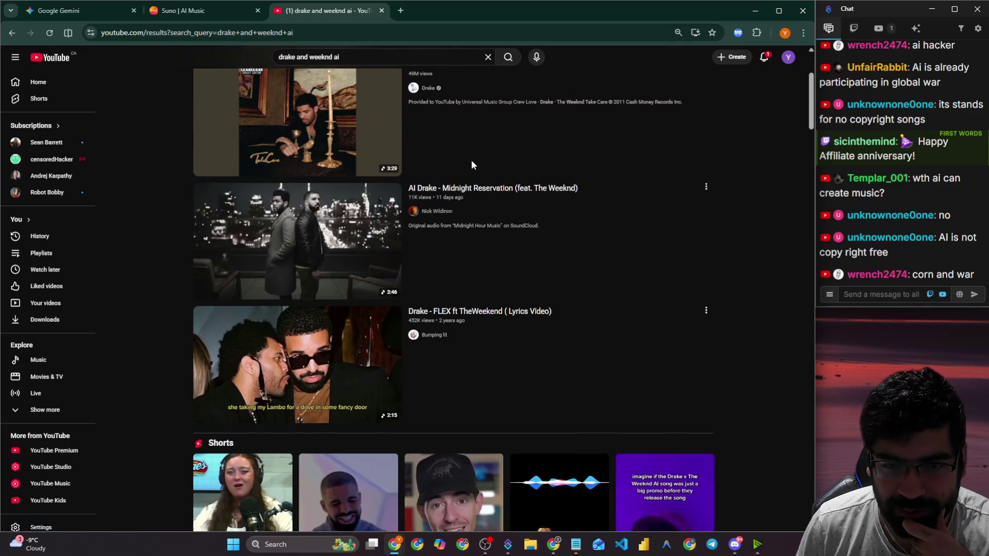
scroll(166, 262, down, 12)
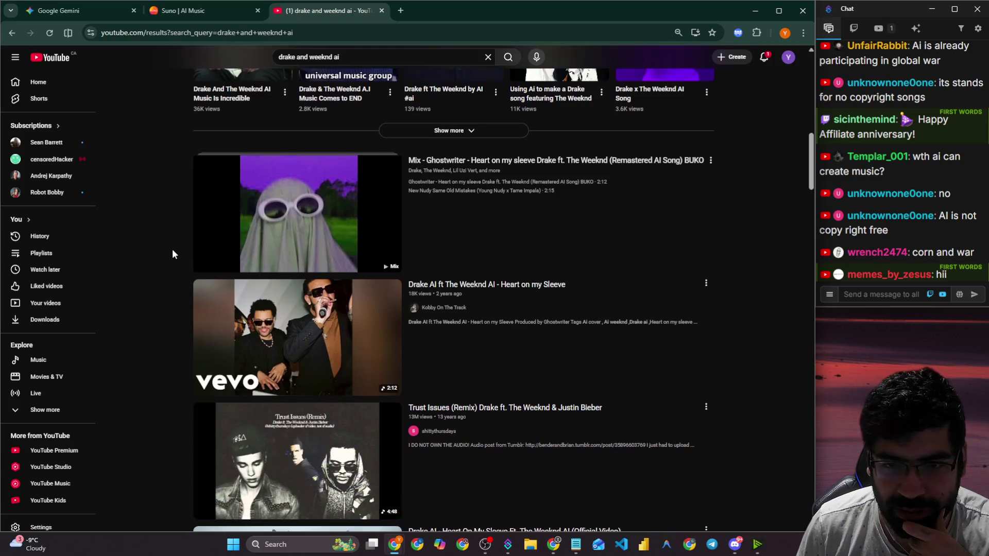
scroll(168, 239, down, 5)
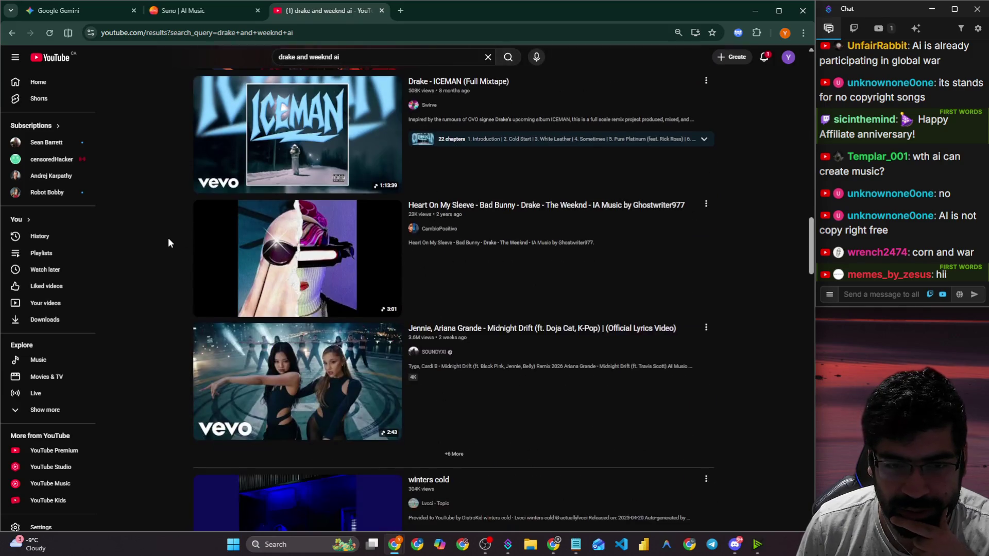
Refine the YouTube search to 'drake and weeknd ai song', enlarge the page, and browse results.
click(377, 58)
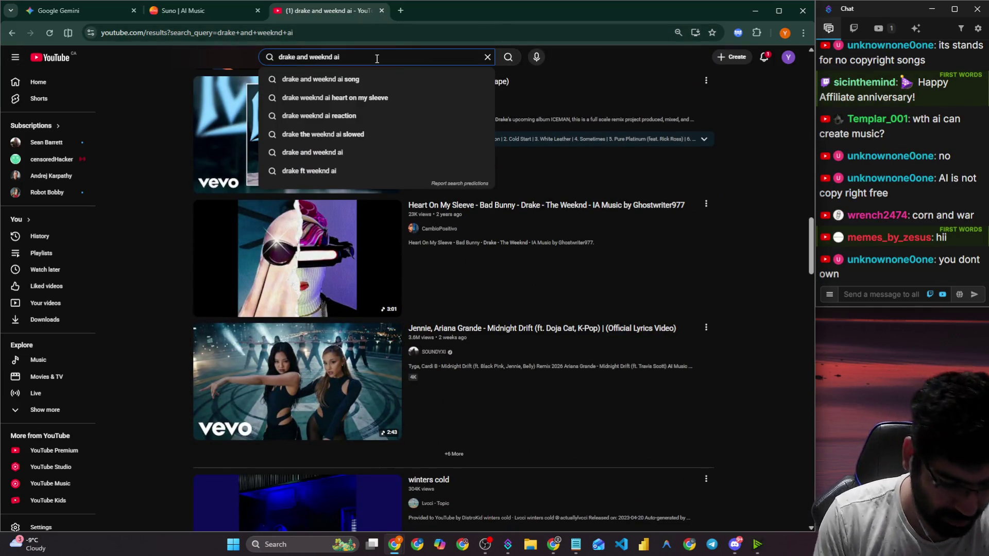
key(ctrl+equal)
key(Down)
key(Return)
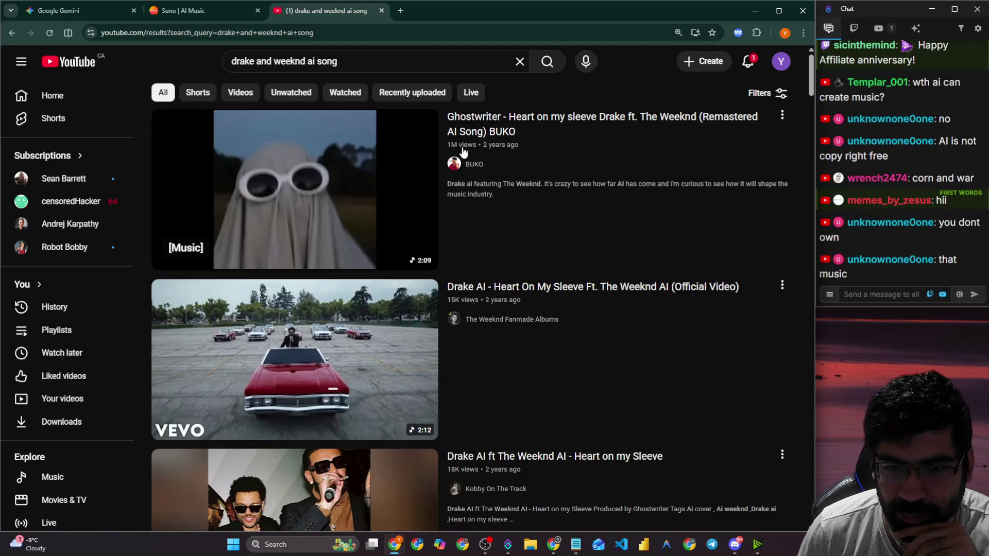
scroll(463, 151, down, 15)
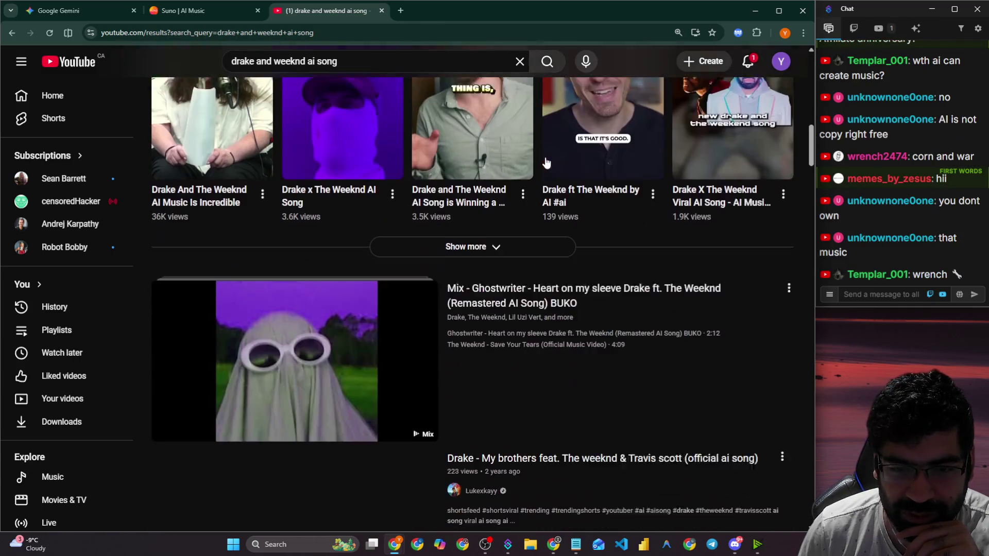
scroll(546, 162, down, 20)
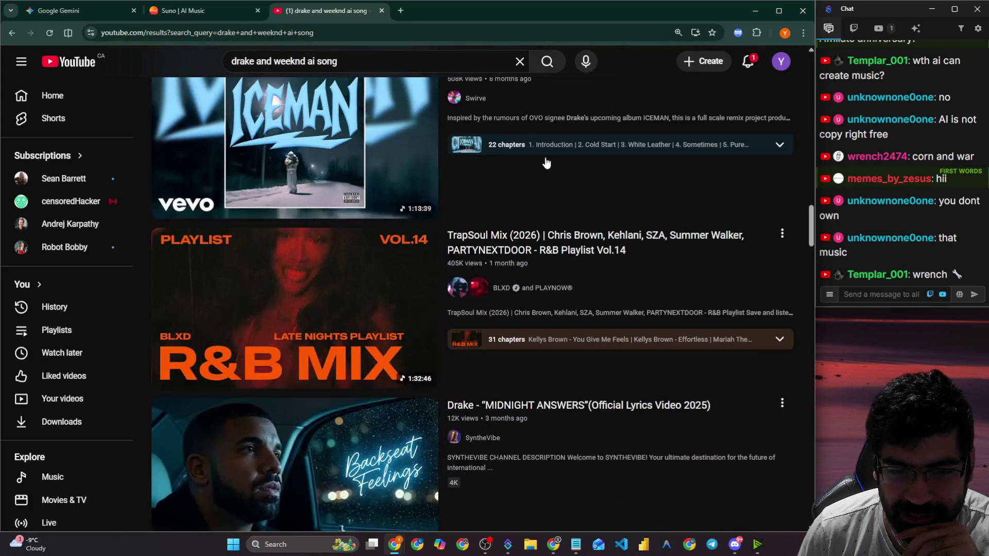
scroll(546, 162, down, 15)
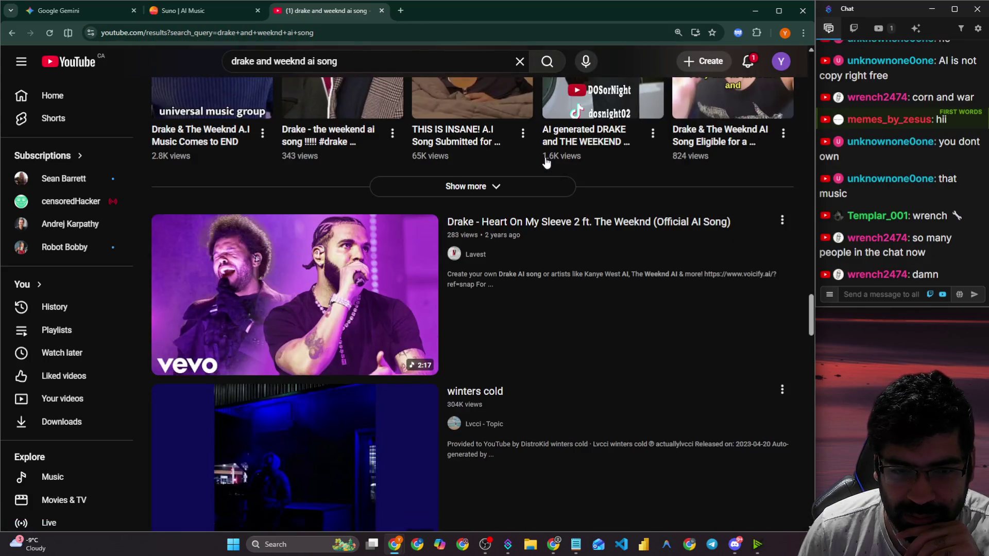
Search Google in a new tab for the copied query 'drake and weeknd ai song'.
click(371, 59)
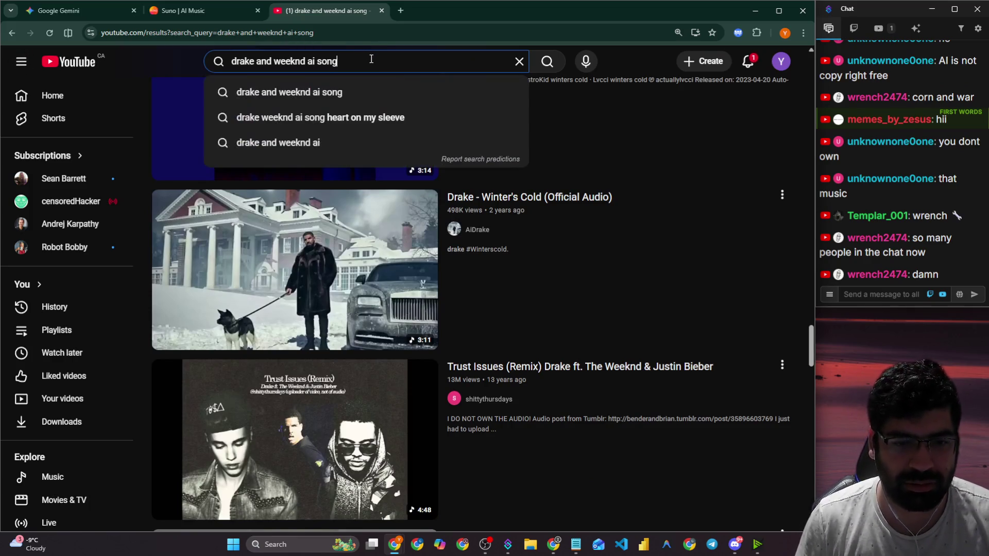
triple_click(371, 59)
key(ctrl+c)
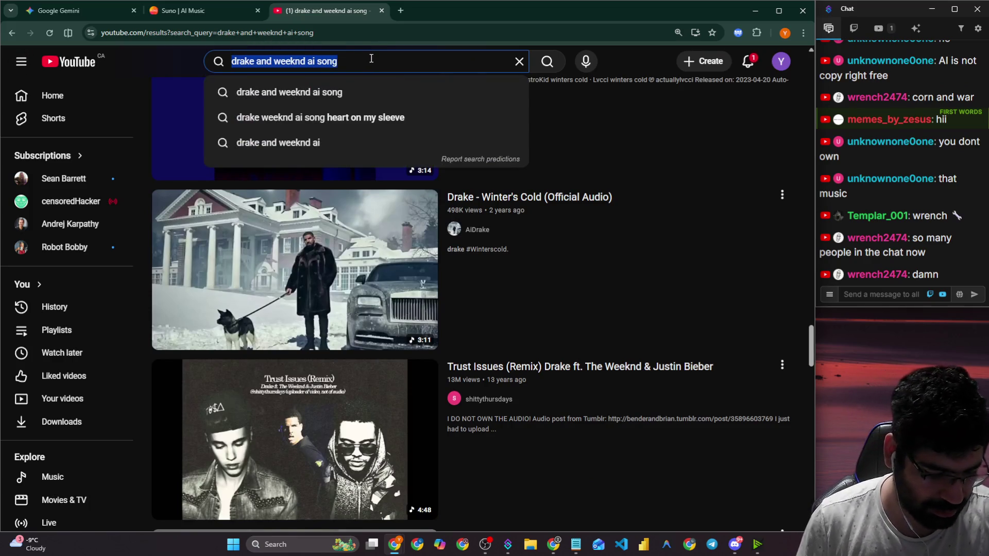
key(ctrl+t)
key(ctrl+v)
key(Return)
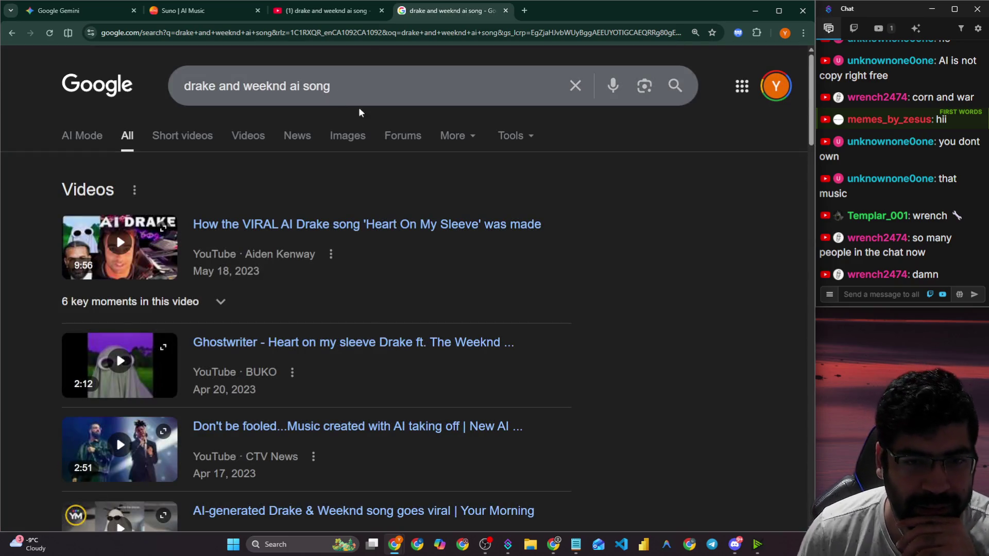
Read the Reddit post about the AI Drake song, then return to the Google results.
scroll(608, 177, down, 2)
scroll(607, 177, up, 2)
scroll(396, 222, down, 2)
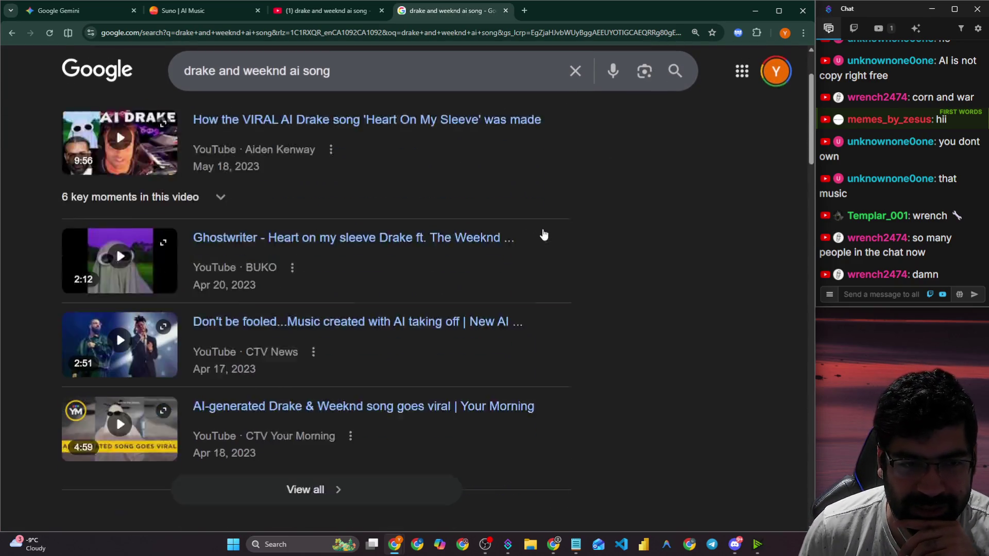
scroll(567, 232, down, 5)
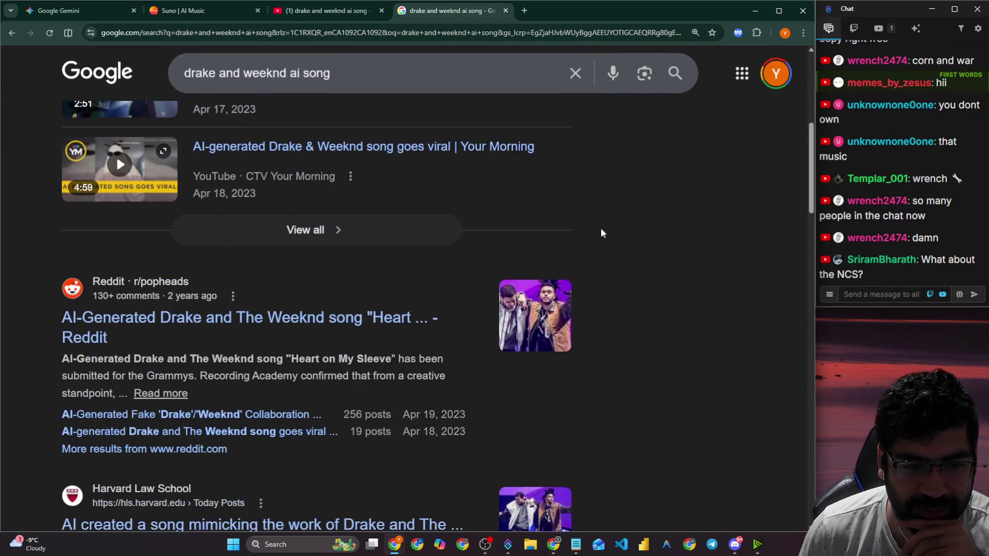
click(192, 322)
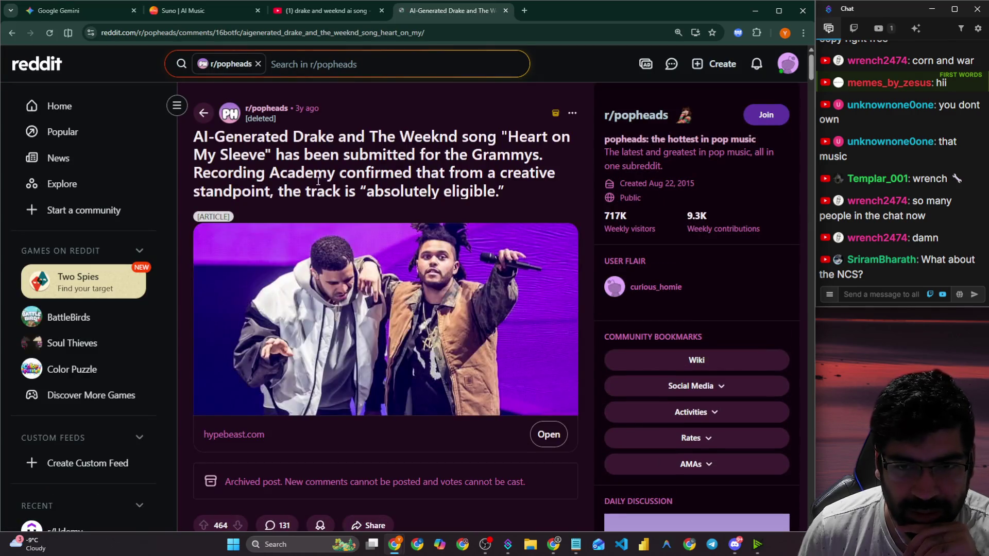
scroll(324, 188, down, 7)
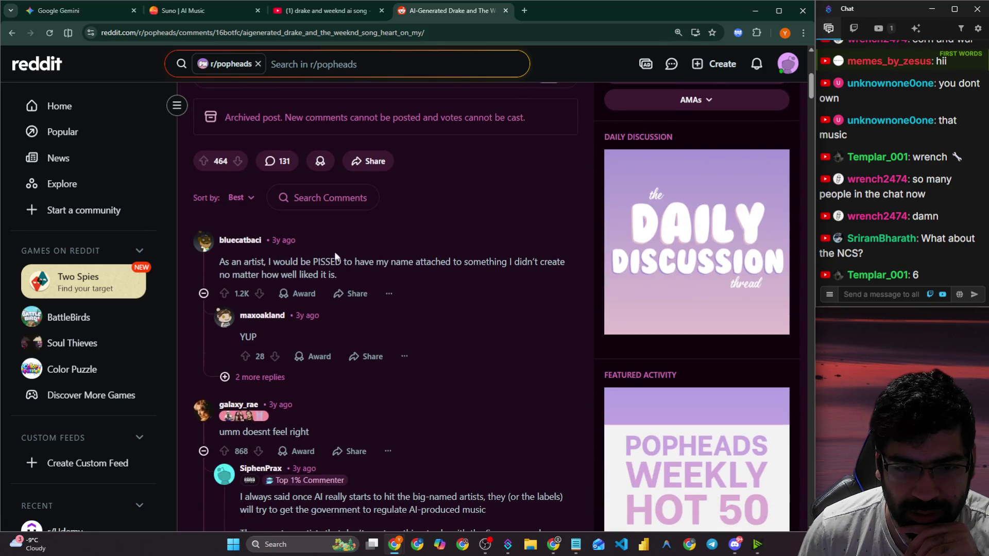
click(11, 33)
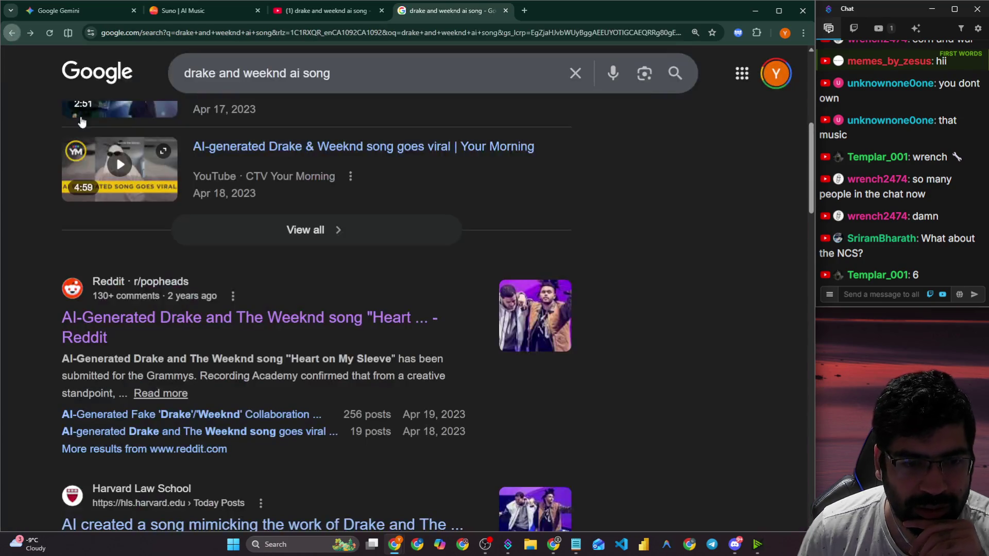
scroll(196, 196, down, 2)
Search 'drake and weeknd ai song total views' and highlight the over 20 million streams figure.
click(361, 82)
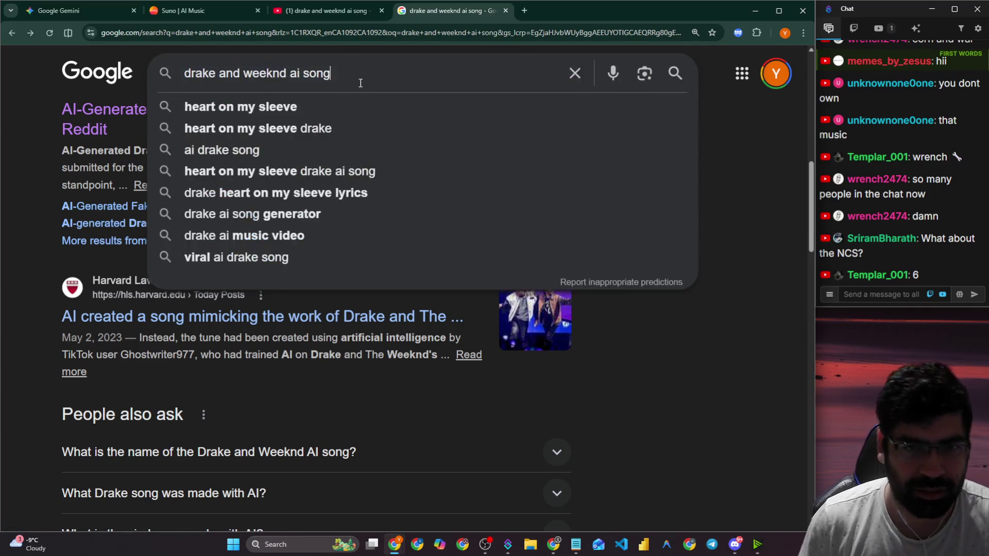
text( tot)
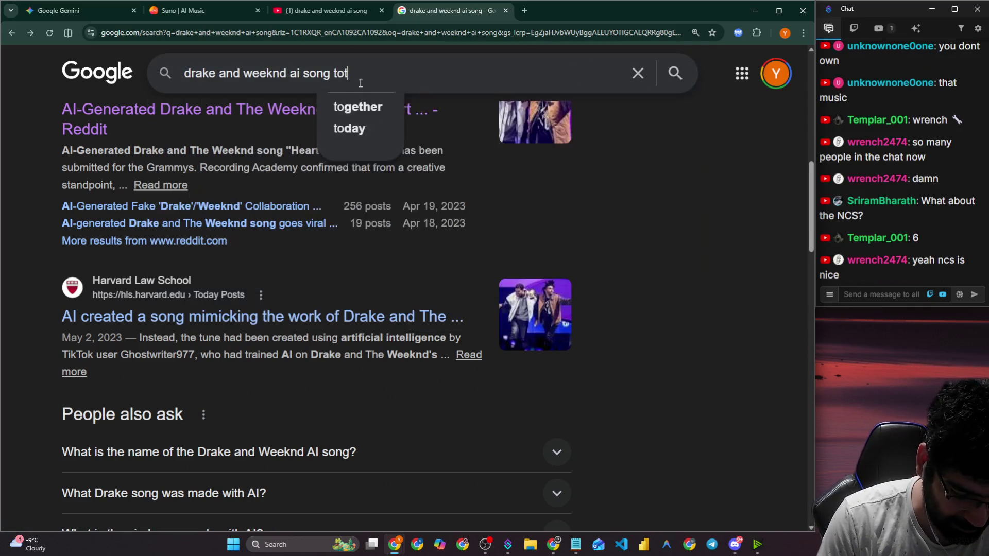
text(al views)
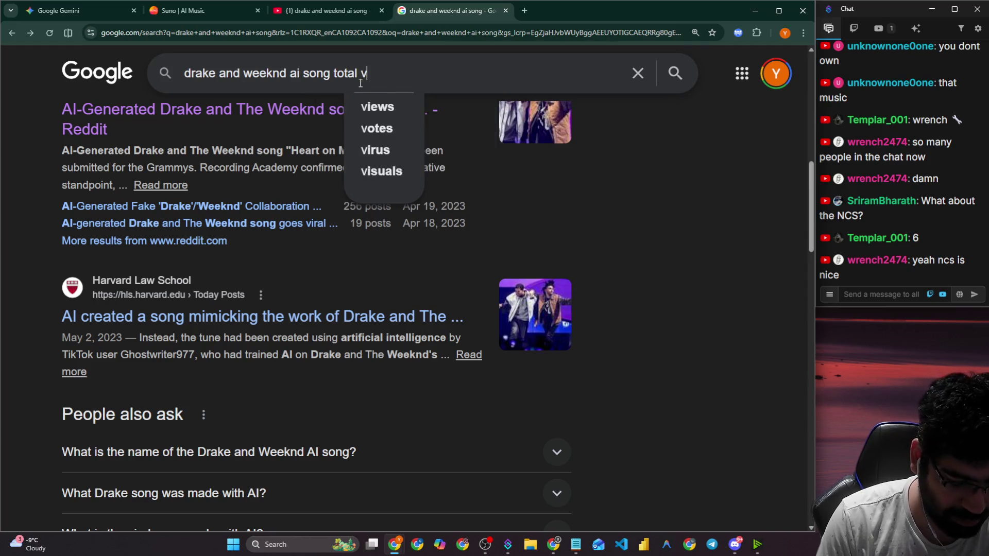
key(Return)
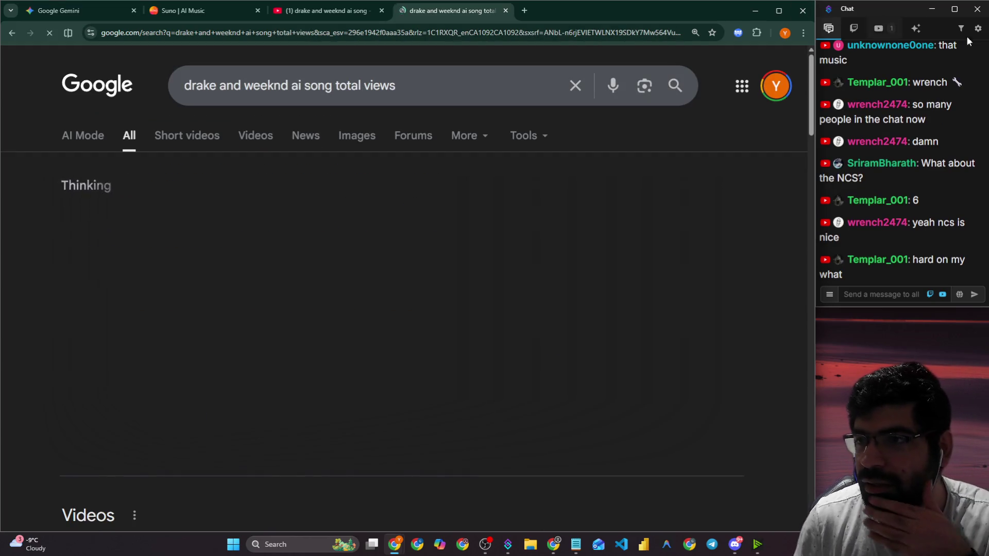
scroll(931, 162, up, 5)
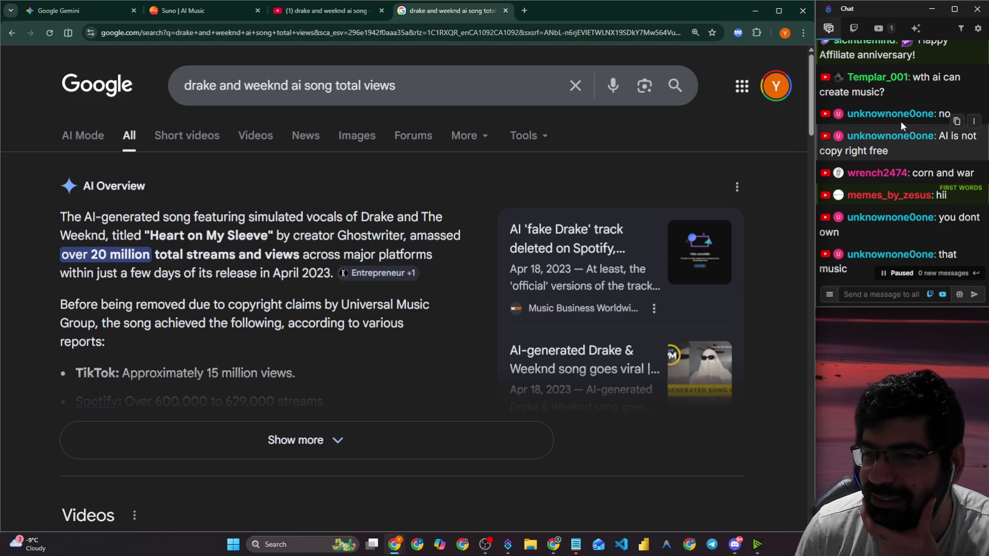
scroll(900, 120, up, 5)
scroll(890, 117, down, 10)
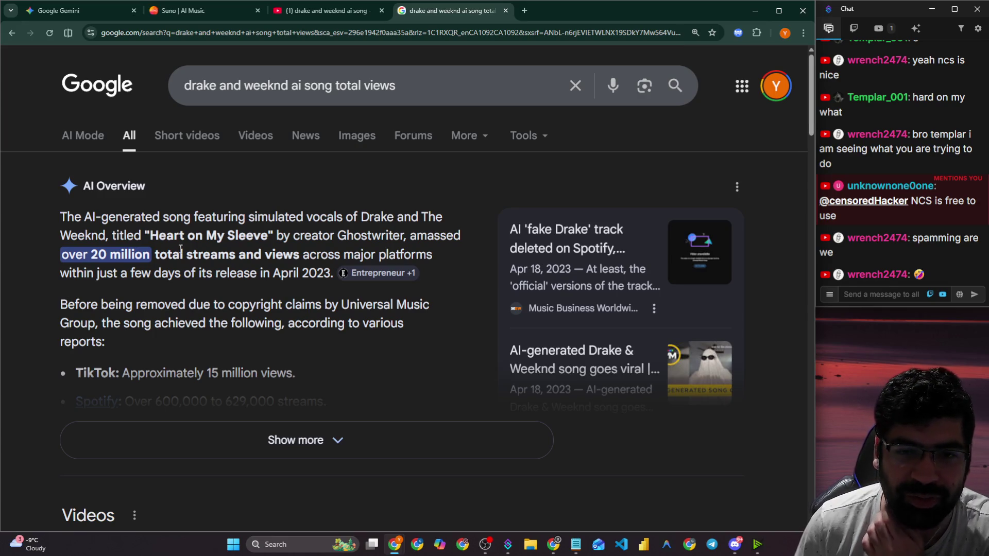
mouse_move(285, 234)
mouse_down()
mouse_move(381, 235)
mouse_move(432, 249)
mouse_up()
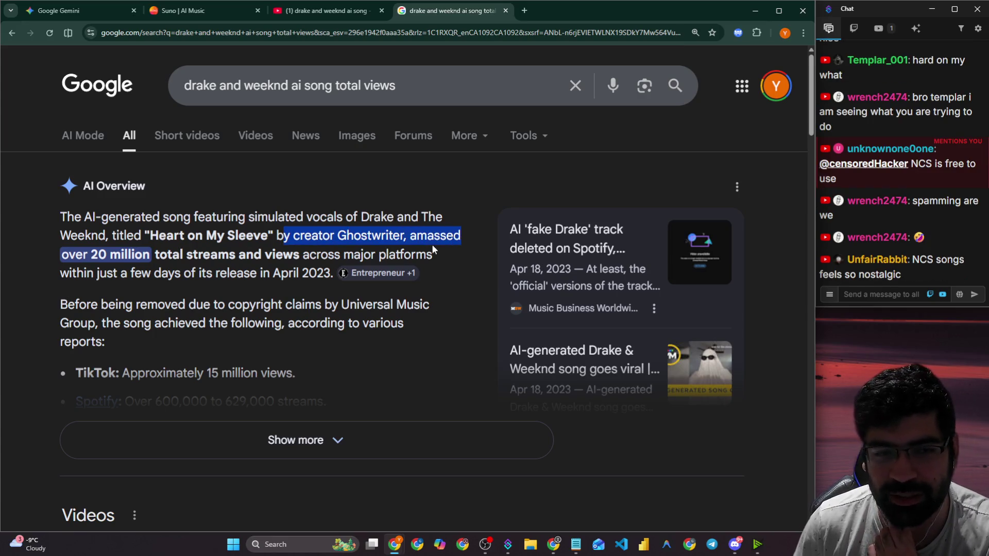
drag(75, 254, 374, 261)
click(391, 262)
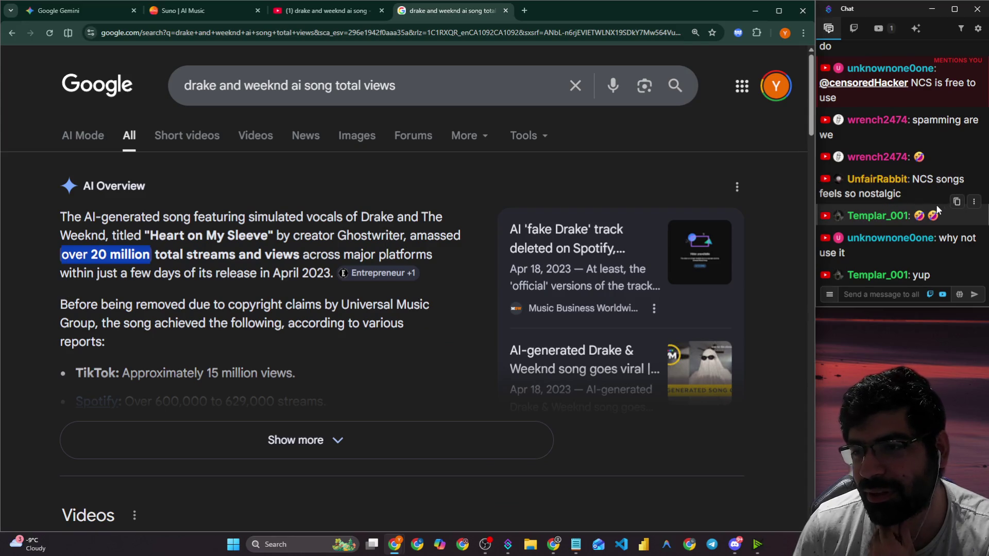
click(405, 86)
drag(405, 86, 162, 74)
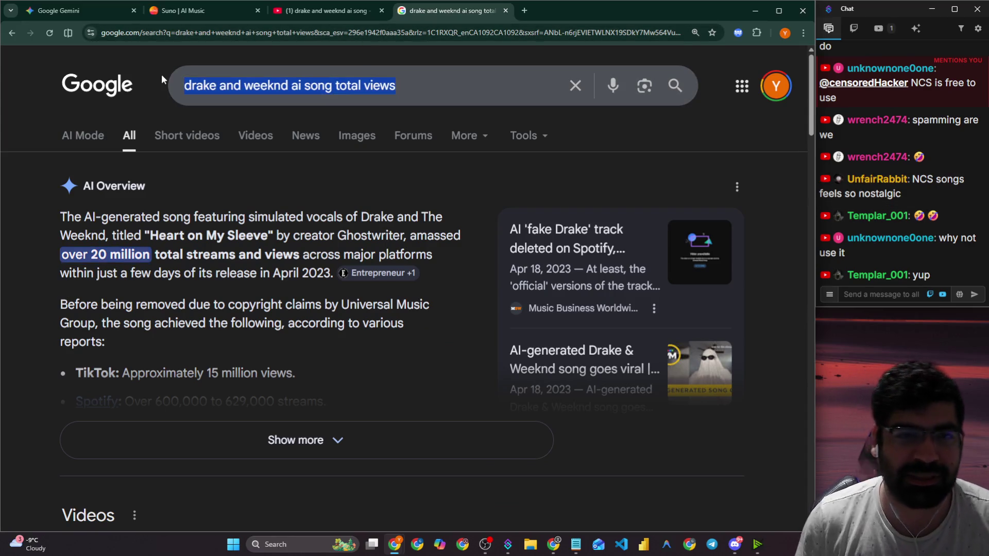
Replace the query with 'will my youtube video be monitized if I used ncs music', dismissing a stray Save dialog.
text(ncs musi)
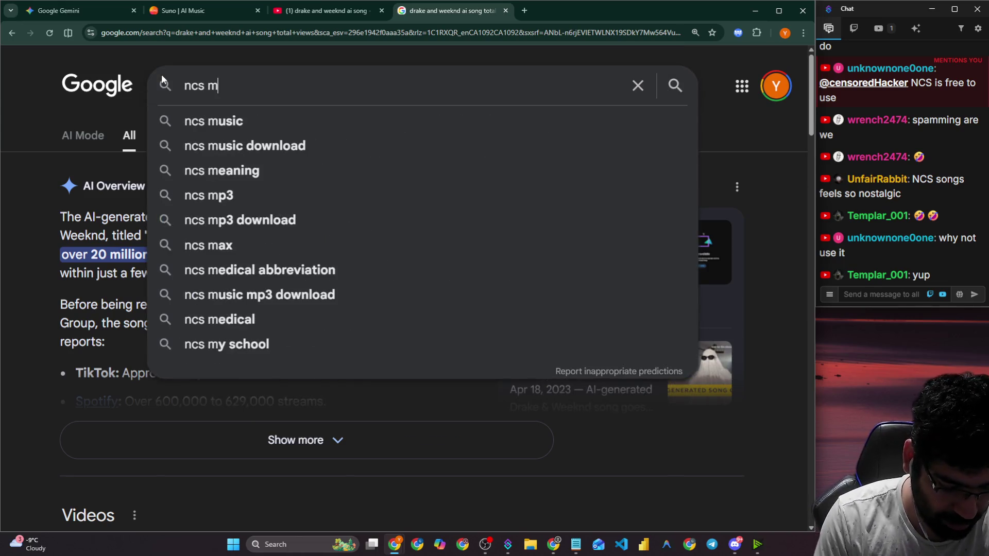
key(ctrl+s)
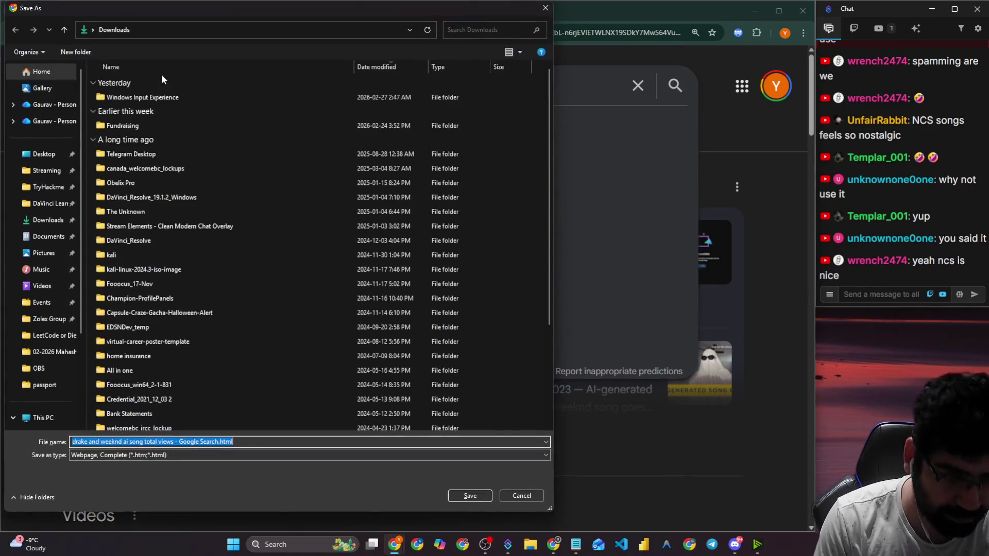
click(545, 8)
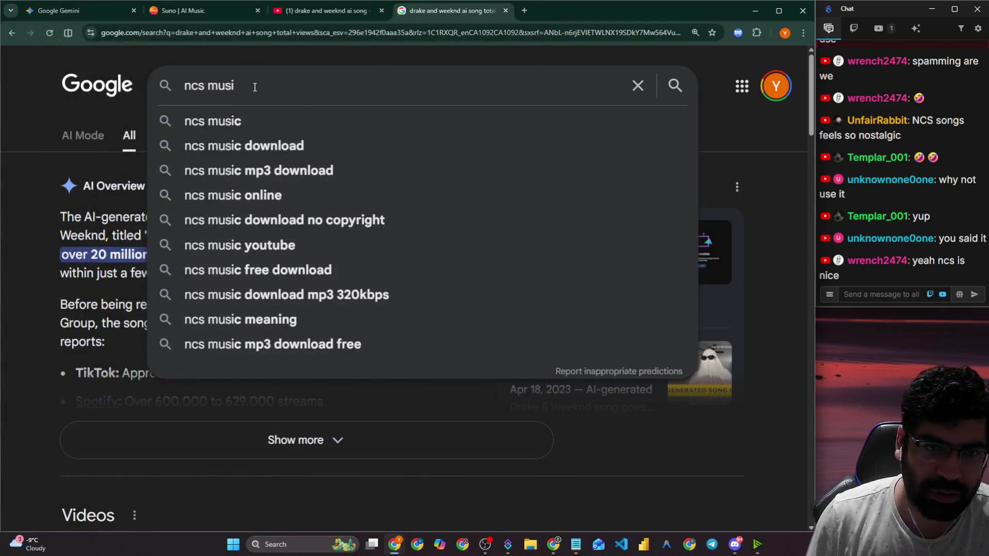
text(will my)
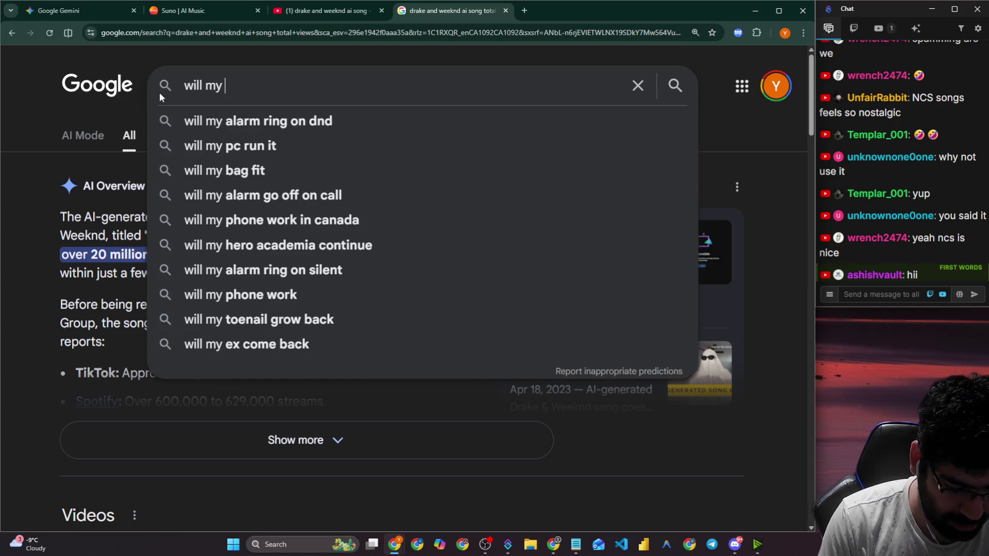
text( youtube)
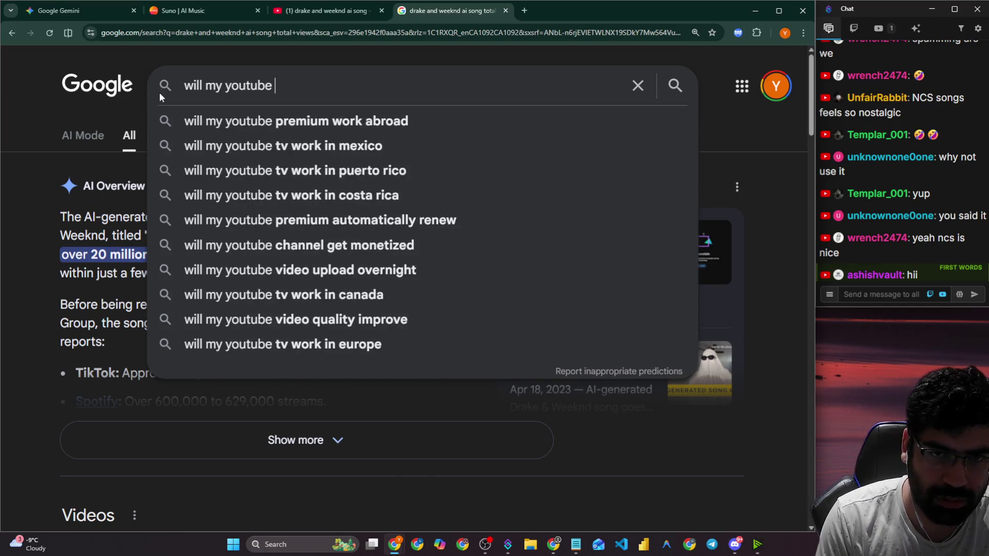
text( vide)
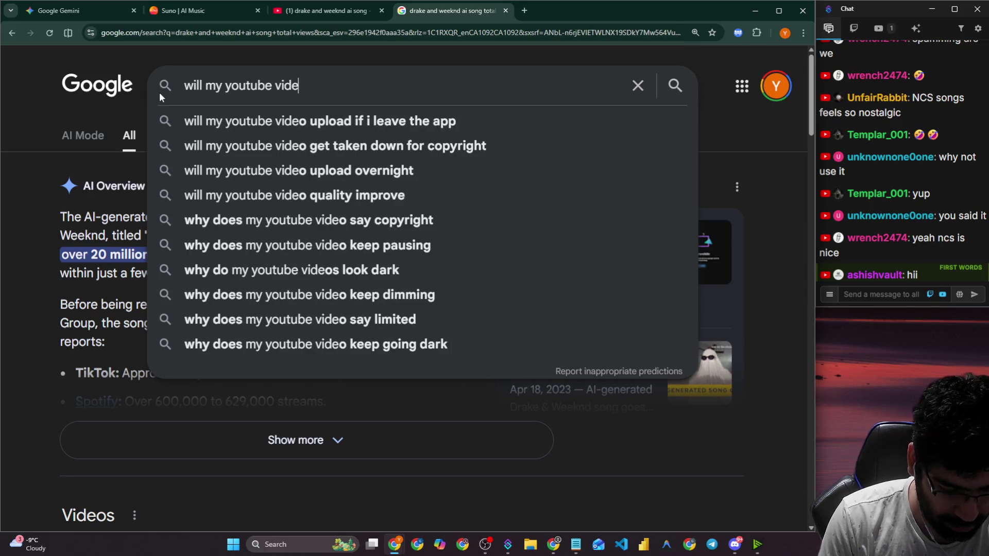
text(o be moni)
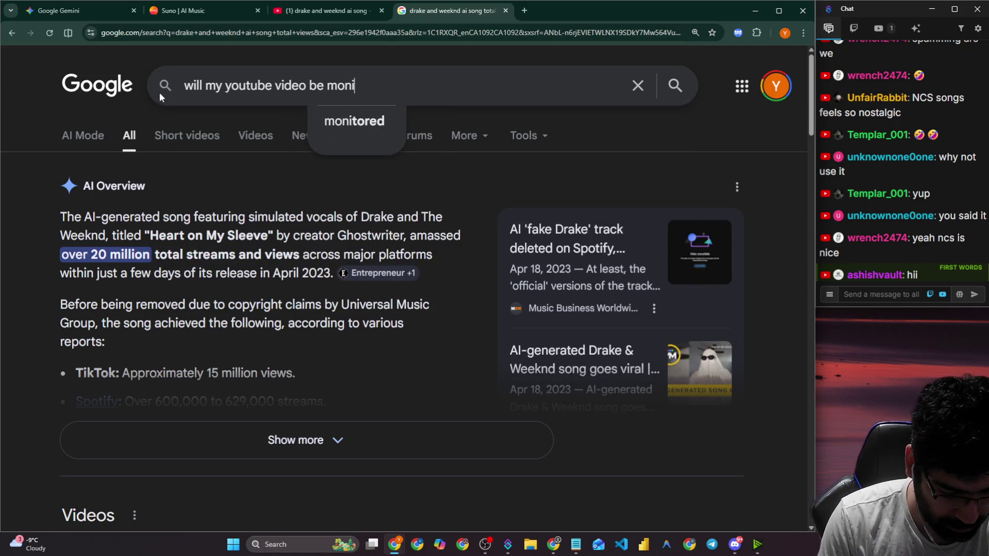
text(tized if)
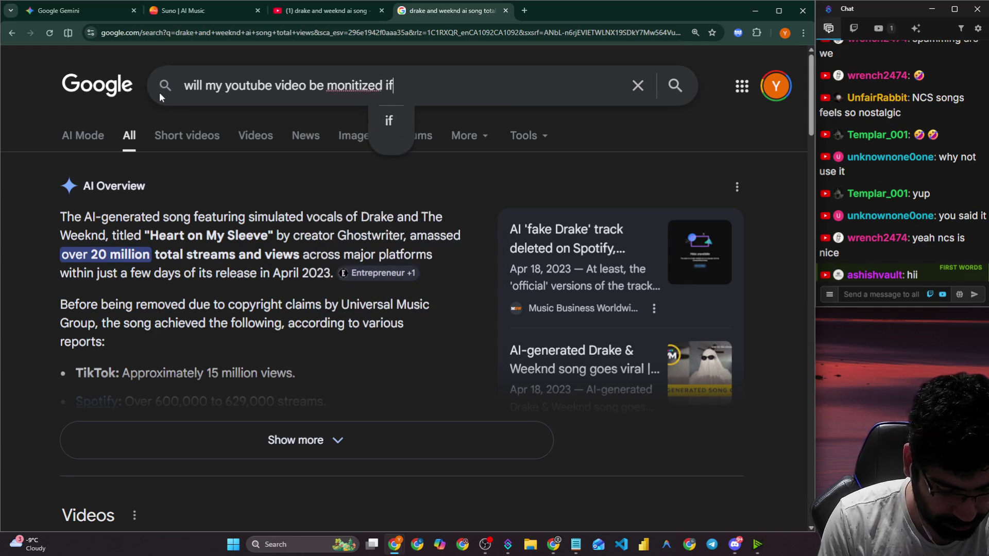
text( I used nc)
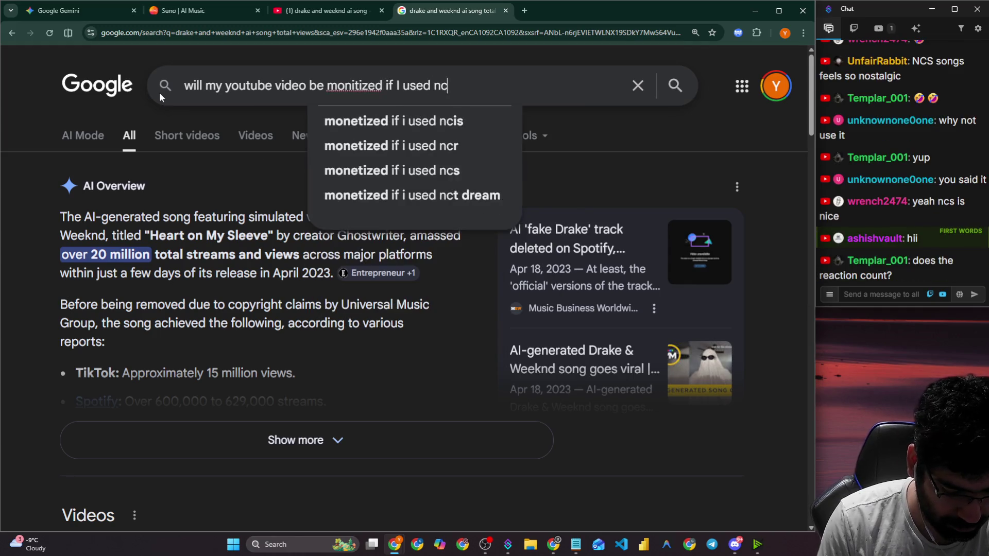
text(s music)
Run the NCS monetization search and highlight the conditions: follow the usage policy and credit the artist.
key(Return)
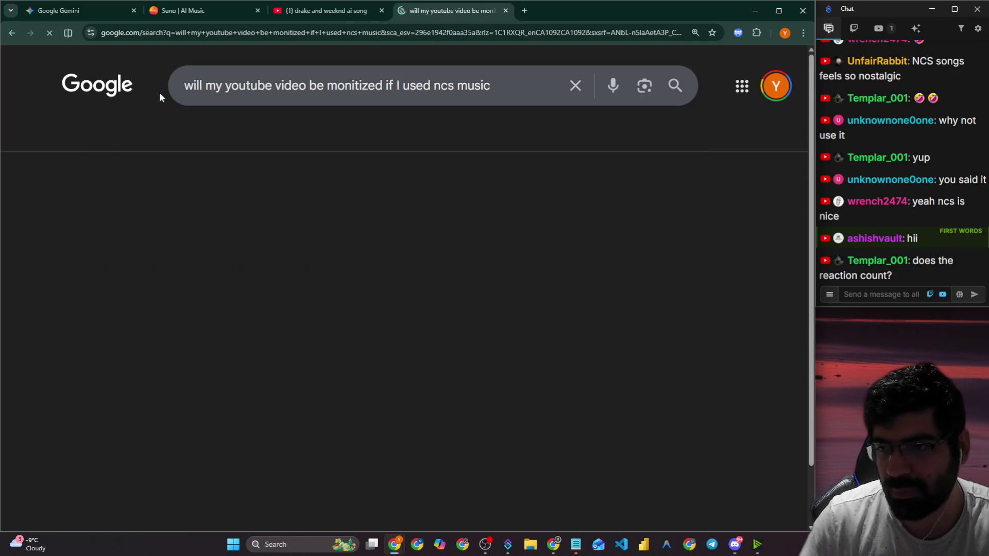
click(908, 297)
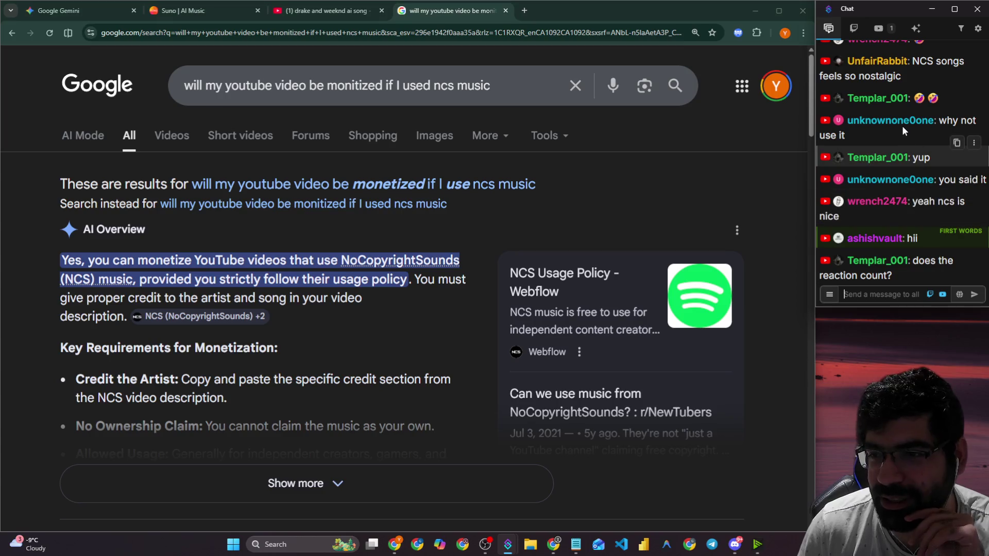
scroll(901, 125, up, 1)
scroll(902, 127, up, 1)
scroll(902, 128, down, 3)
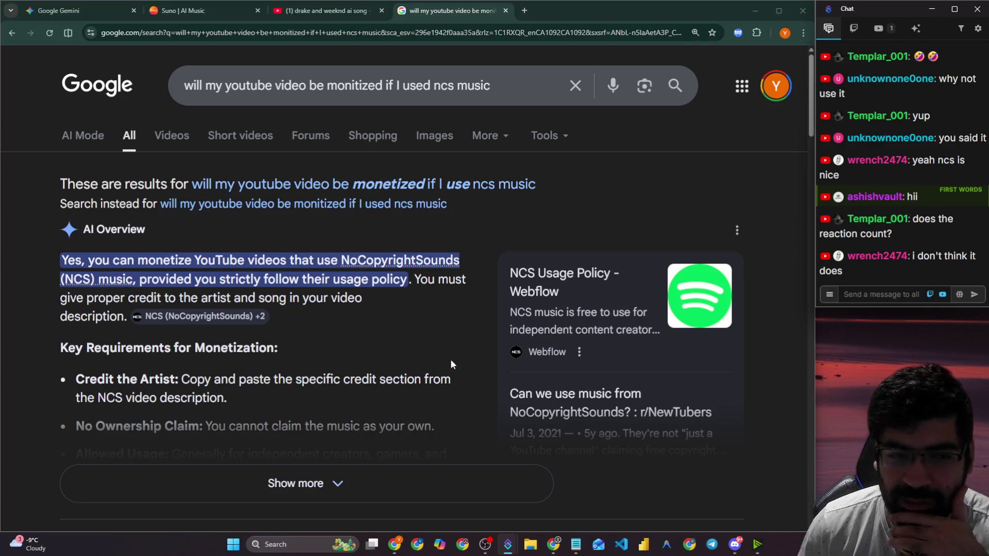
click(147, 265)
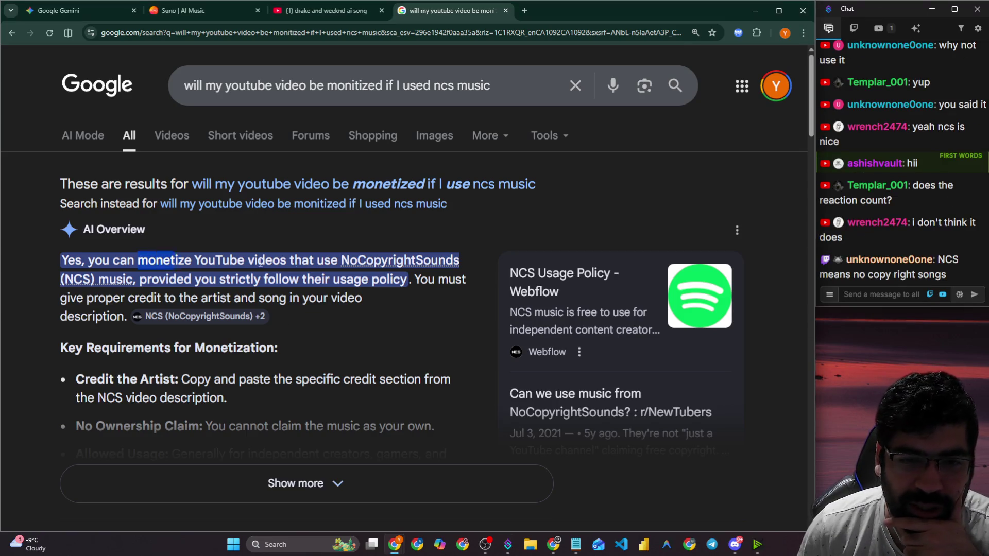
drag(260, 263, 393, 263)
drag(159, 279, 236, 281)
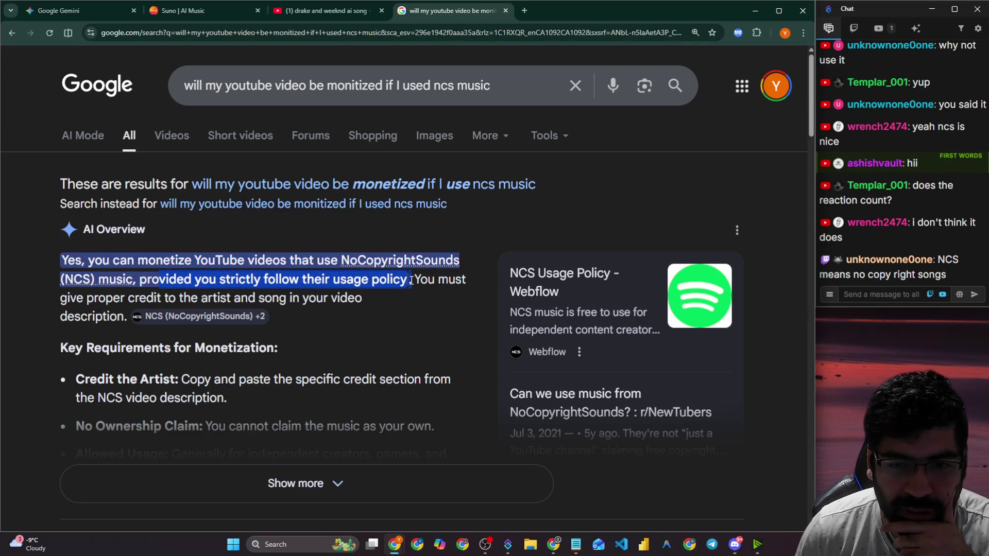
drag(63, 303, 223, 297)
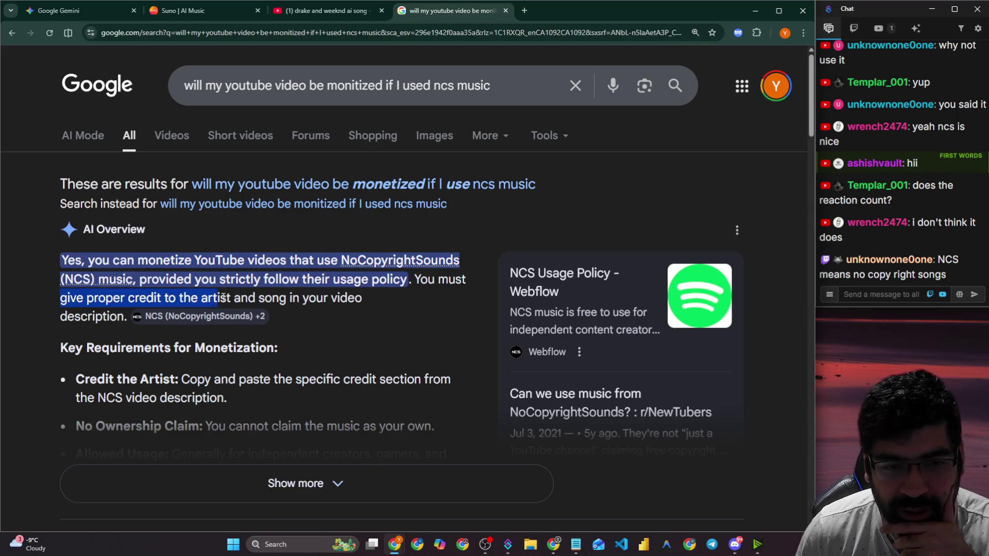
Expand the full AI Overview and open the r/NewTubers thread 'Can we use music from NoCopyrightSounds?'.
scroll(350, 297, down, 1)
click(170, 406)
scroll(210, 340, down, 8)
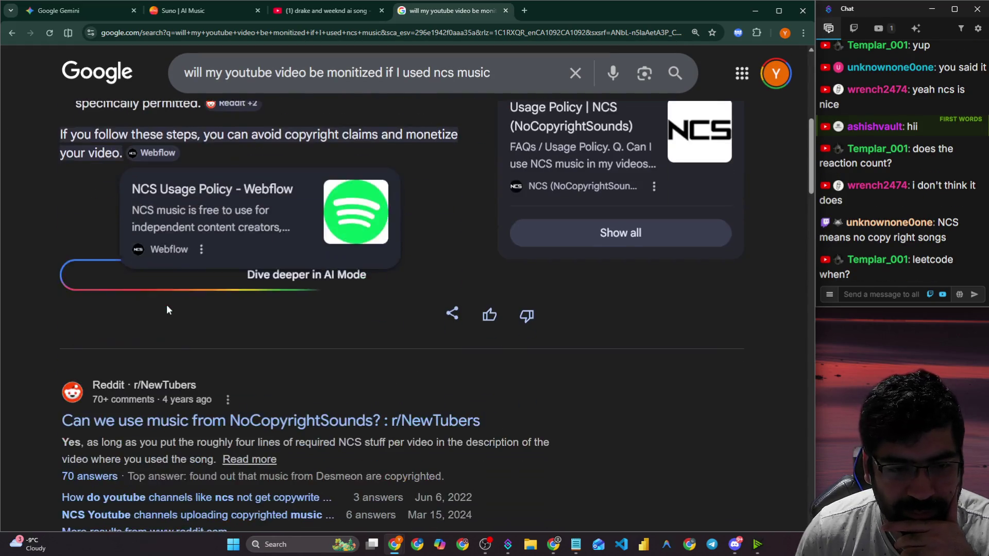
scroll(170, 304, up, 3)
drag(217, 188, 382, 189)
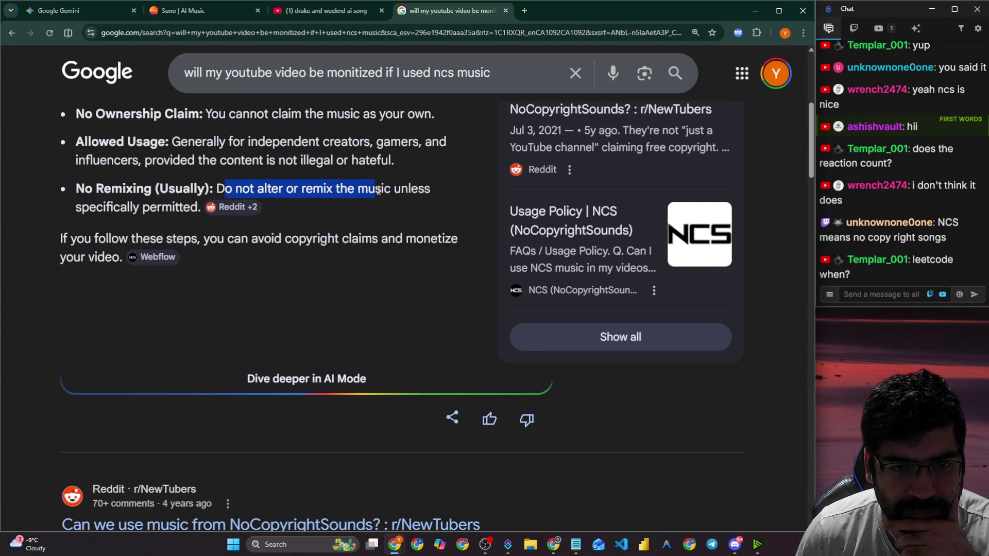
scroll(184, 263, down, 4)
click(204, 318)
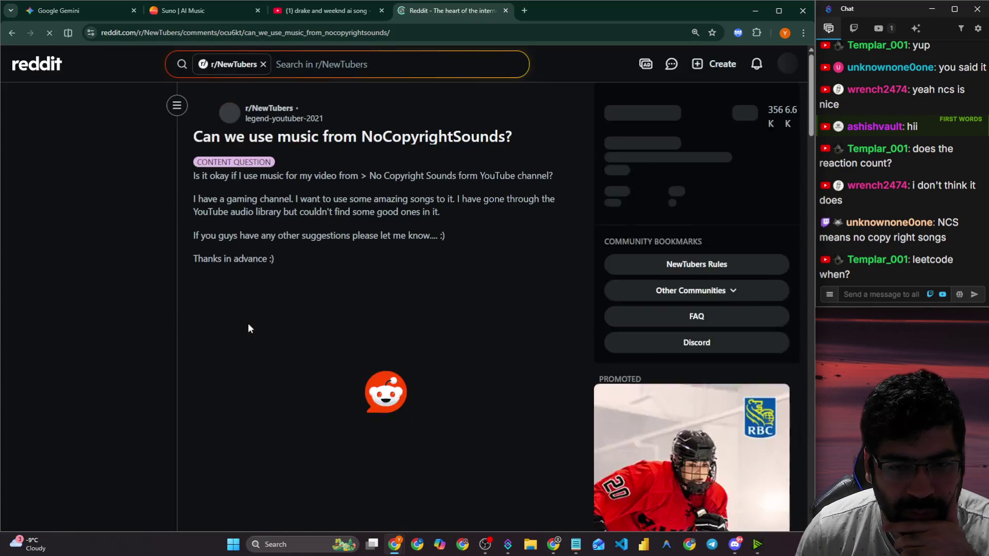
drag(357, 136, 505, 137)
drag(210, 180, 310, 178)
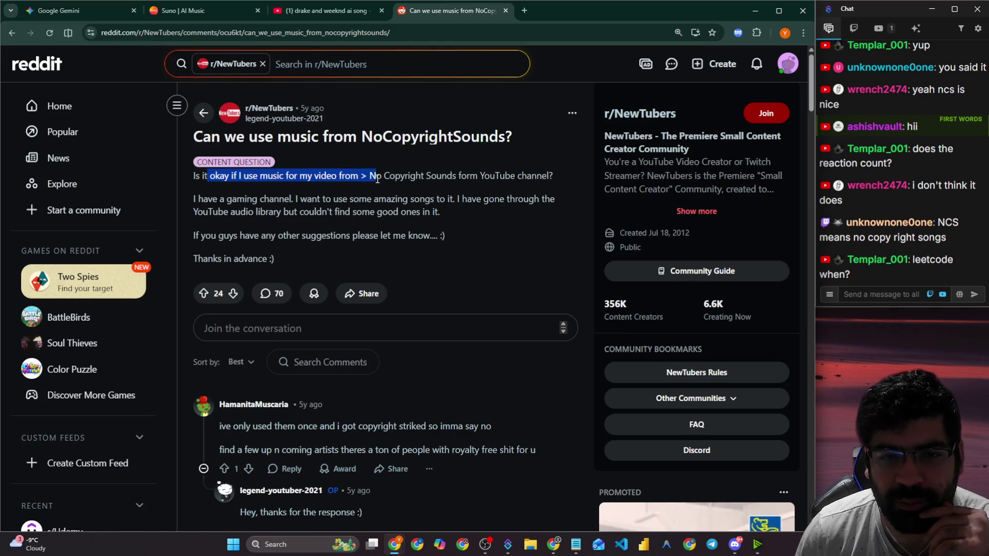
drag(483, 179, 549, 186)
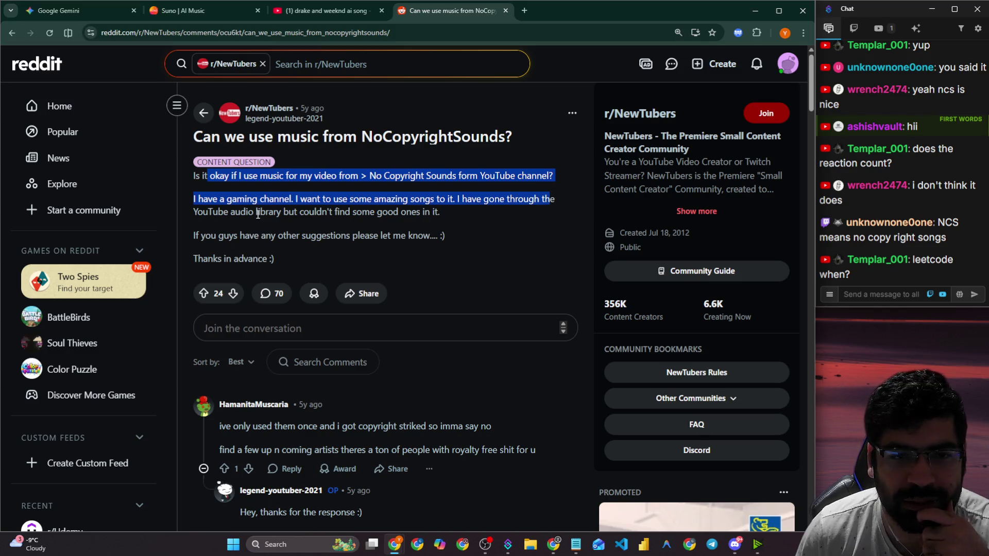
scroll(268, 225, down, 3)
drag(238, 273, 321, 274)
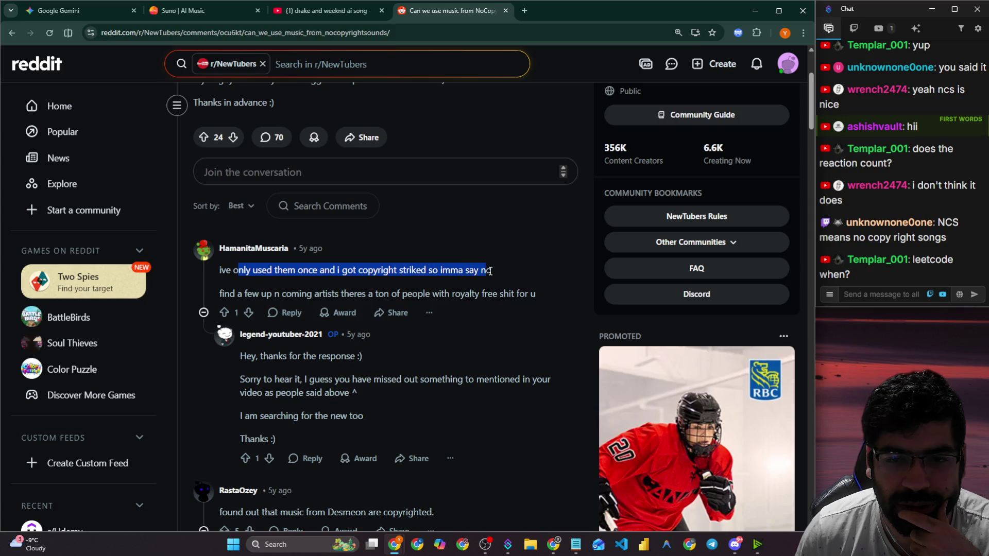
drag(260, 292, 487, 294)
scroll(374, 295, down, 2)
drag(279, 277, 388, 282)
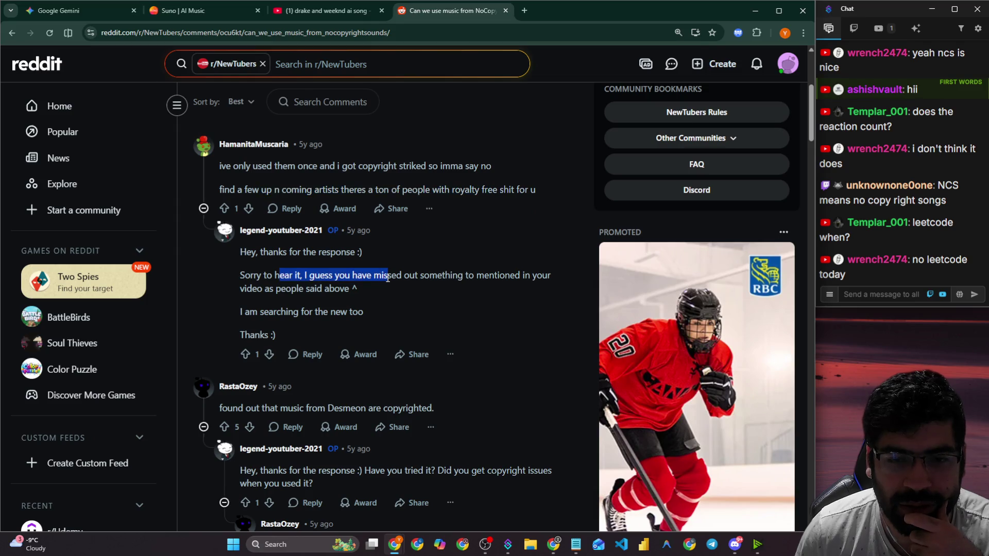
scroll(388, 282, down, 3)
drag(280, 251, 415, 254)
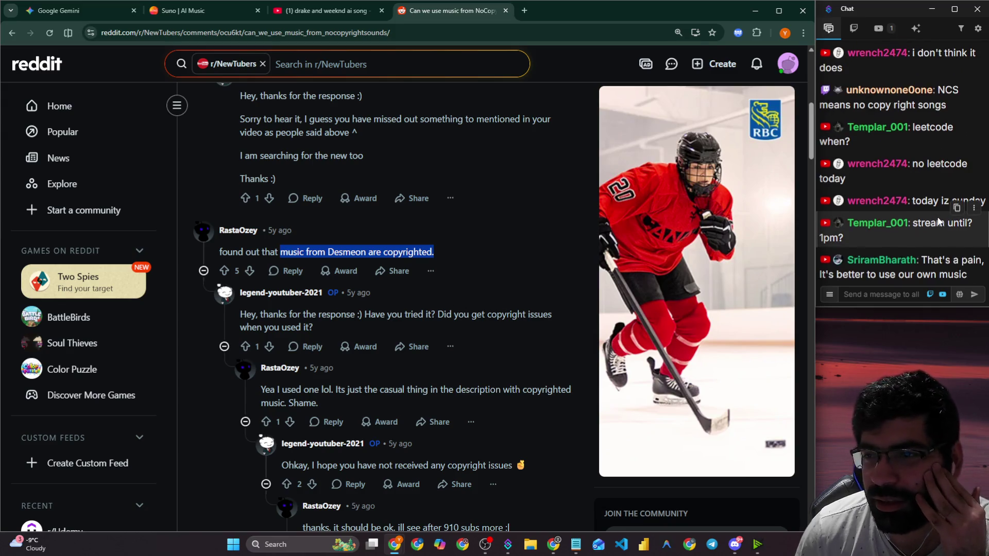
scroll(939, 221, up, 3)
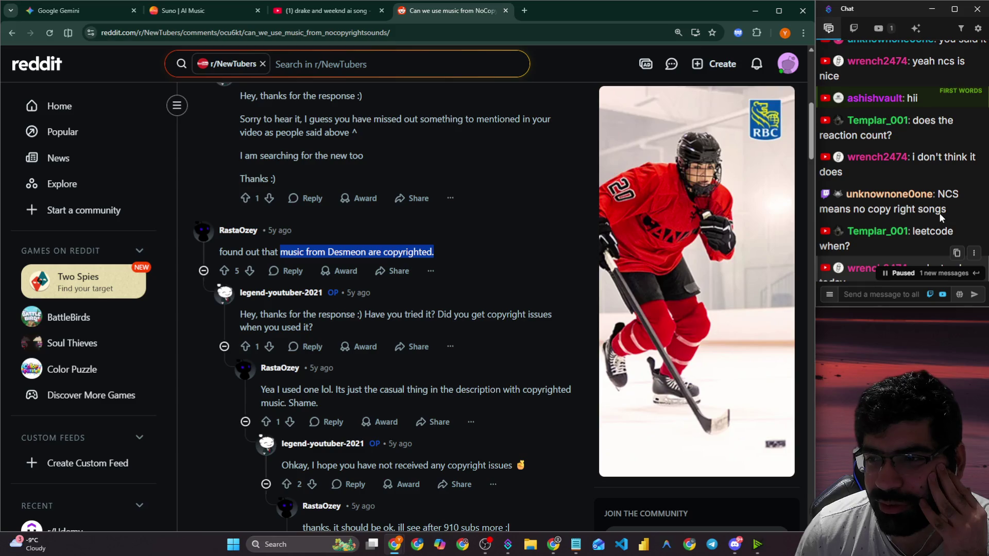
scroll(938, 212, down, 2)
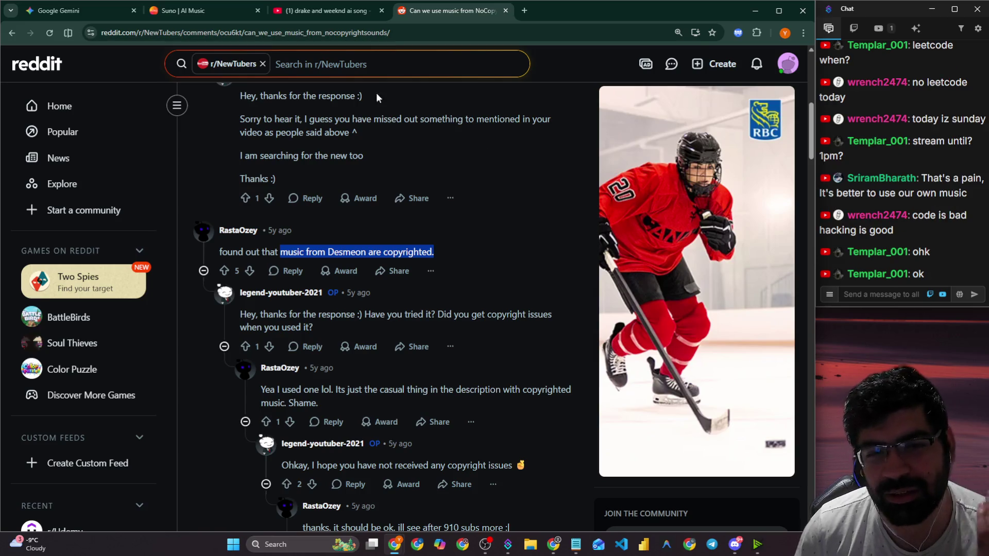
Close the Reddit thread, go to the YouTube home page, and check the notifications.
click(504, 11)
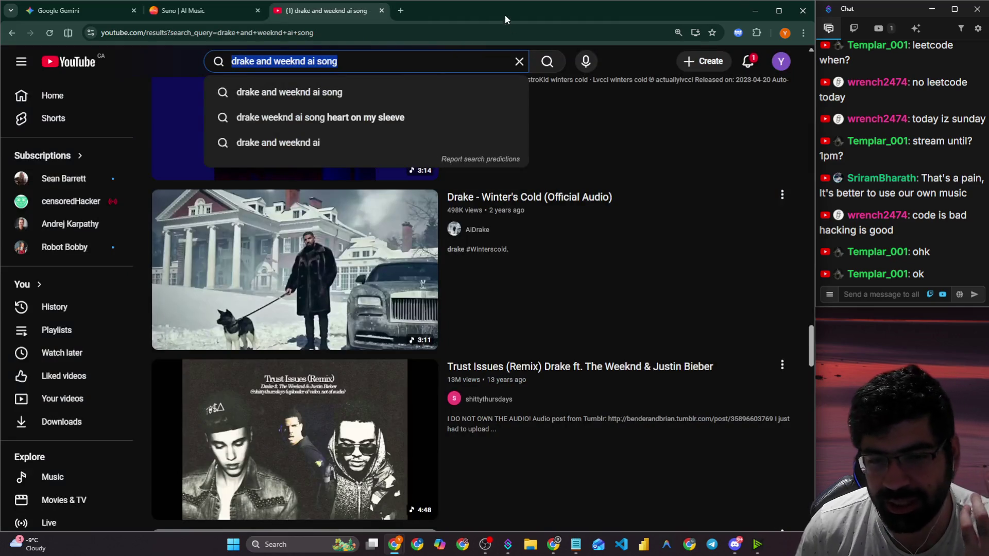
click(85, 61)
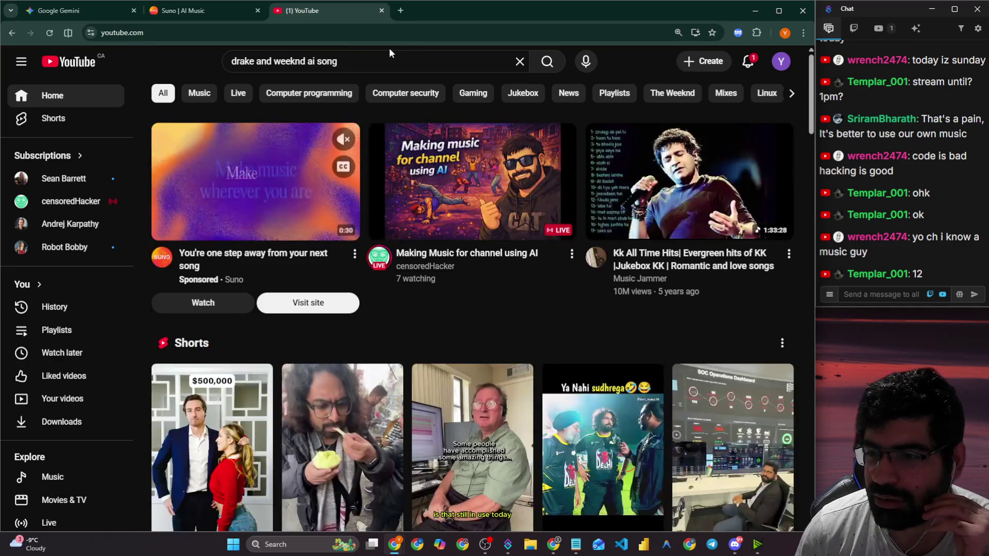
click(746, 61)
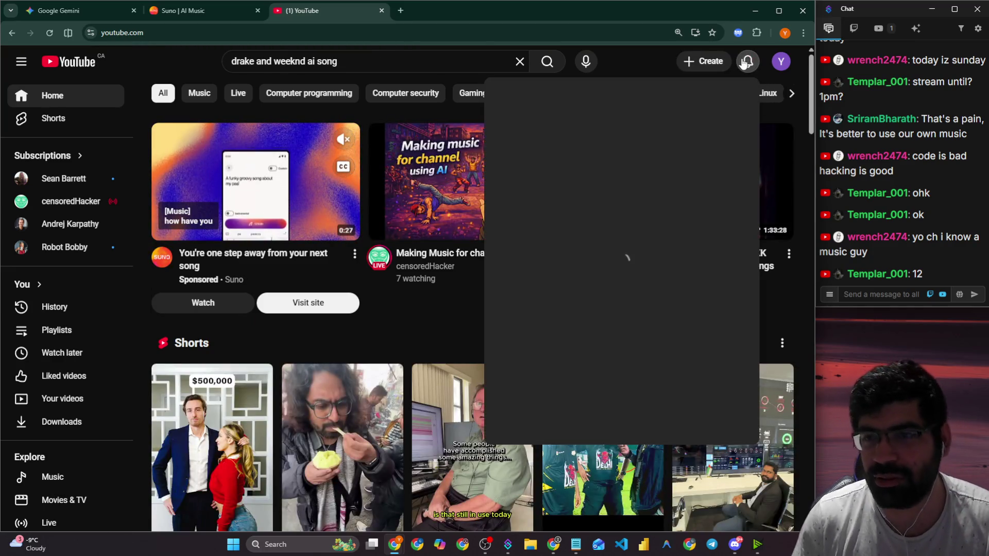
click(743, 62)
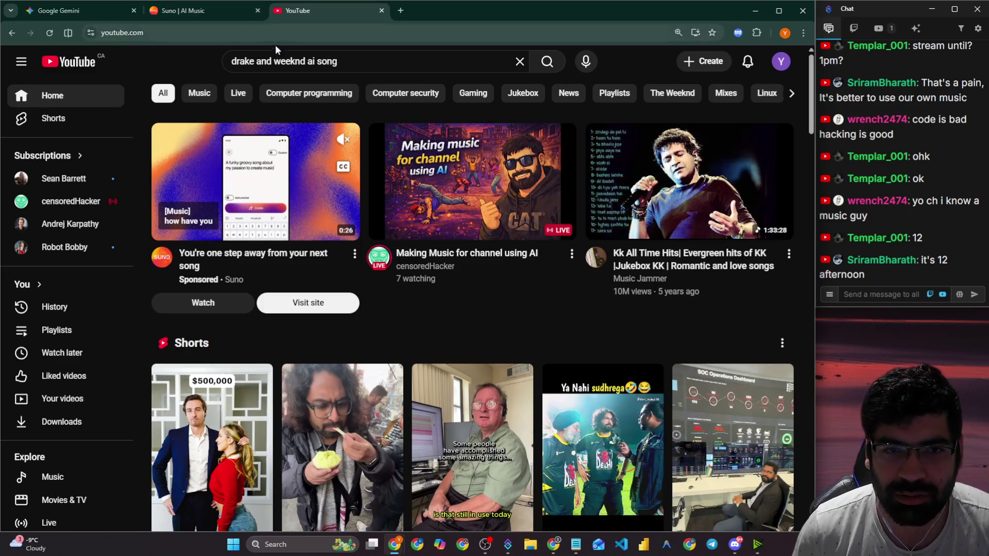
click(397, 64)
drag(397, 66, 226, 47)
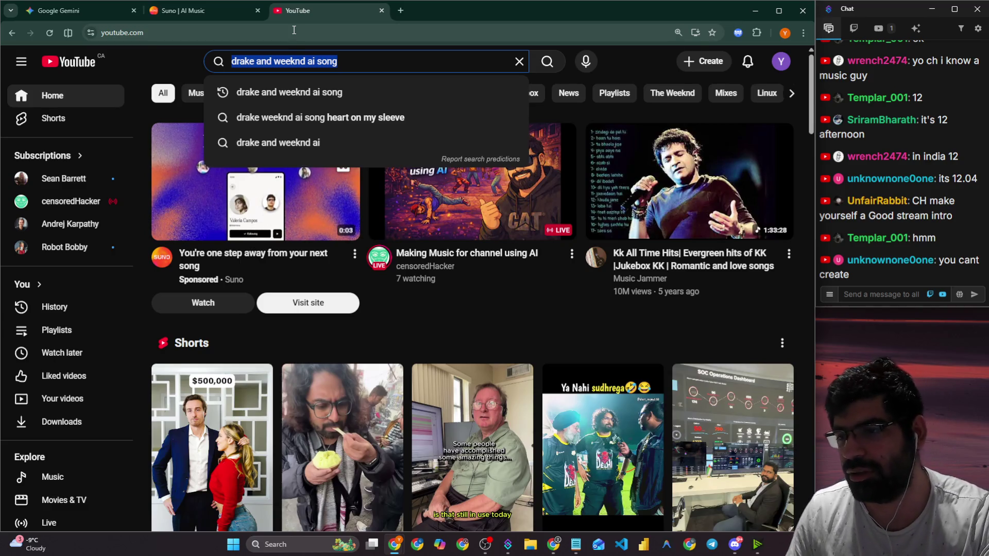
Check the stream chat, then switch to the Google Gemini tab showing the remix track gallery.
click(894, 292)
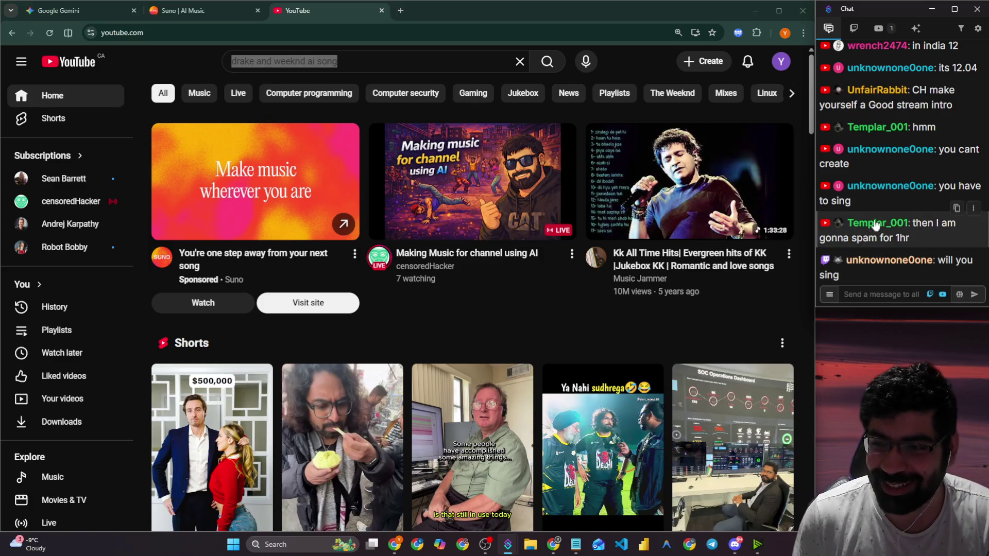
mouse_move(201, 165)
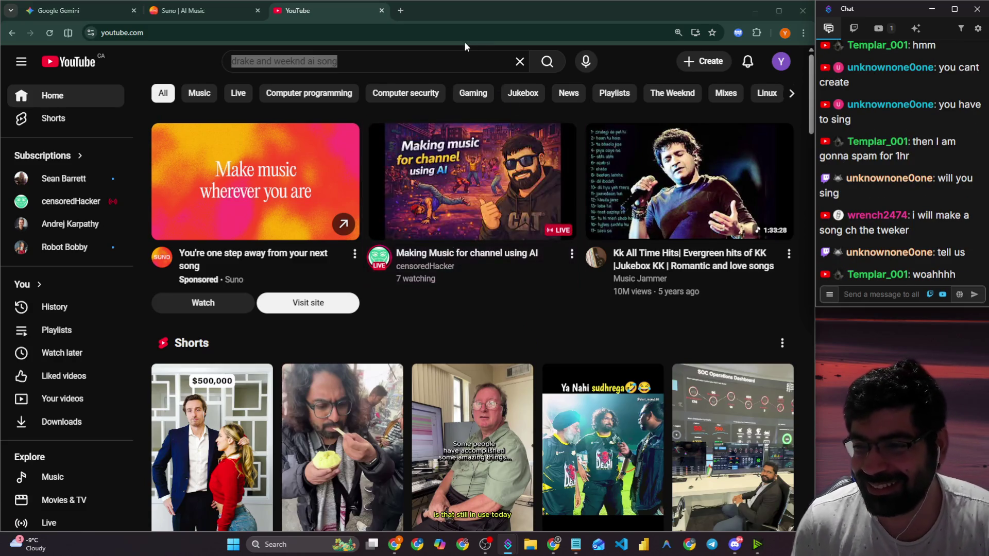
key(alt+Tab)
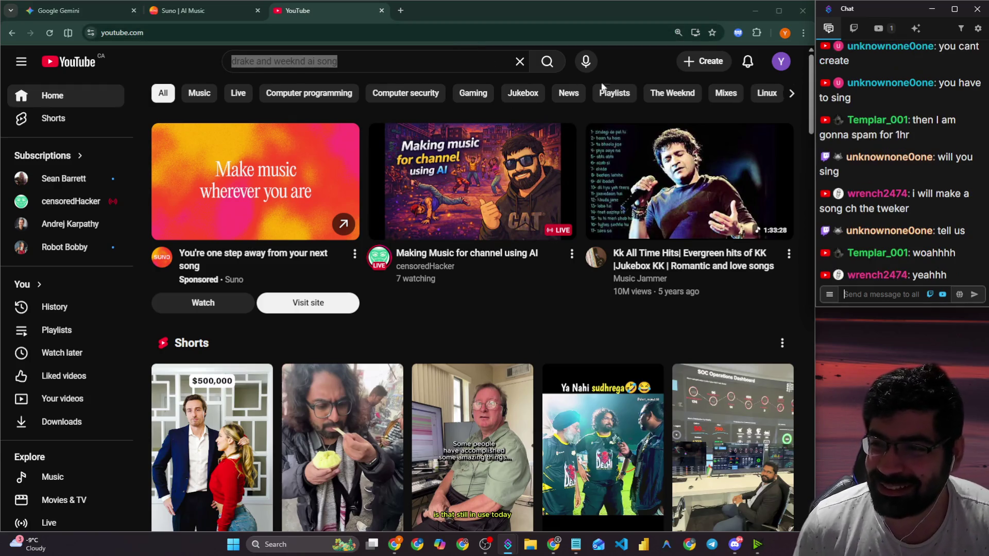
scroll(917, 163, up, 3)
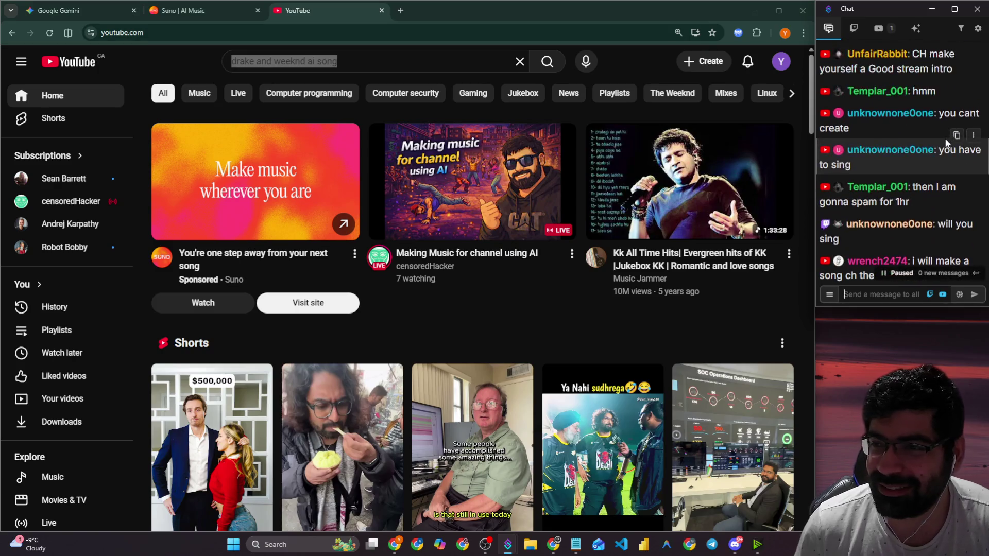
scroll(917, 164, down, 3)
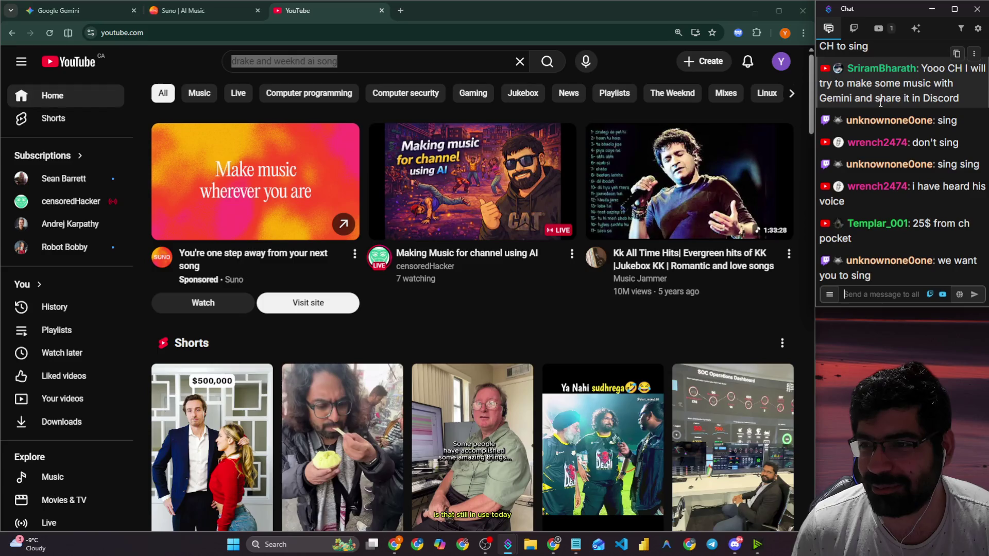
click(82, 12)
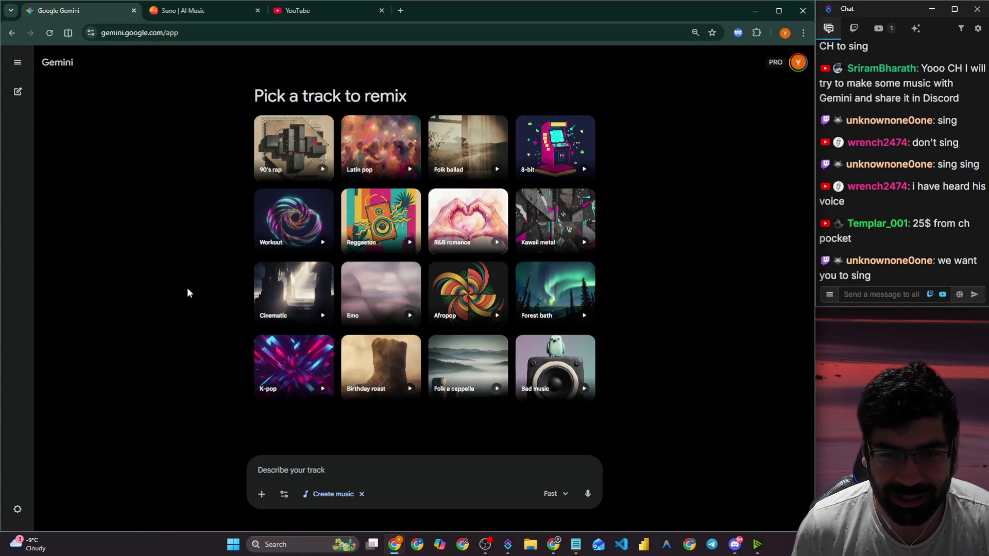
Load Gemini in the YouTube tab via the address bar.
click(214, 9)
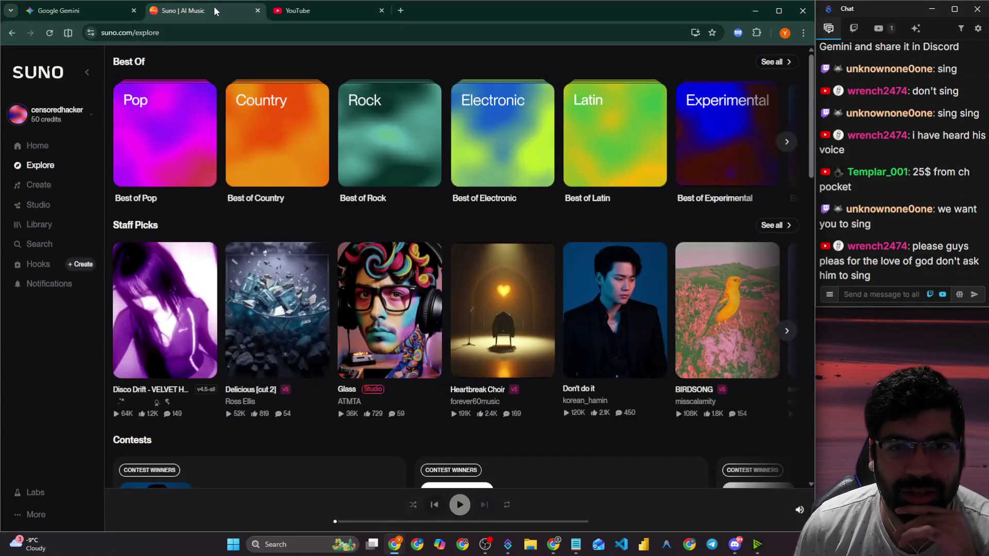
click(335, 9)
click(326, 29)
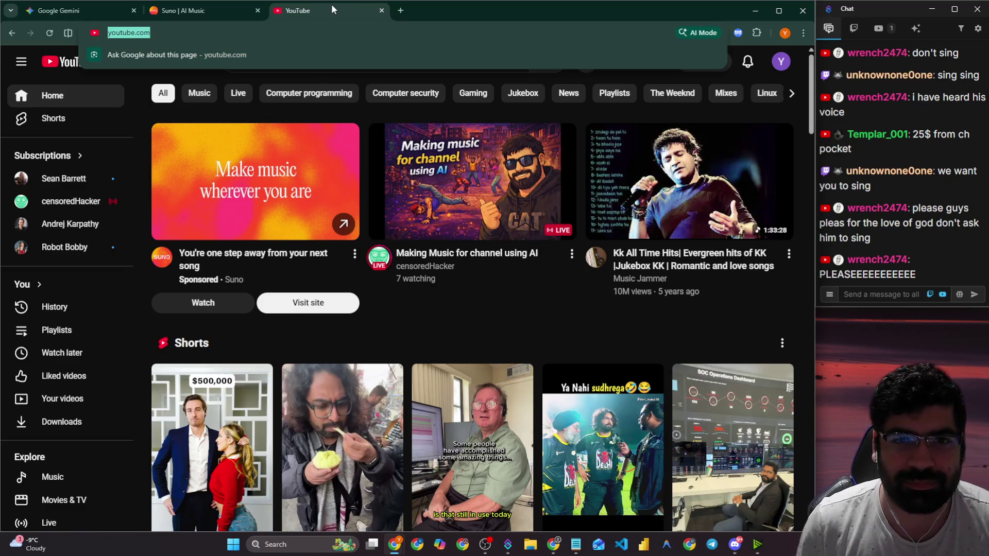
text(gemini)
key(Return)
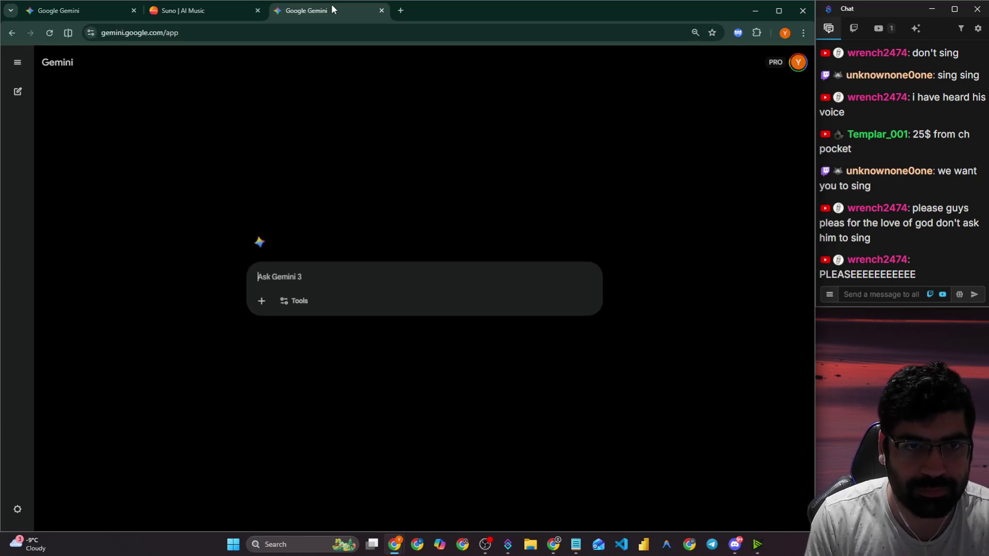
Draft the Gemini prompt 'I want to create some beats or for my youtube channel', then bring up Discord.
text(I want to create s)
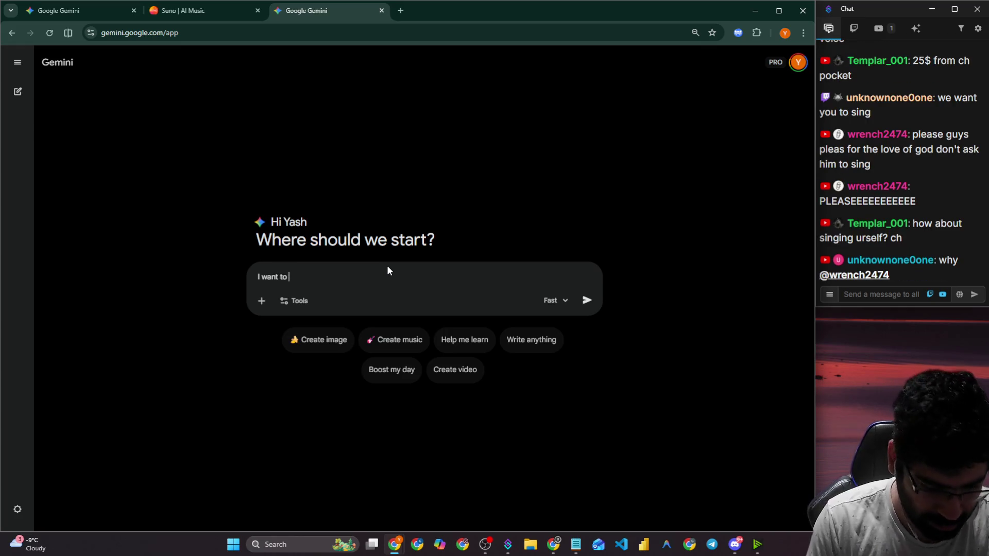
text(ome beats)
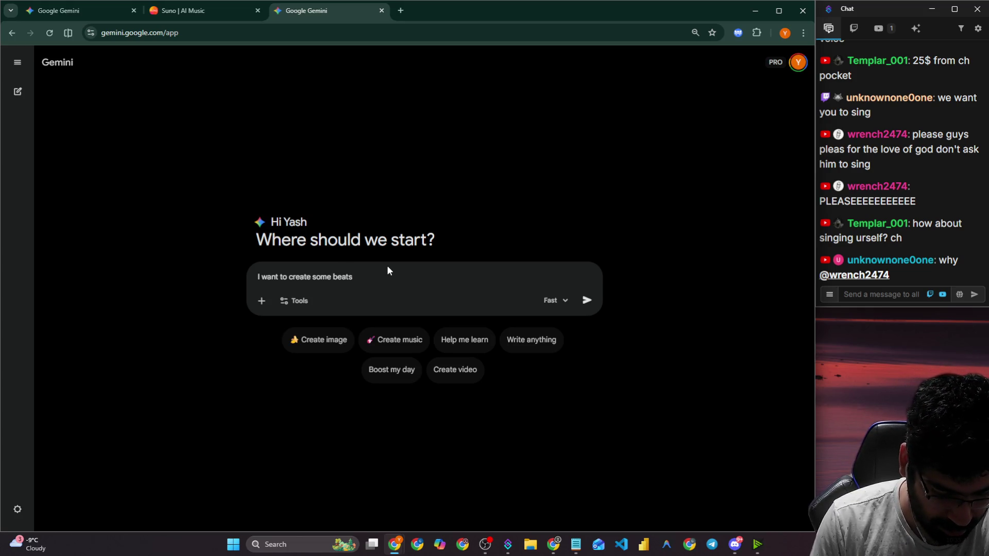
text( or an intro)
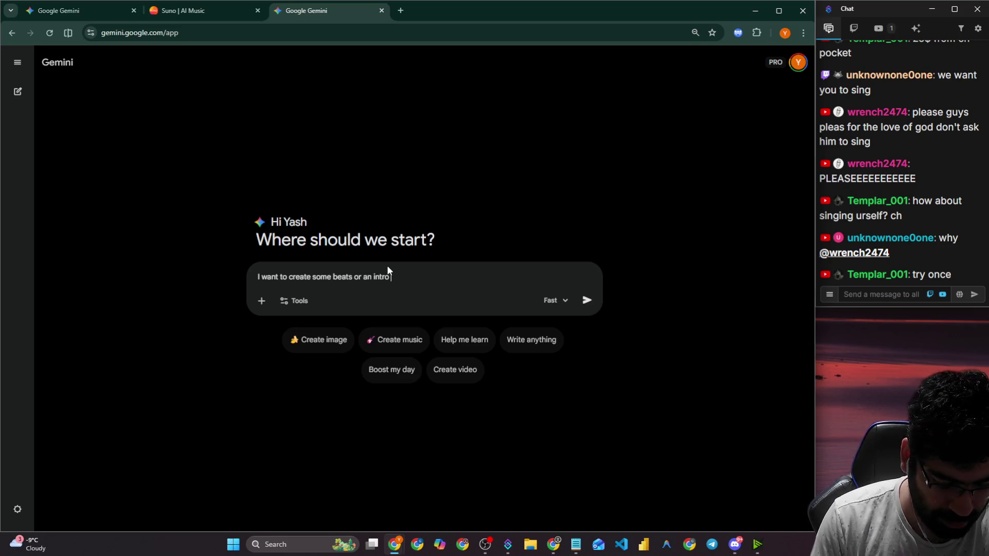
text( music for my c)
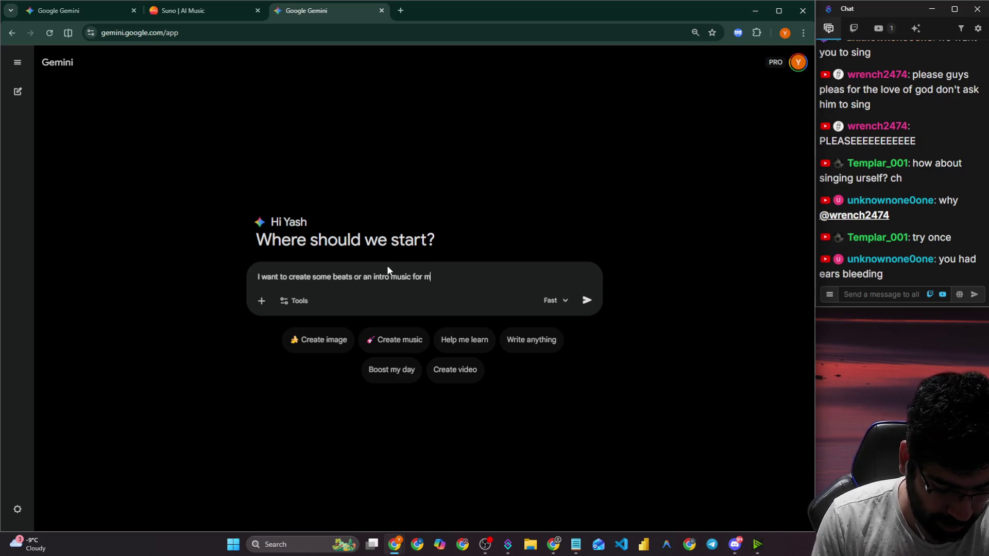
key(BackSpace)
text(youtu)
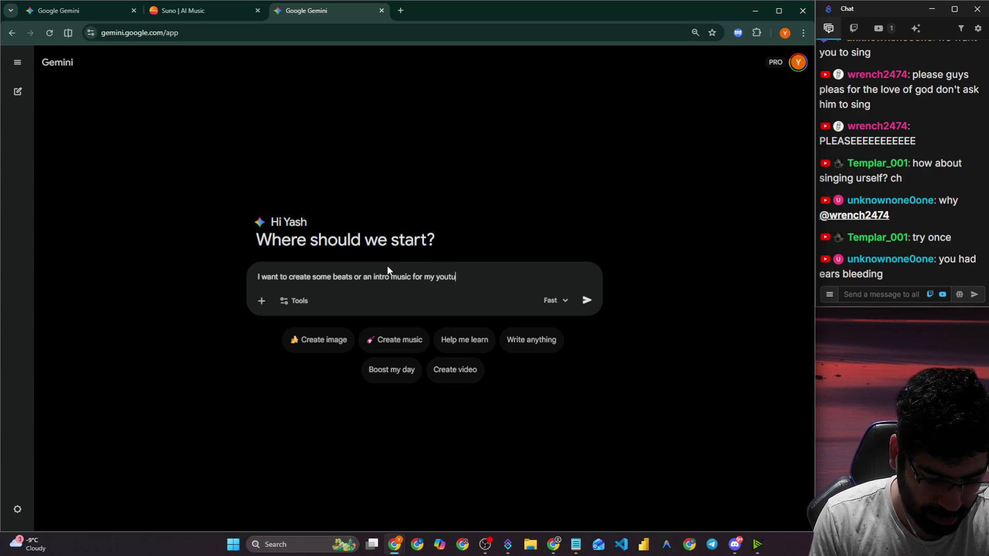
text(be channel)
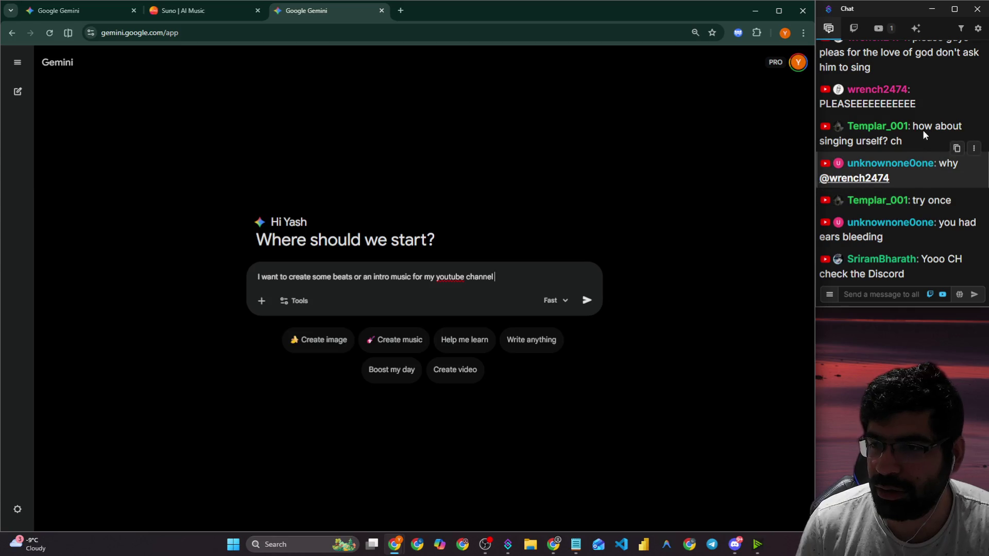
scroll(922, 130, up, 2)
scroll(934, 128, down, 2)
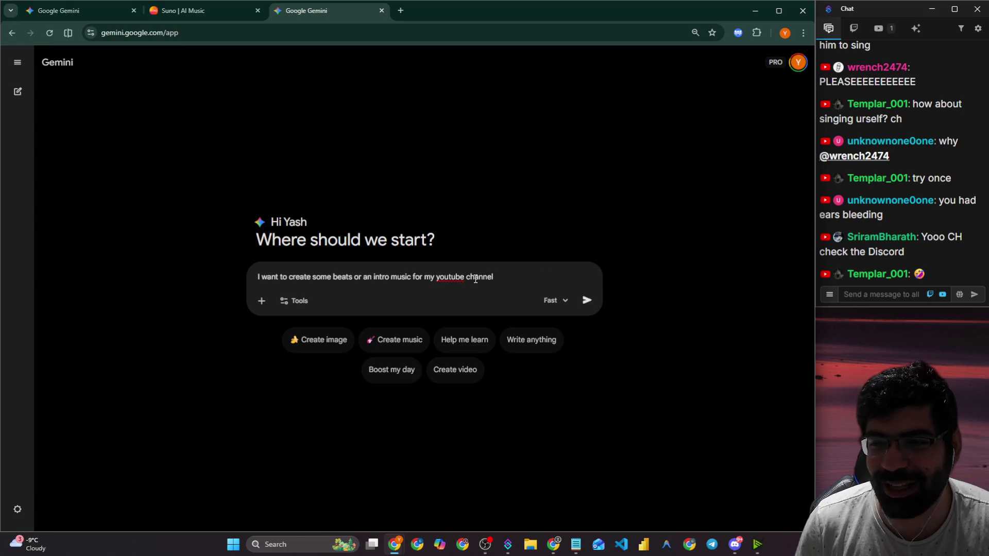
click(735, 544)
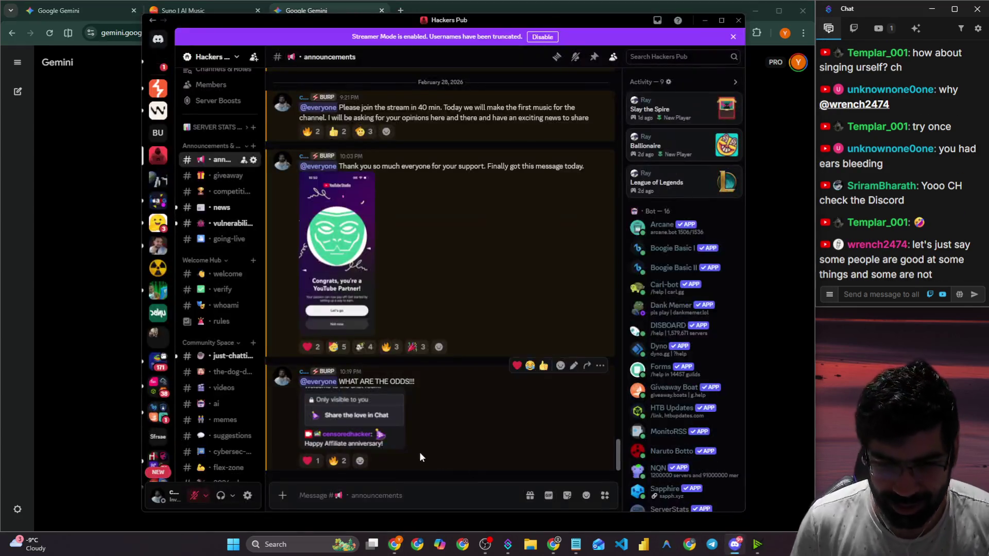
Play and pause the video shared in Discord's just-chatting channel, then return to Gemini.
click(227, 357)
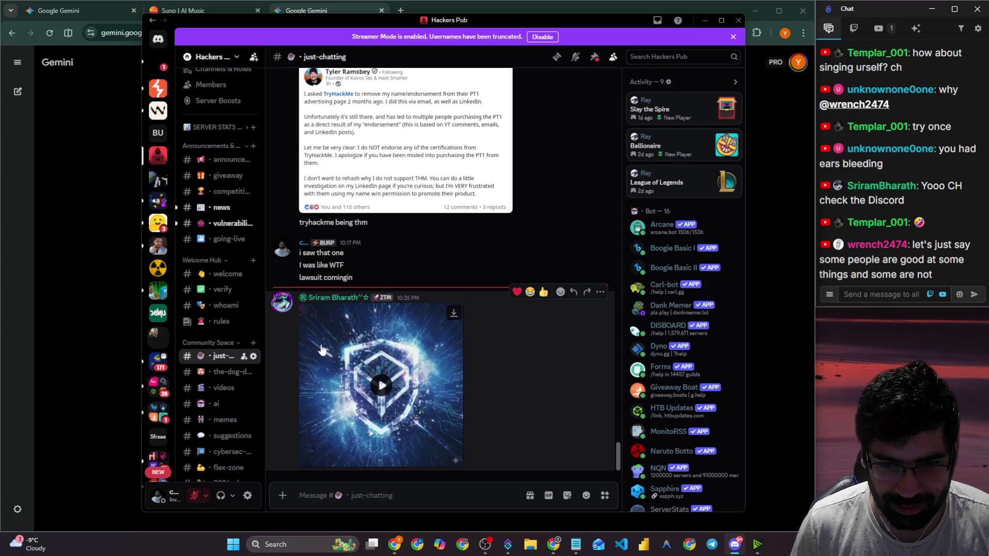
click(387, 390)
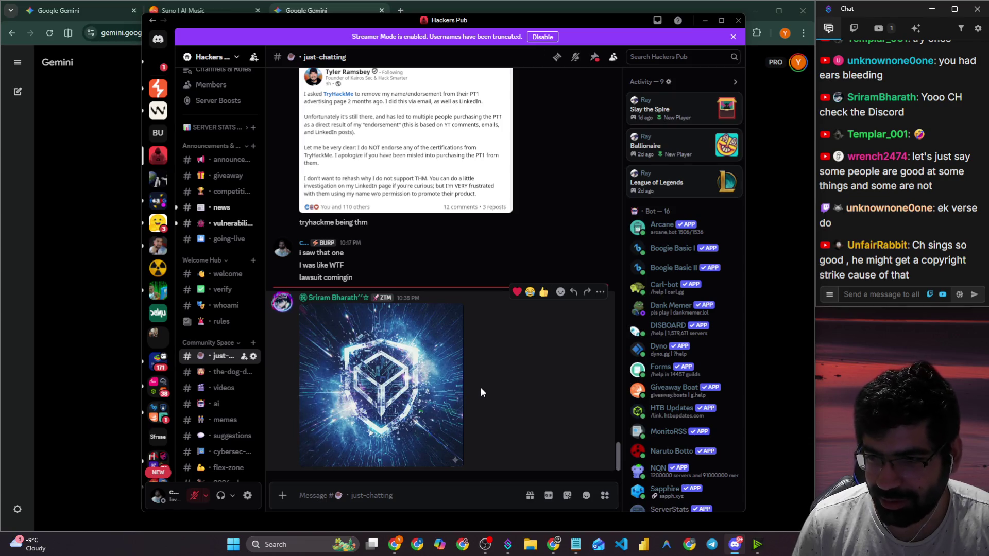
mouse_move(310, 462)
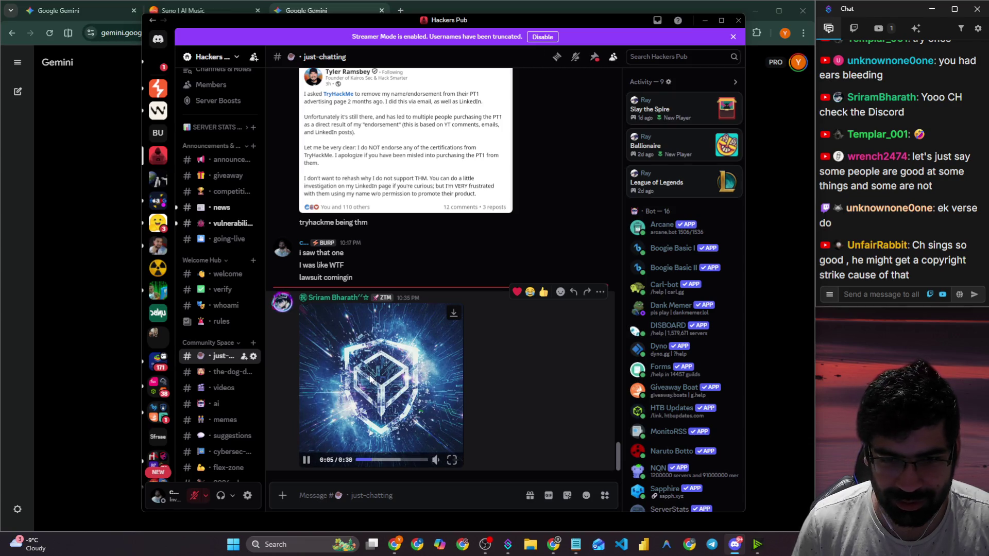
click(307, 460)
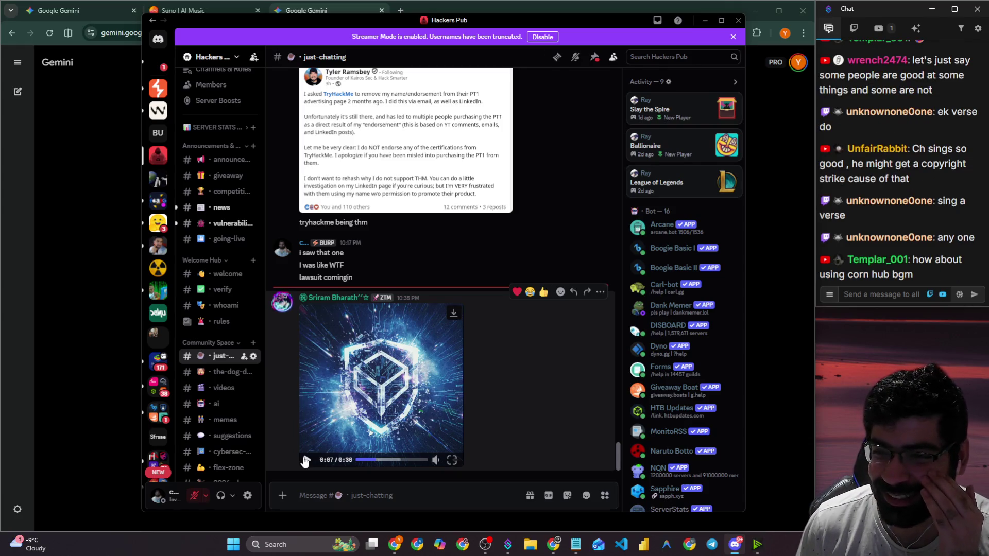
click(305, 460)
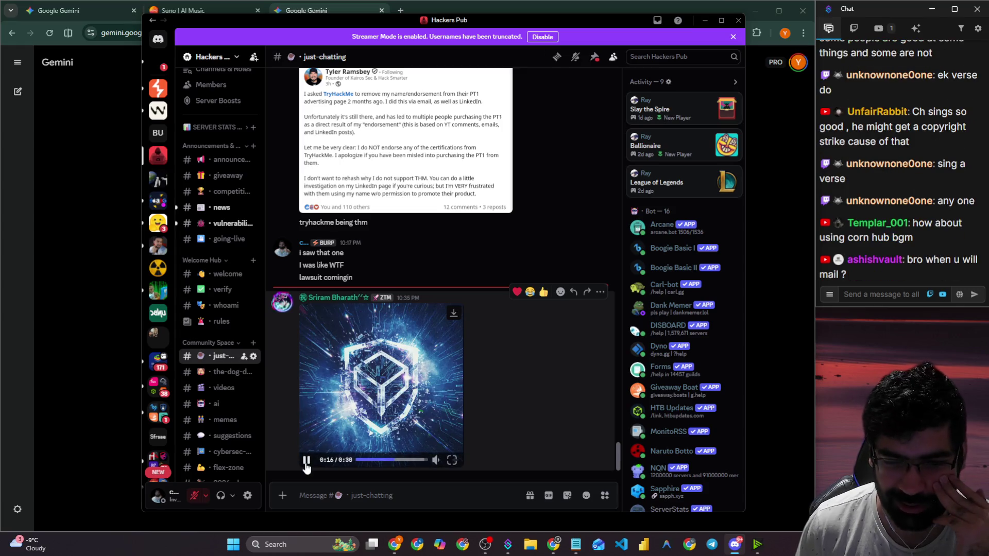
click(305, 464)
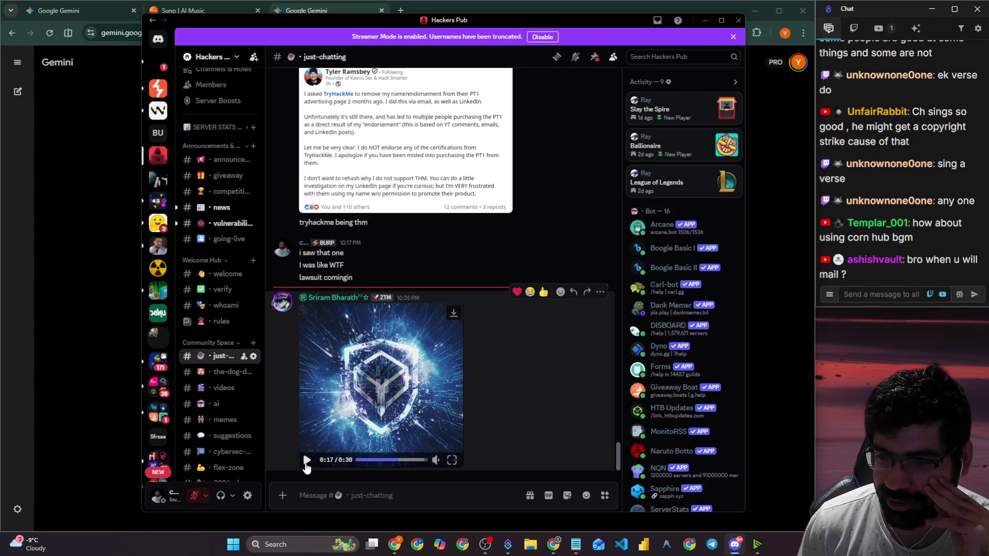
click(109, 317)
text(I want to create some beats or an intro music for my youtube channel)
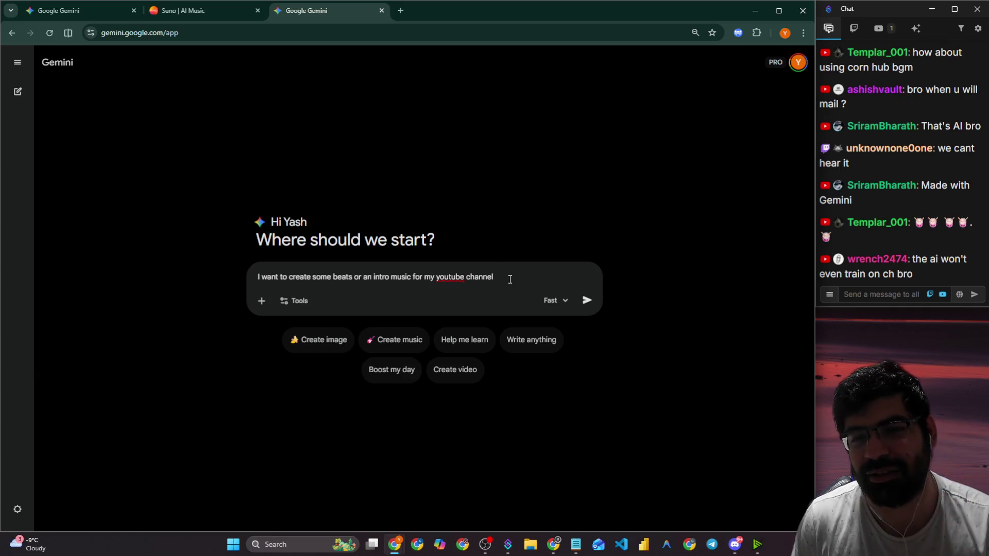
Switch the Gemini model from Fast to Pro and glance at the Tools list.
click(553, 300)
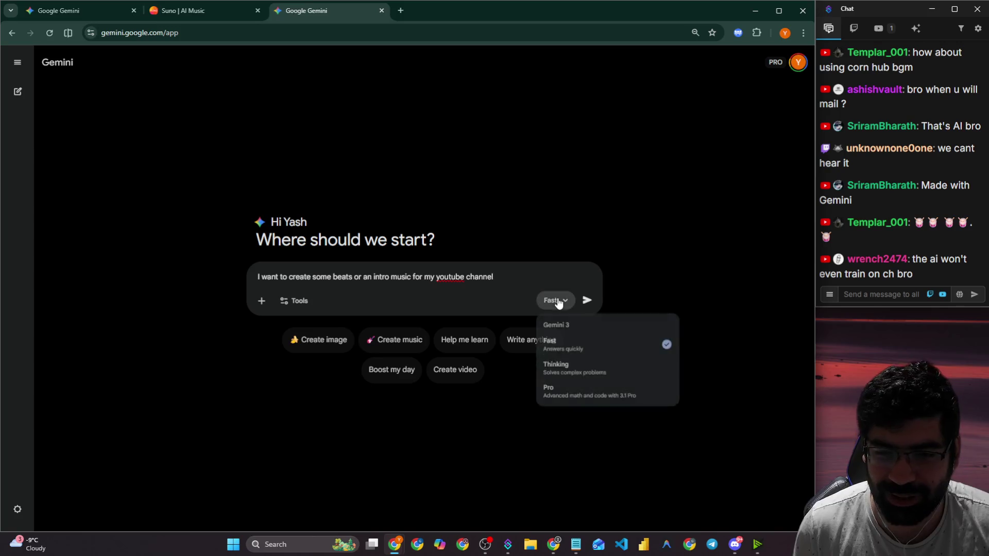
click(566, 394)
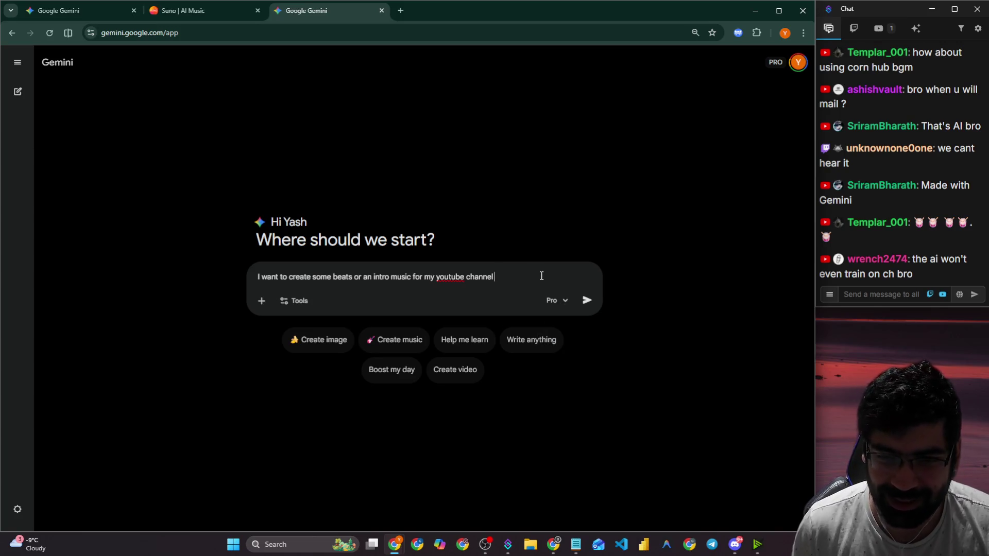
click(298, 300)
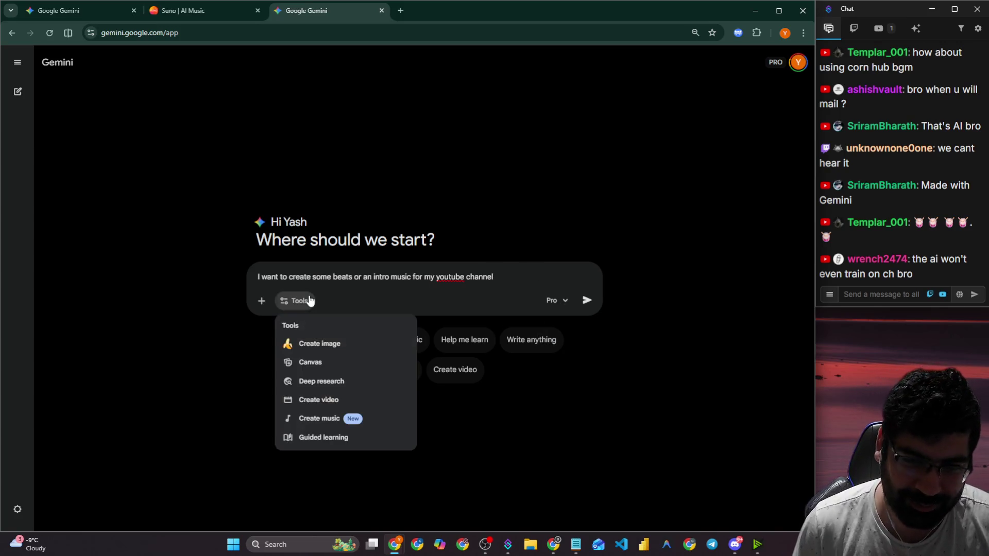
click(309, 300)
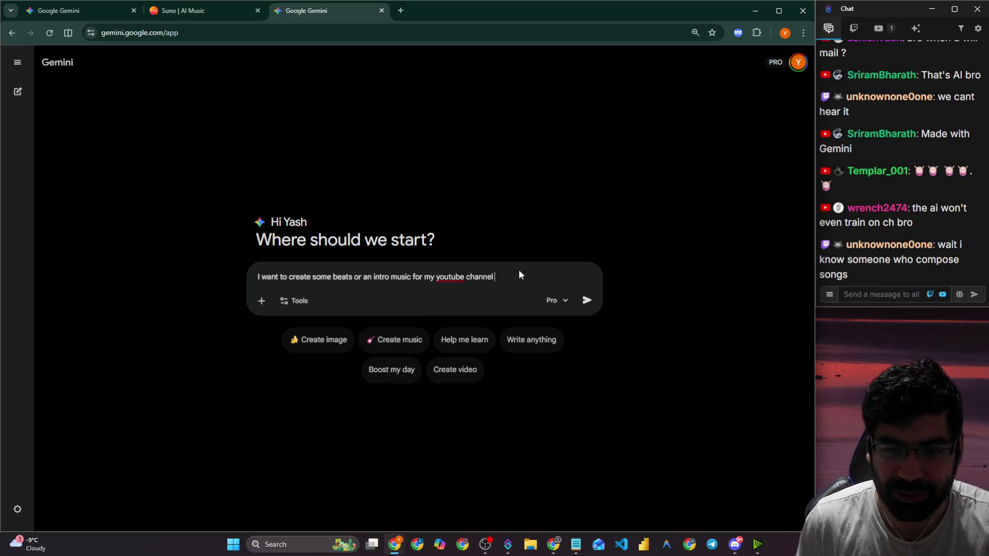
Delete the drafted intro-music prompt and pull the Untitled Notepad note into its own window.
key(ctrl+Left)
key(ctrl+Left)
key(ctrl+Left)
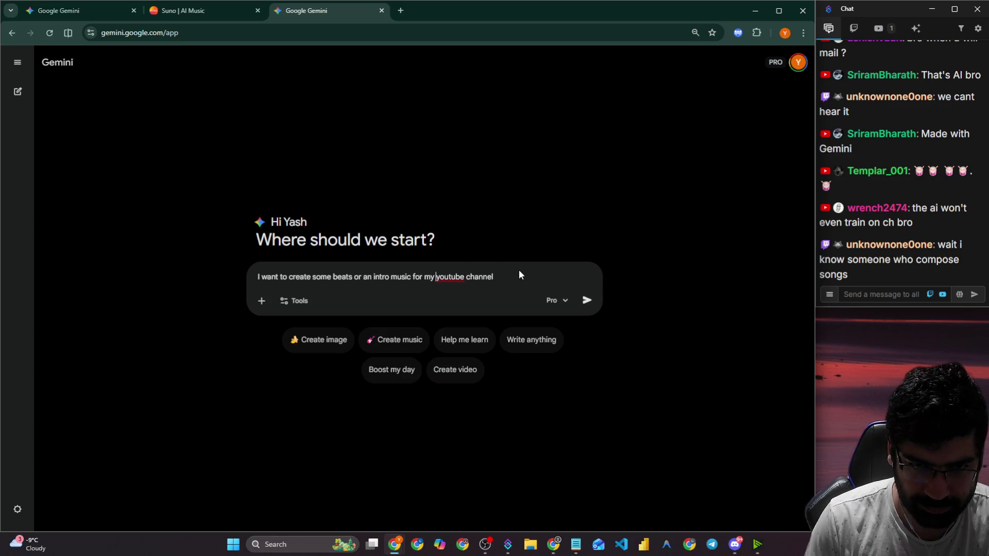
key(ctrl+a)
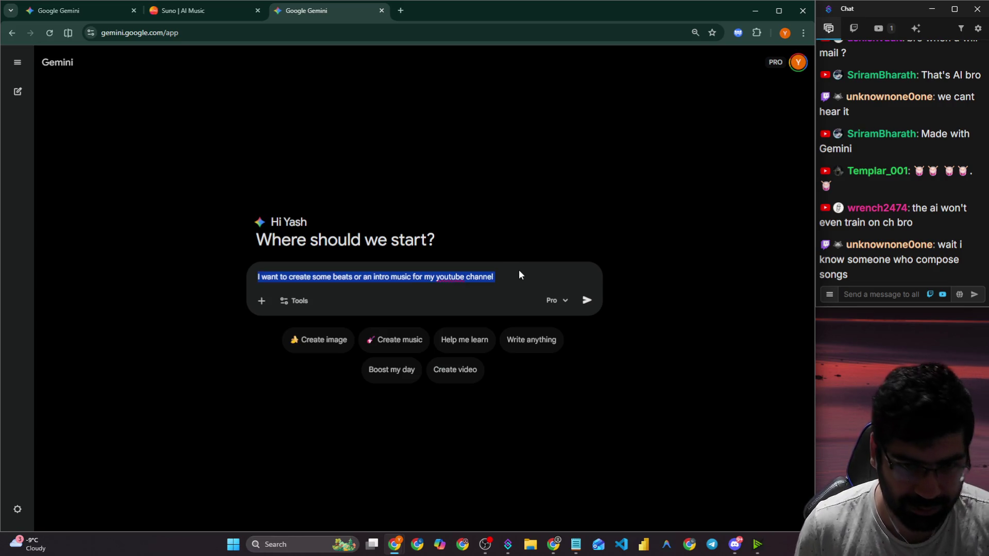
key(BackSpace)
right_click(580, 544)
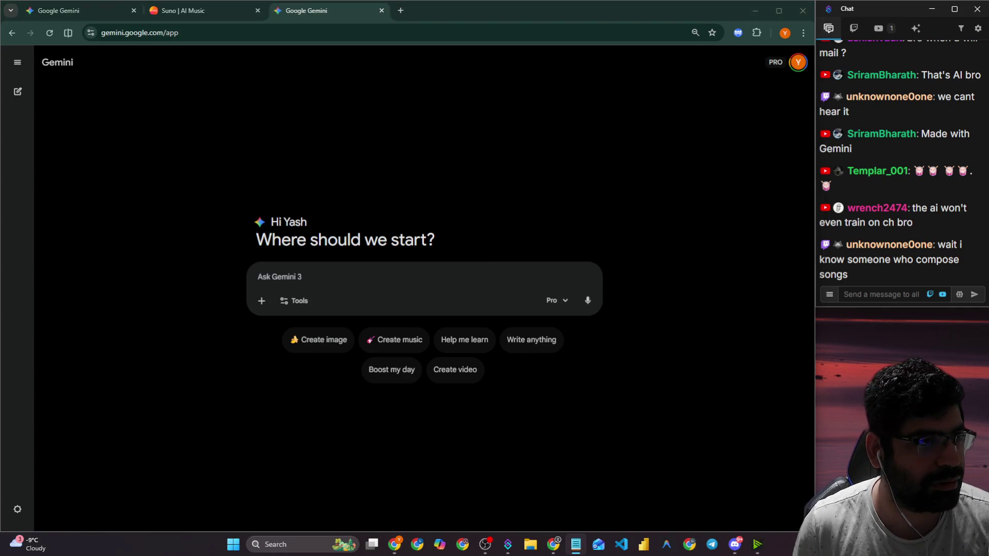
drag(20, 154, 376, 119)
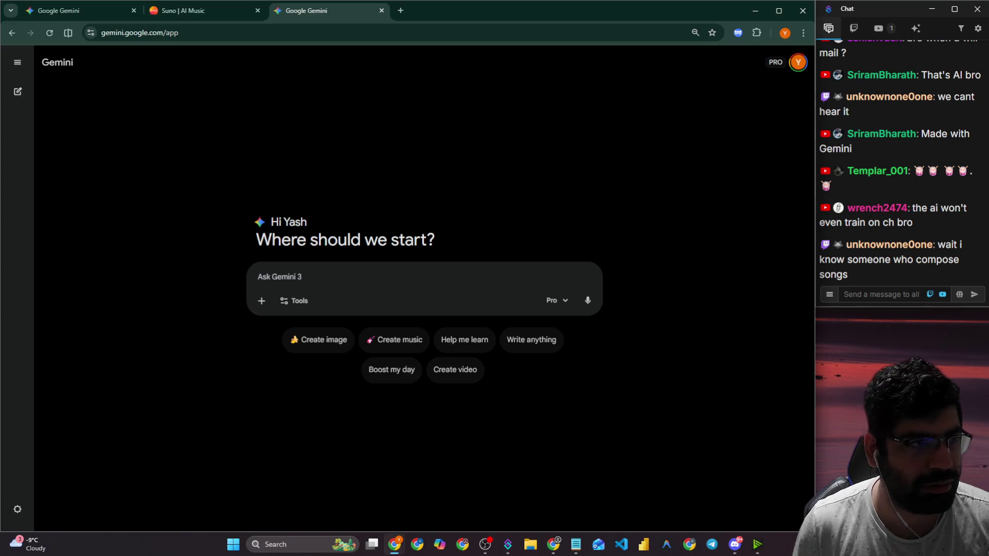
Bring the blank Notepad window forward and size it large over the Gemini page.
key(alt+Tab)
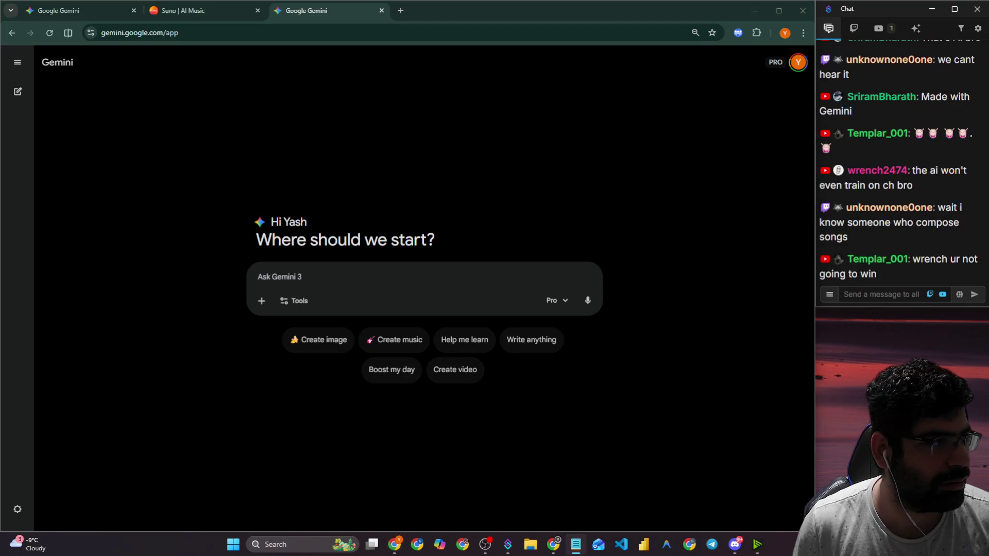
mouse_move(0, 118)
mouse_down()
mouse_move(315, 116)
mouse_move(394, 57)
mouse_up()
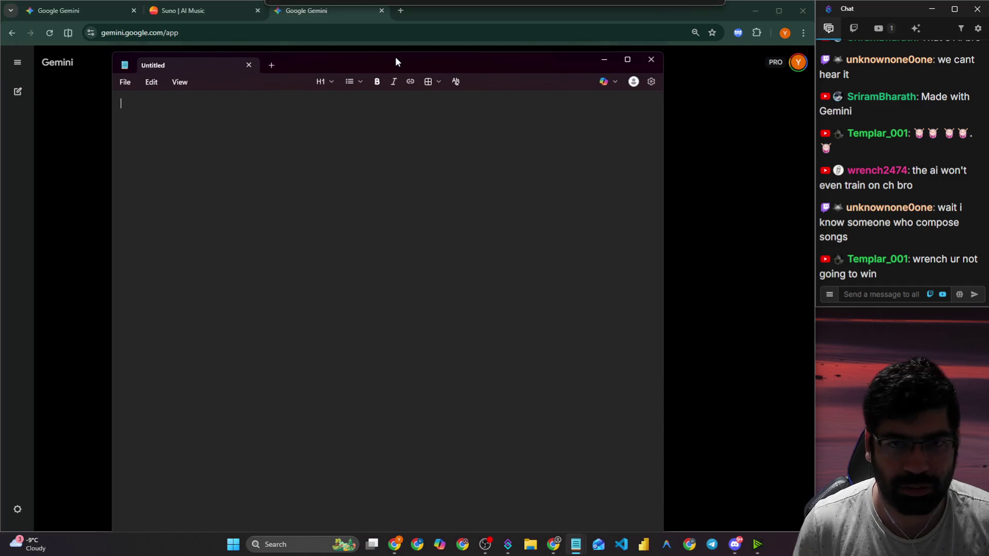
mouse_move(664, 54)
mouse_down()
mouse_move(706, 152)
mouse_move(776, 407)
mouse_up()
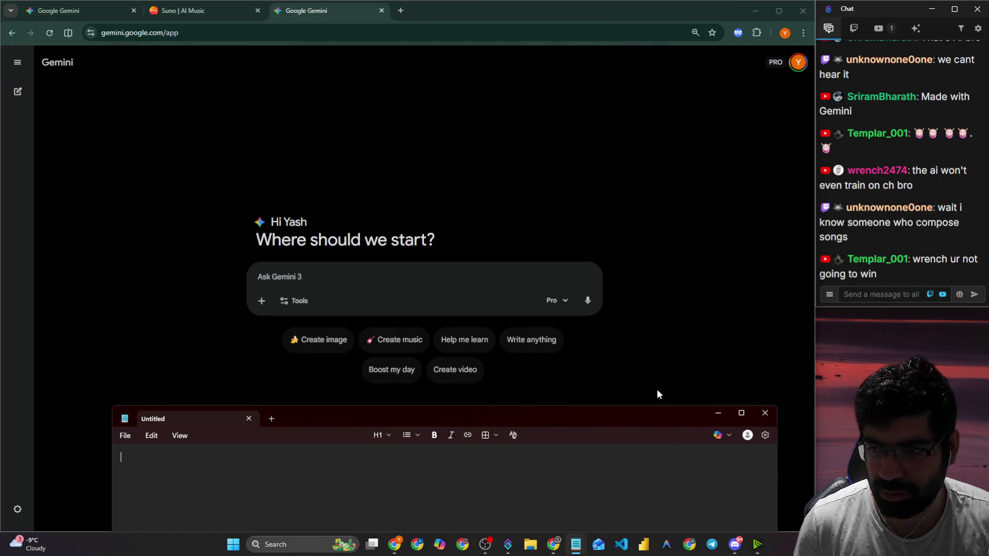
drag(631, 417, 612, 90)
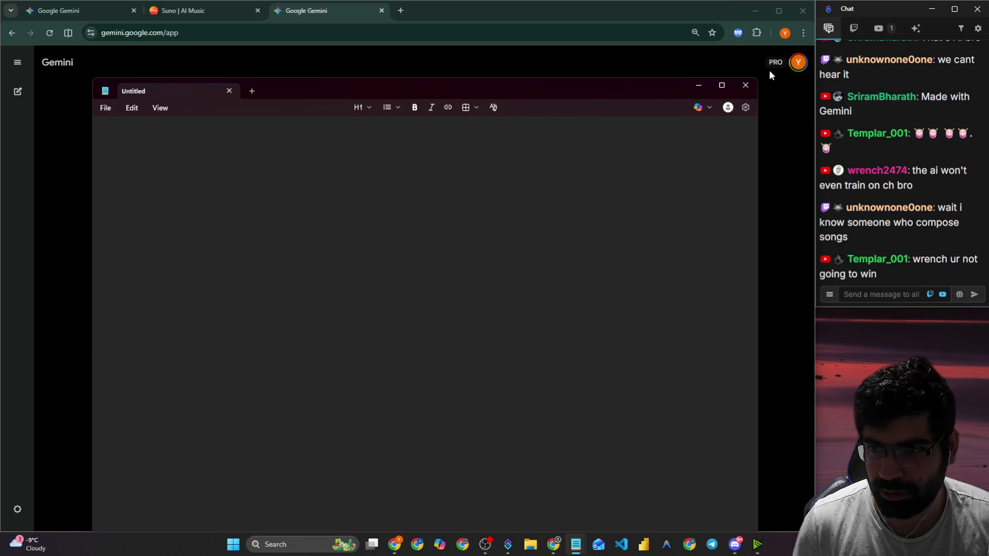
mouse_move(759, 76)
mouse_down()
mouse_move(770, 98)
mouse_move(784, 363)
mouse_move(795, 358)
mouse_up()
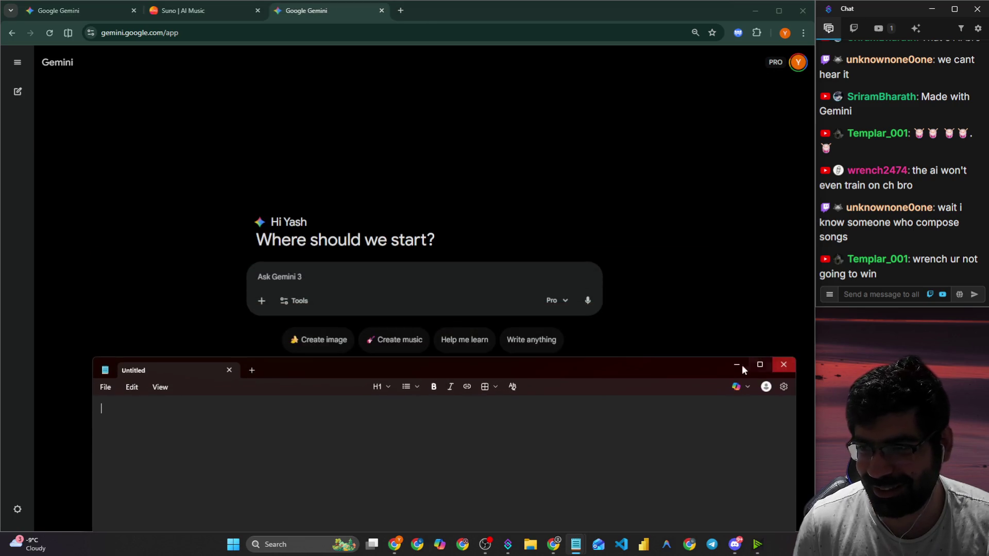
mouse_move(644, 360)
mouse_down()
mouse_move(594, 110)
mouse_move(574, 68)
mouse_move(585, 94)
mouse_move(570, 484)
mouse_move(527, 151)
mouse_move(531, 66)
mouse_up()
drag(749, 269, 749, 458)
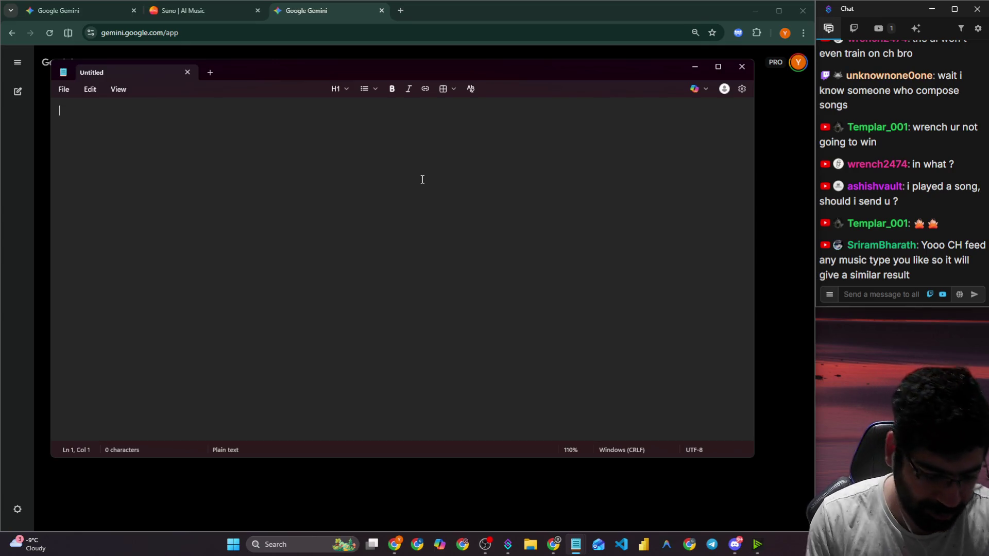
Write a 'Role:' line: an expert music director and creator specializing in making music beats.
text(#)
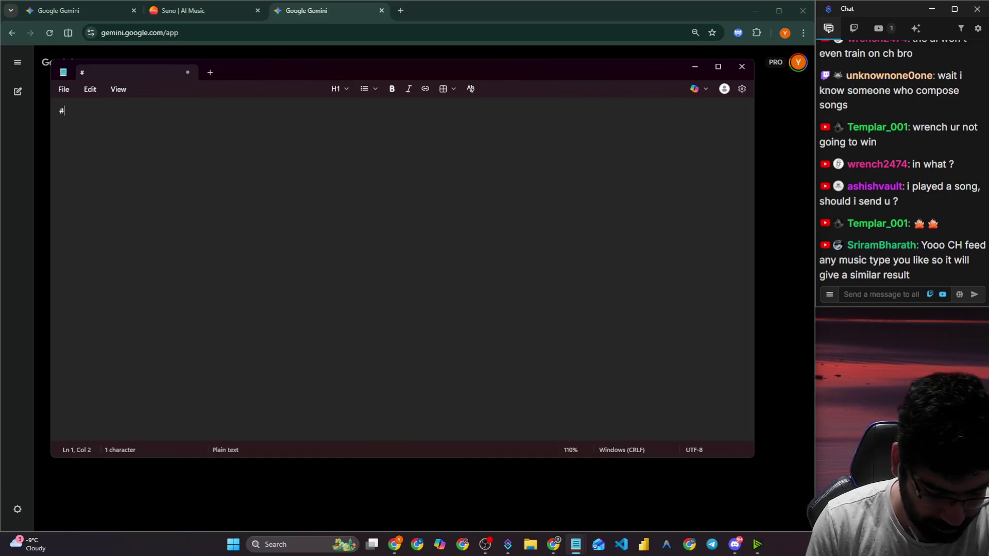
key(BackSpace)
text(Ro)
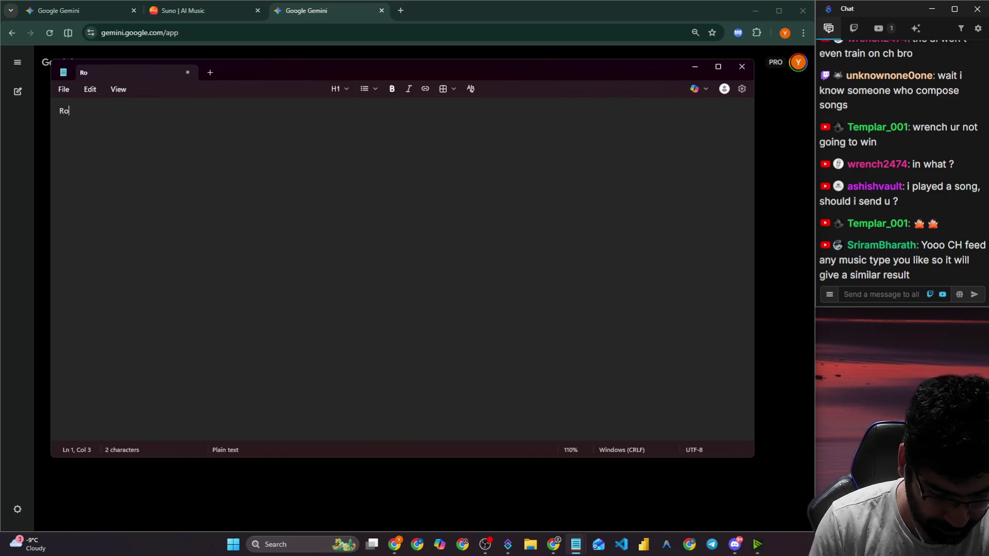
text(le:)
key(Return)
text(Y)
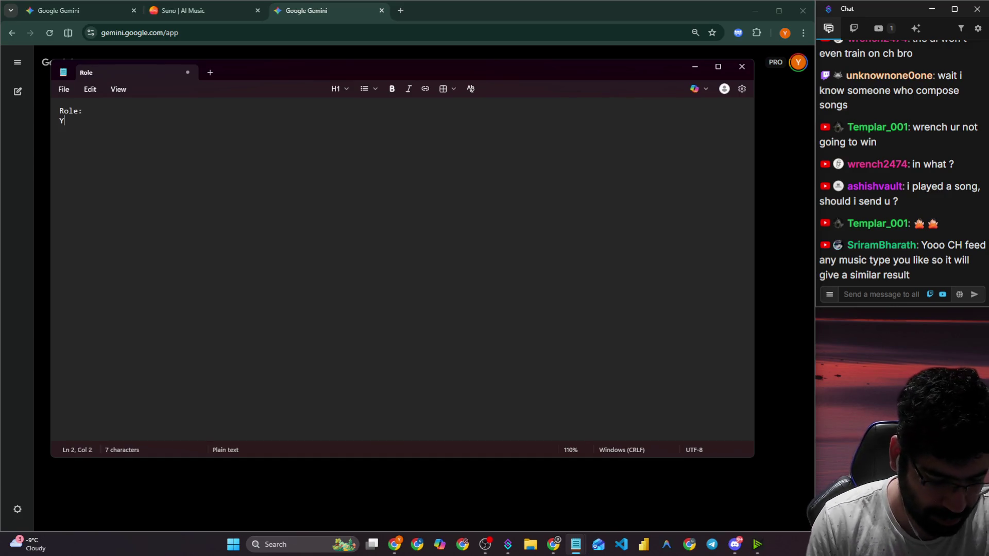
text(ou are an ex)
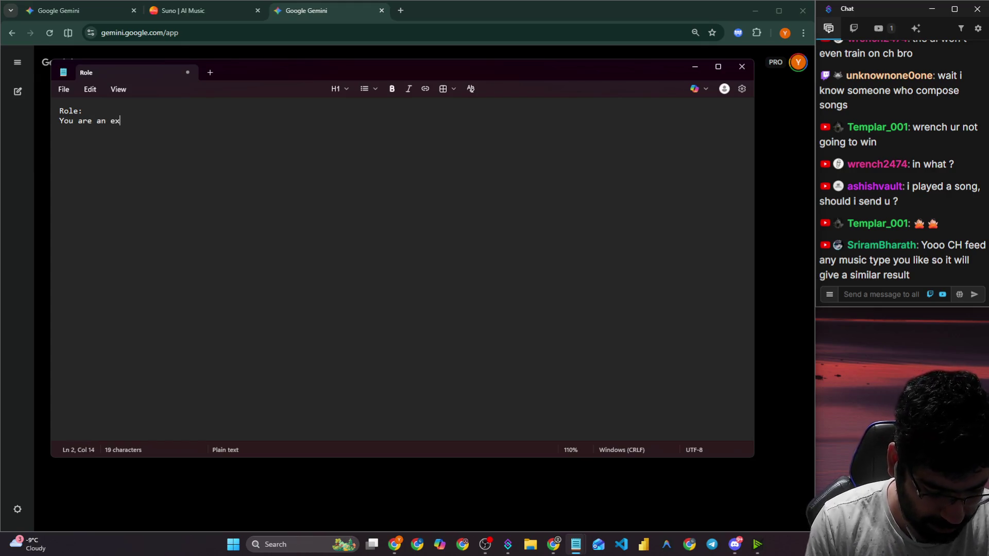
text(pert music )
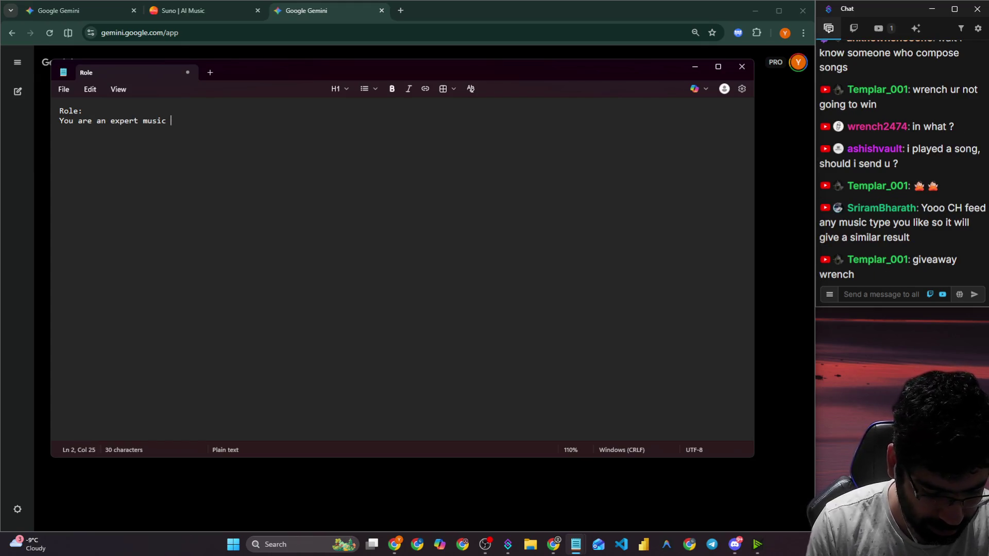
text(director)
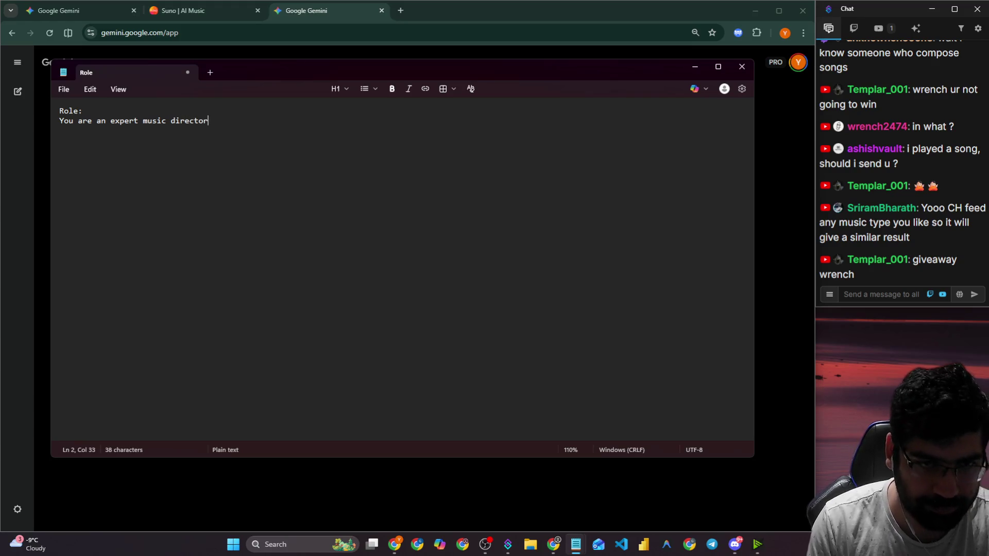
text( and cre)
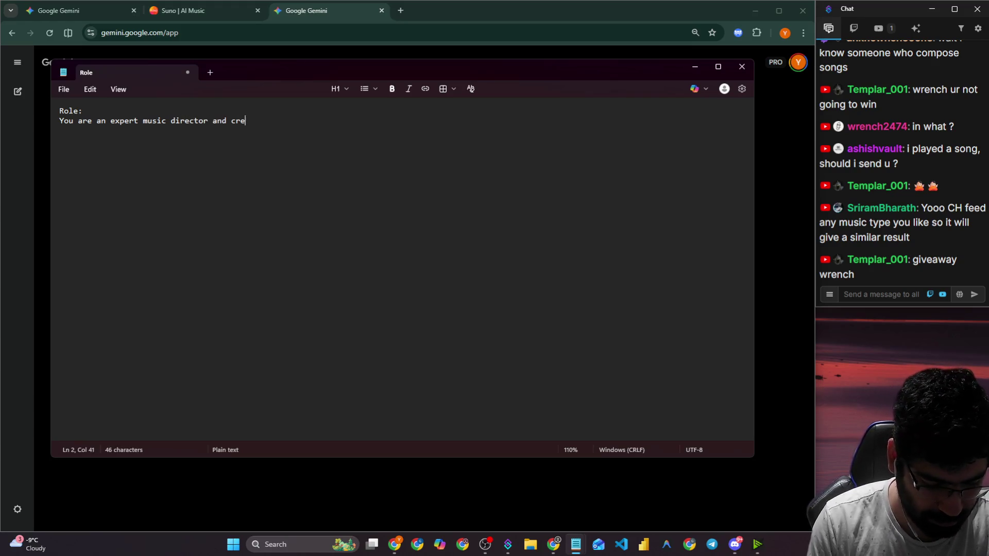
text(ator.)
key(Return)
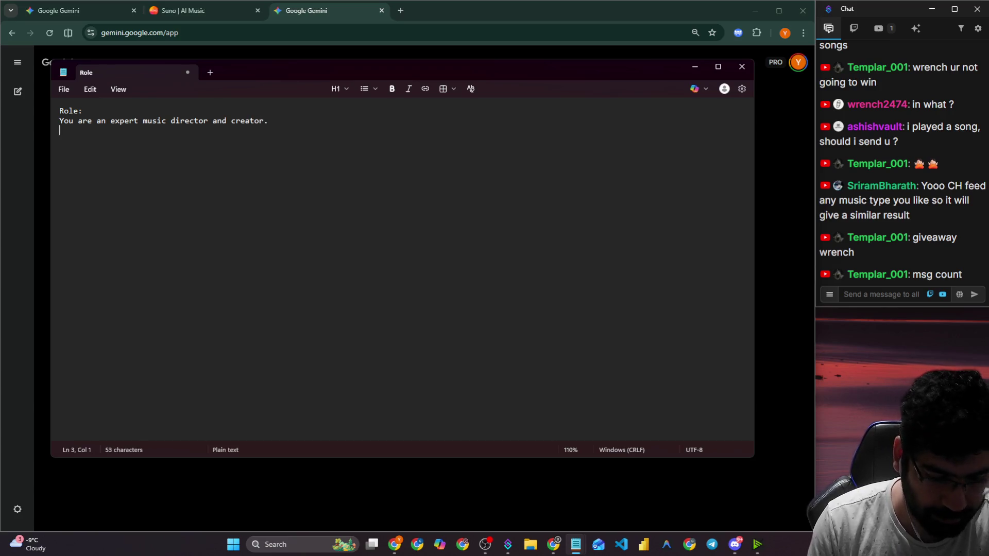
text(You sp)
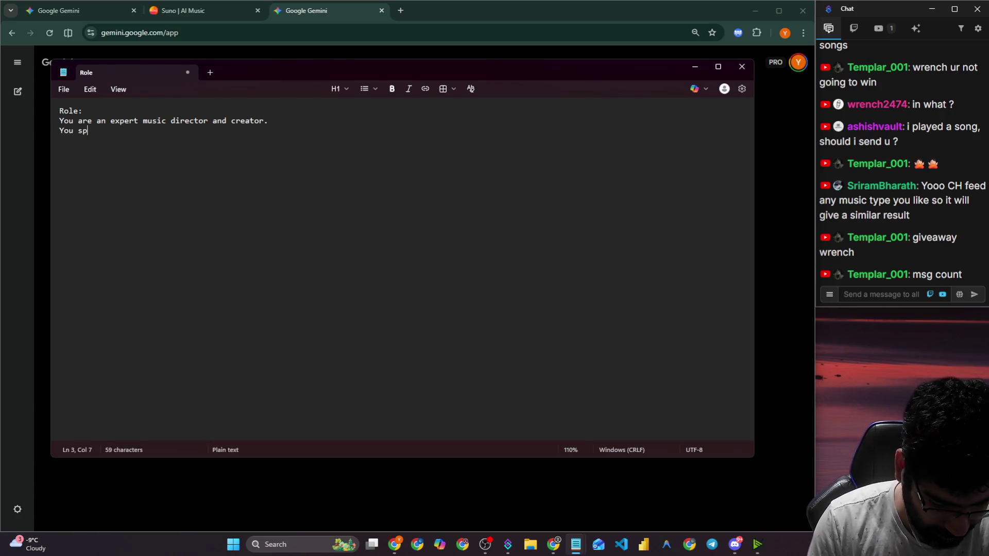
text(ecialize i)
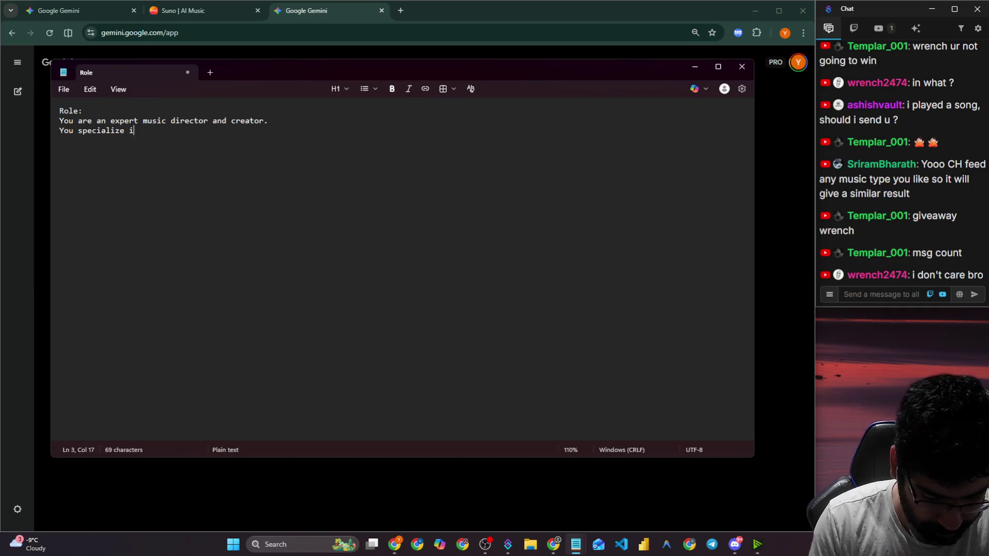
text(n the)
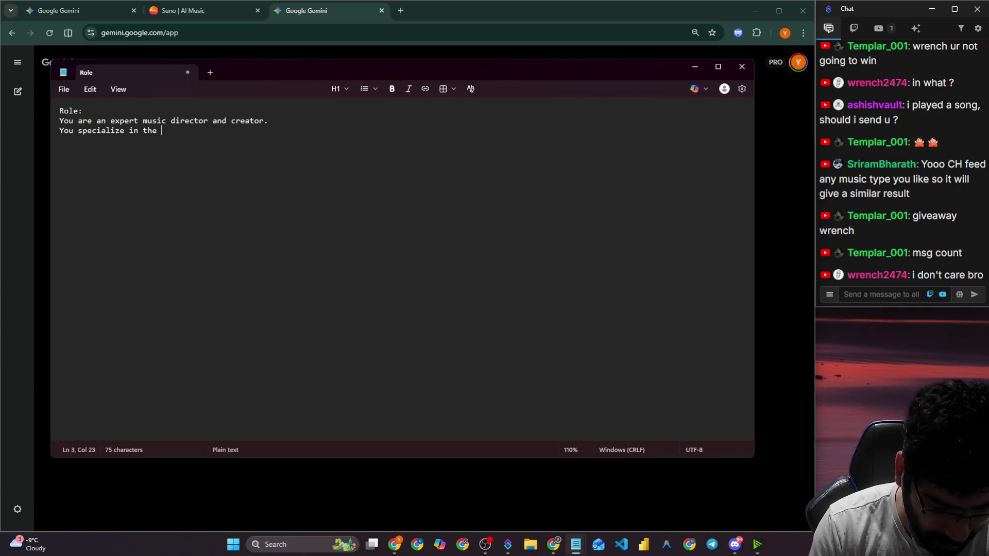
key(BackSpace)
key(BackSpace)
key(BackSpace)
text(m)
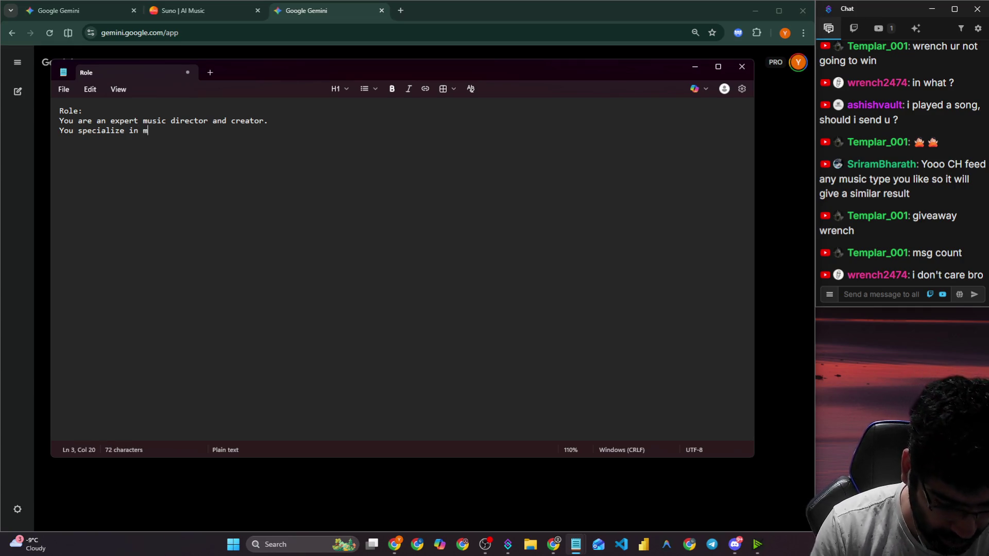
text(aking musi)
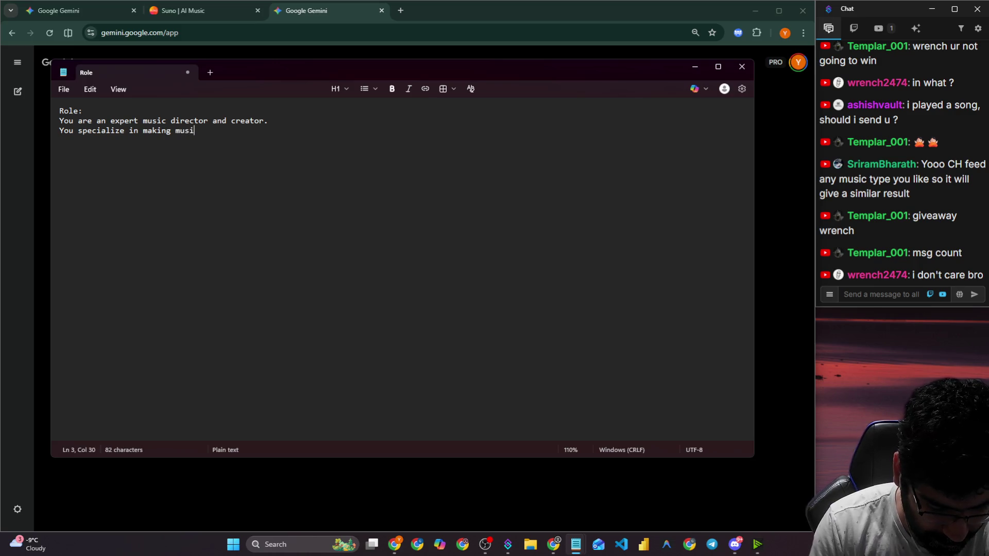
text(c beats is used by famous youtubers like Ali A and other for their intro music.)
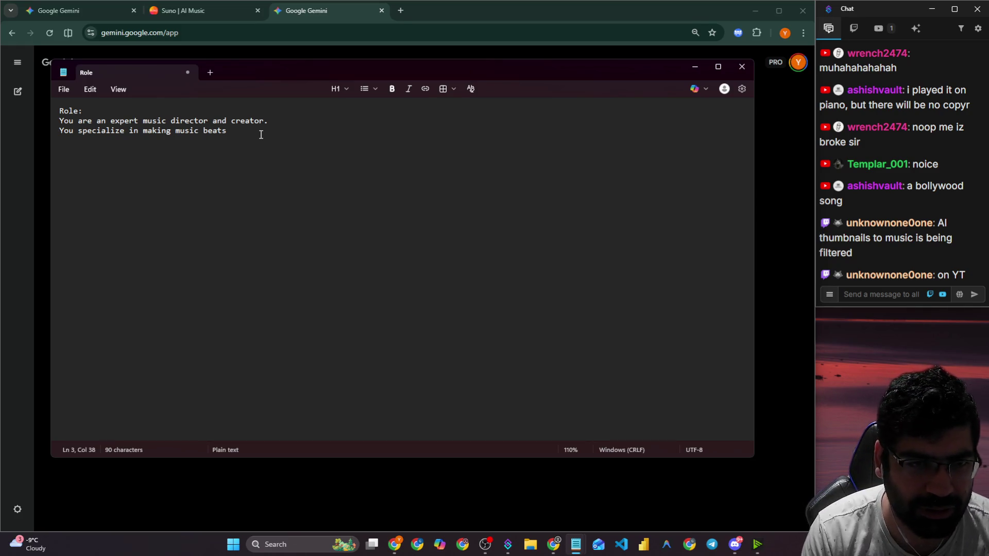
text(- The title of)
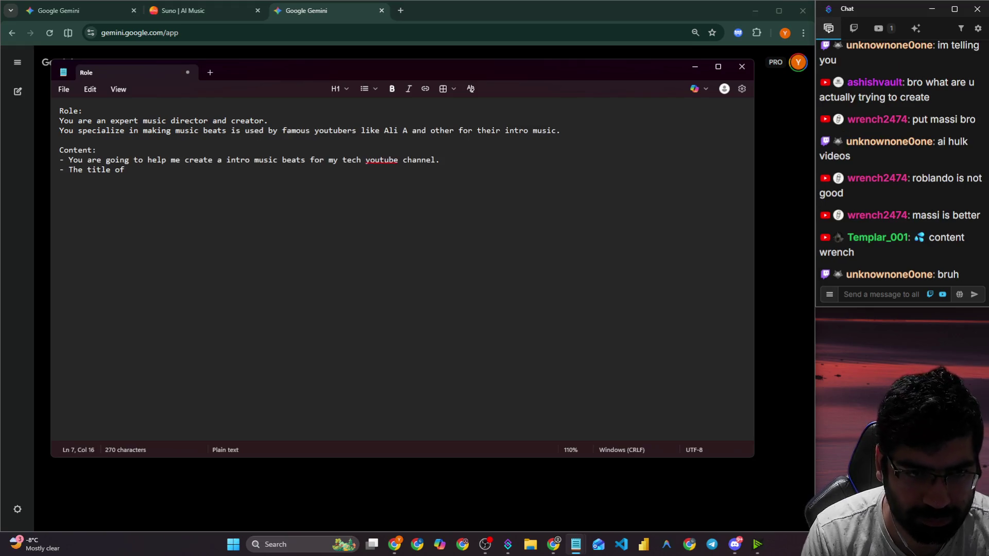
Add the line naming the music "Dreams x Ego", fixing typos along the way.
text(the )
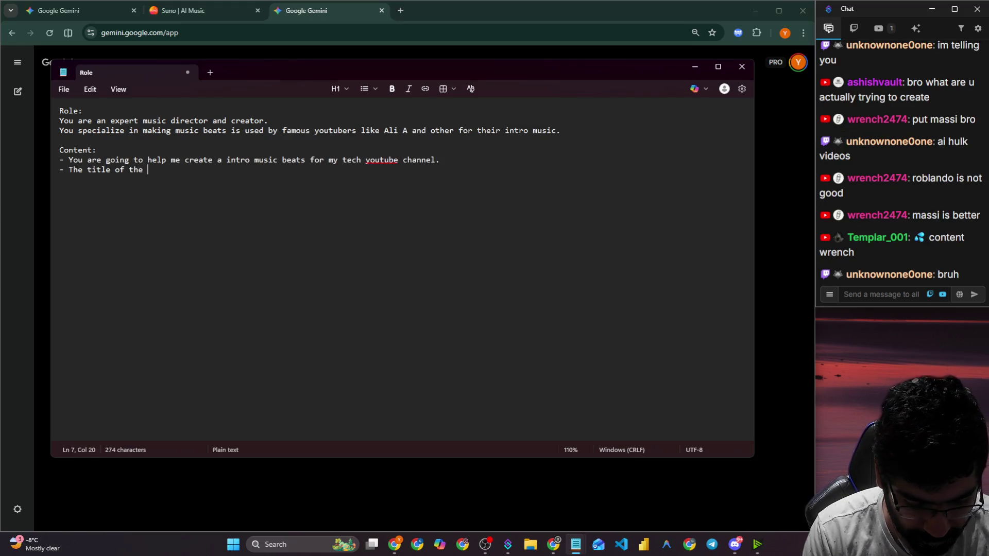
text(mus)
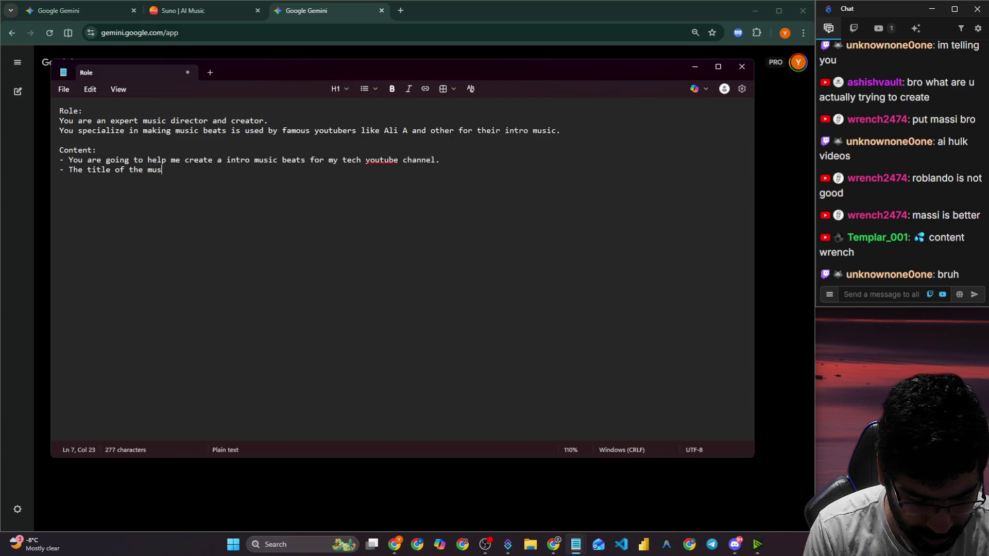
text(ic is ")
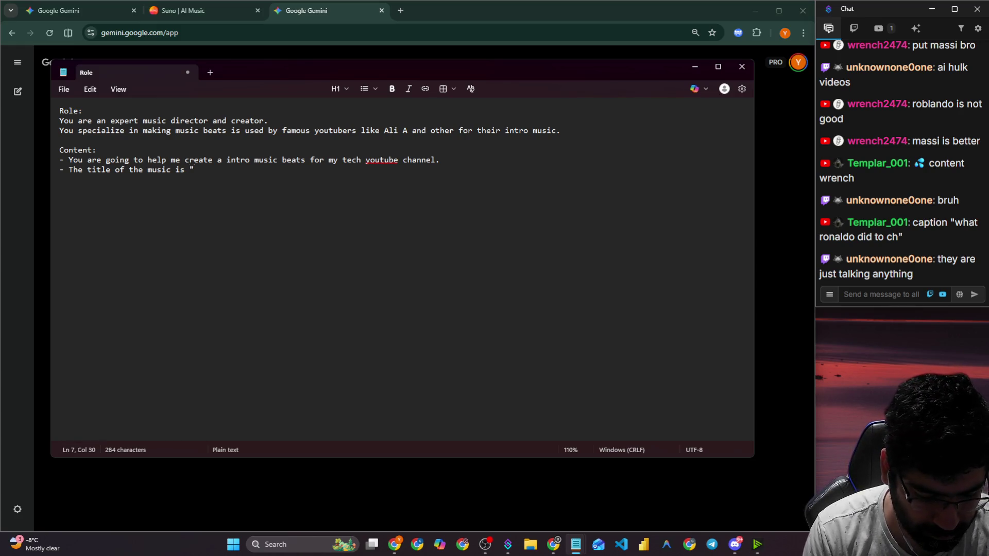
text(Ego)
key(BackSpace)
key(BackSpace)
key(BackSpace)
text(Freams)
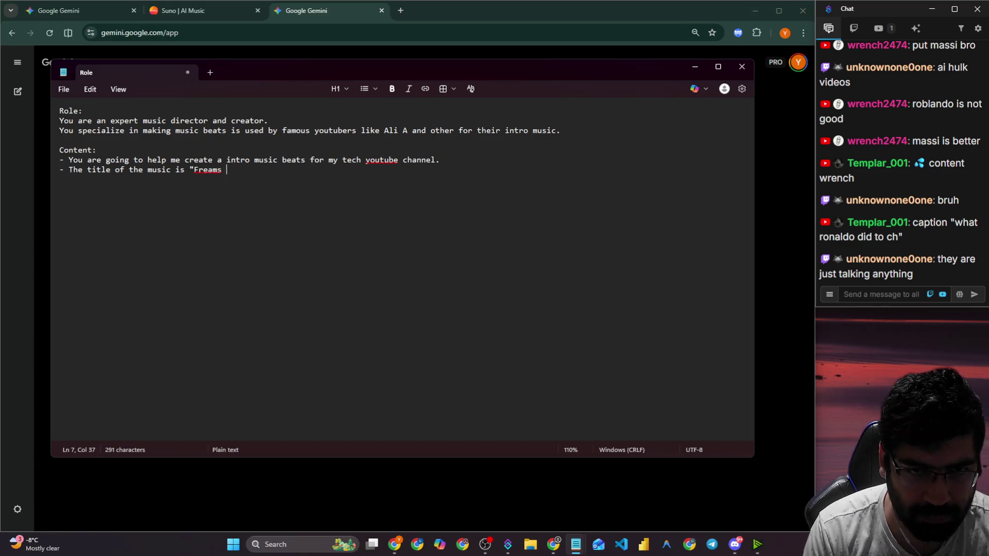
text( x )
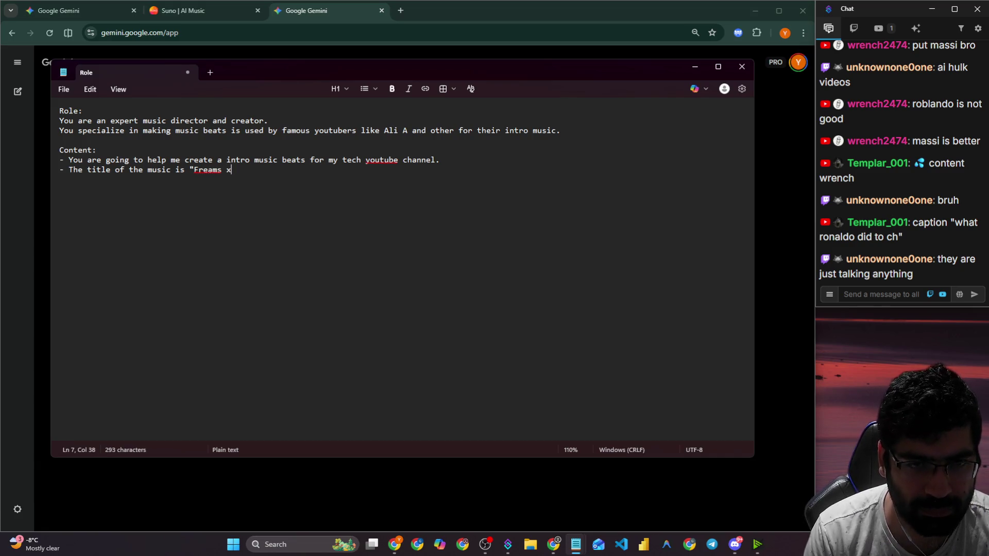
text(D)
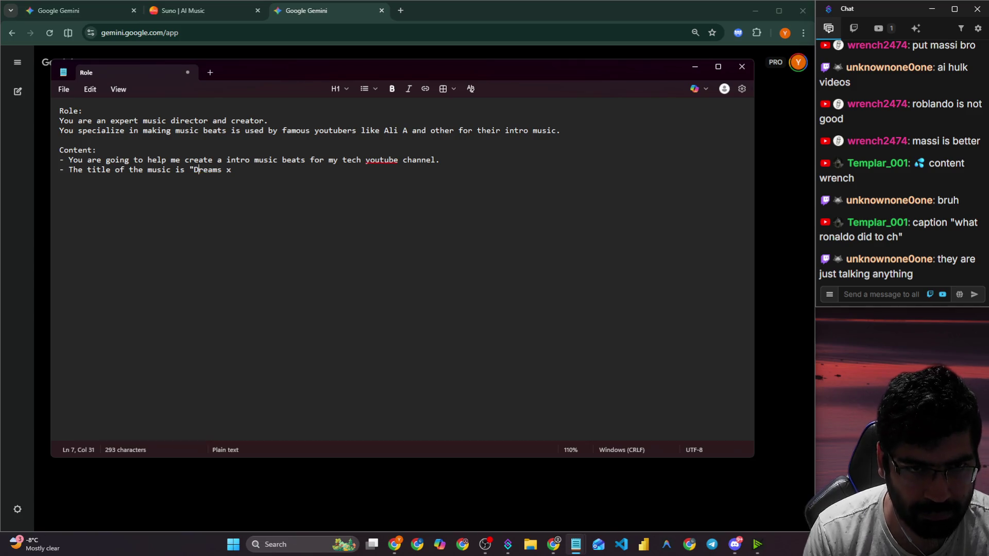
text(E)
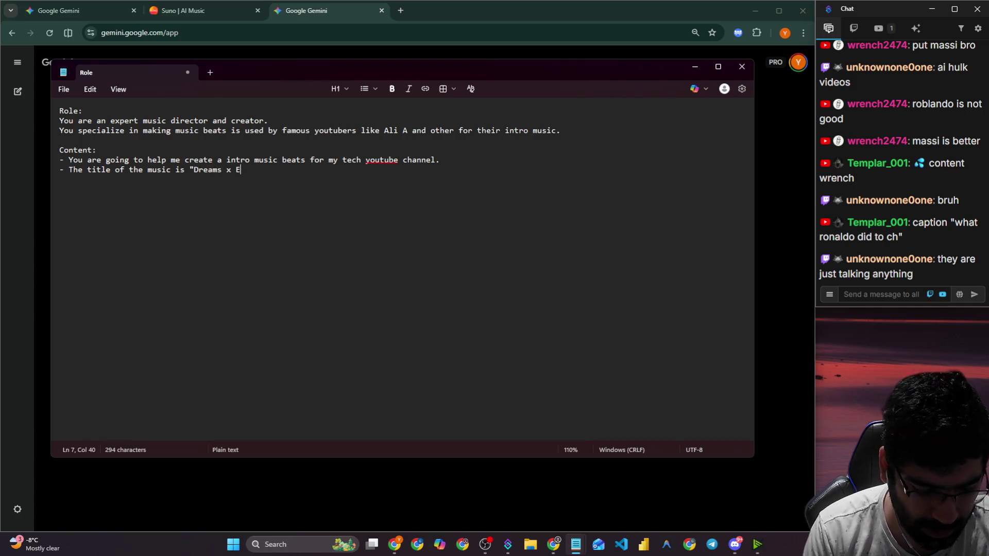
text(go" )
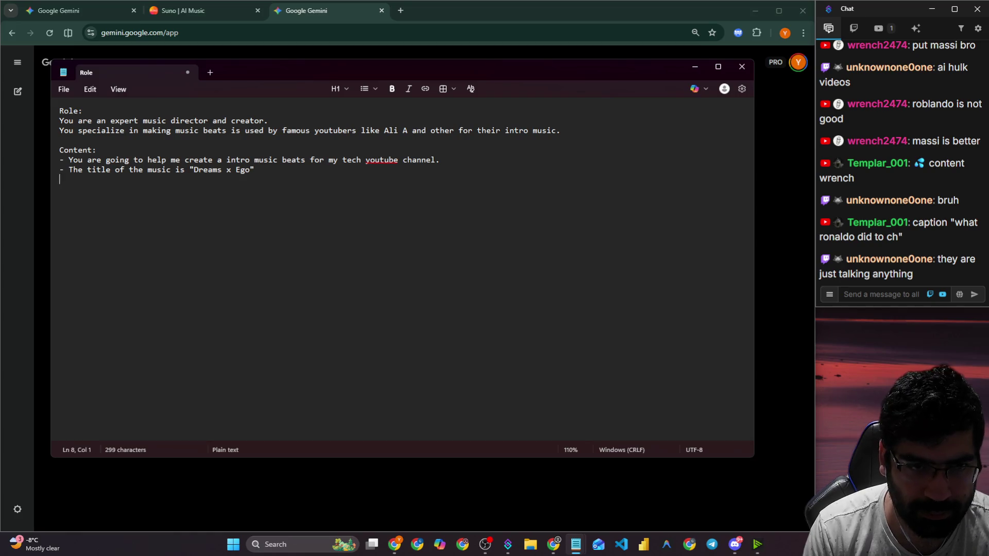
text(-  it s)
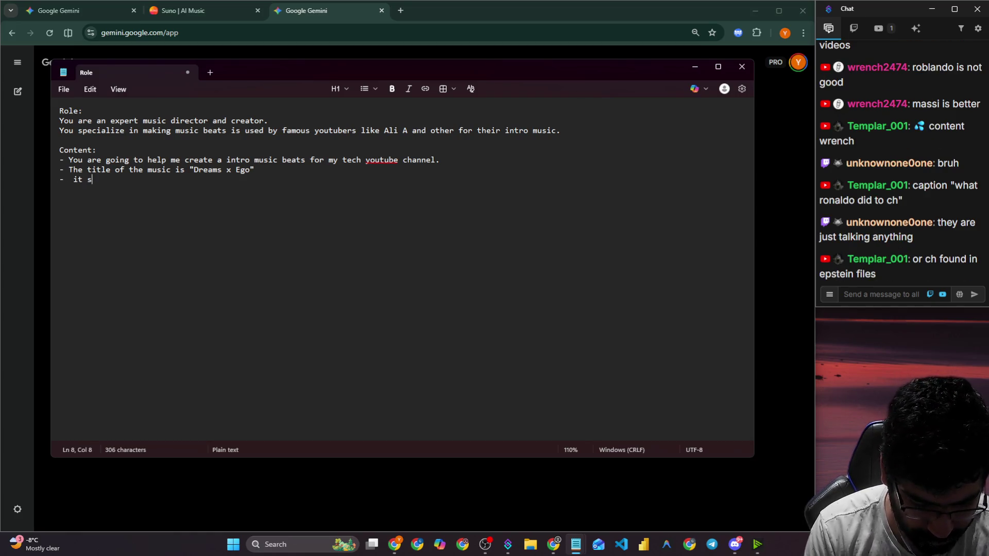
text(hould have co)
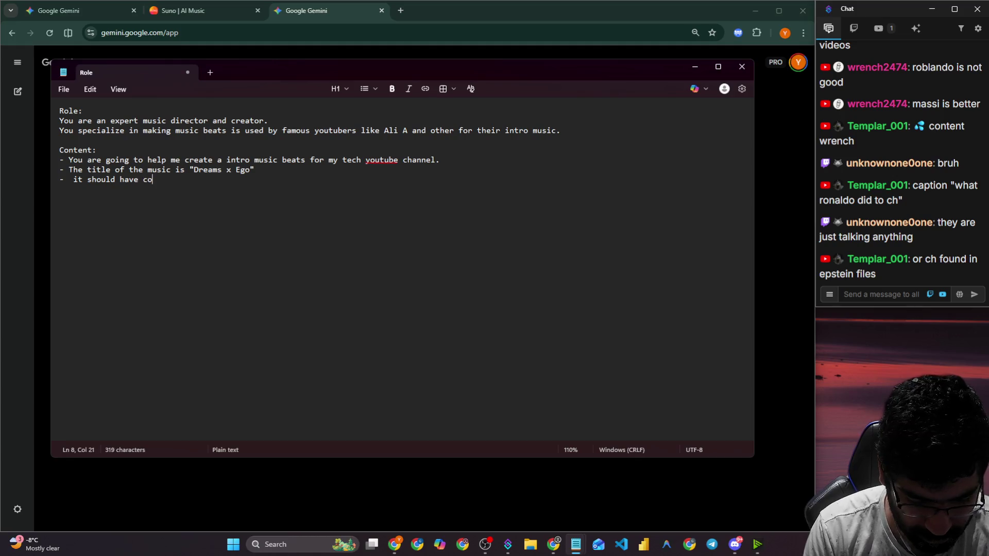
text(nnect)
key(BackSpace)
key(BackSpace)
key(BackSpace)
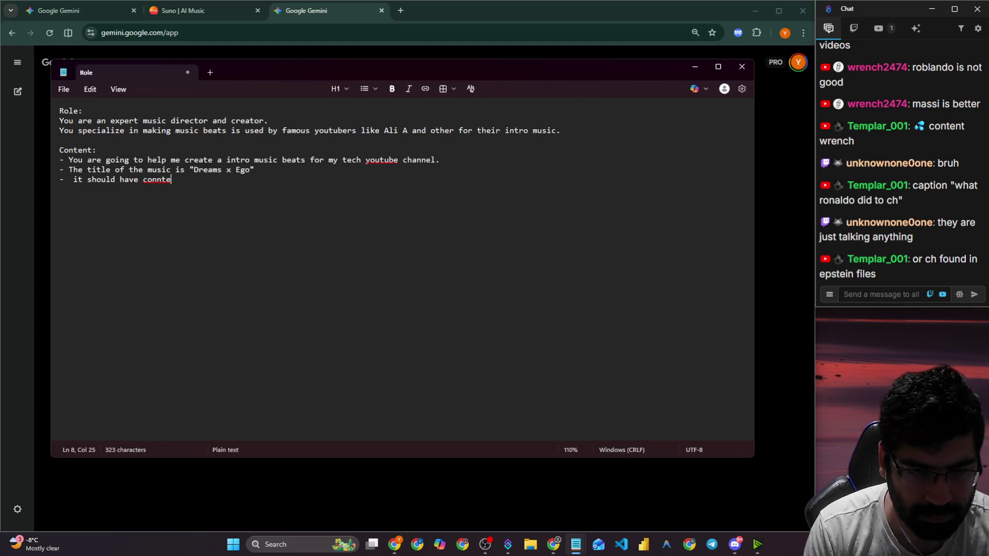
key(BackSpace)
key(BackSpace)
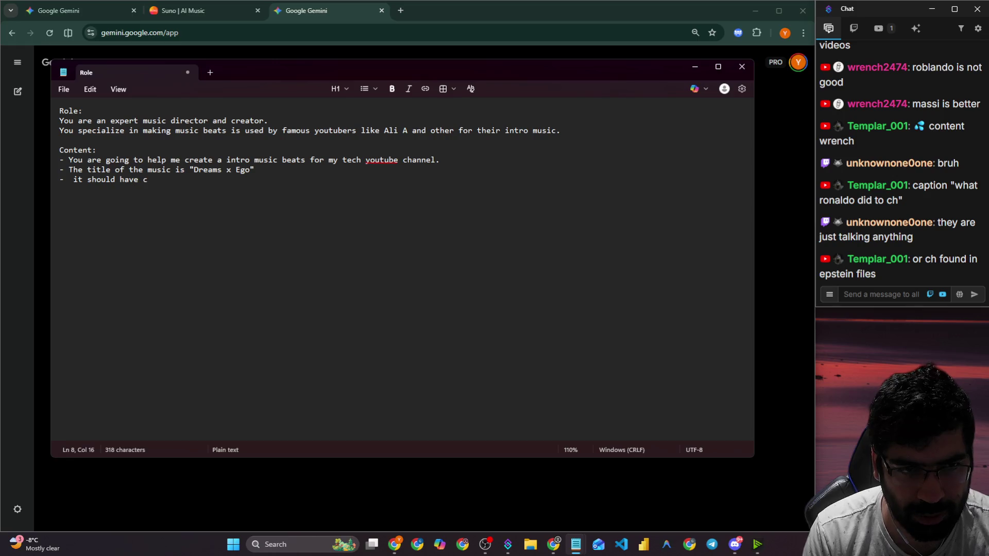
key(BackSpace)
key(BackSpace)
text(I)
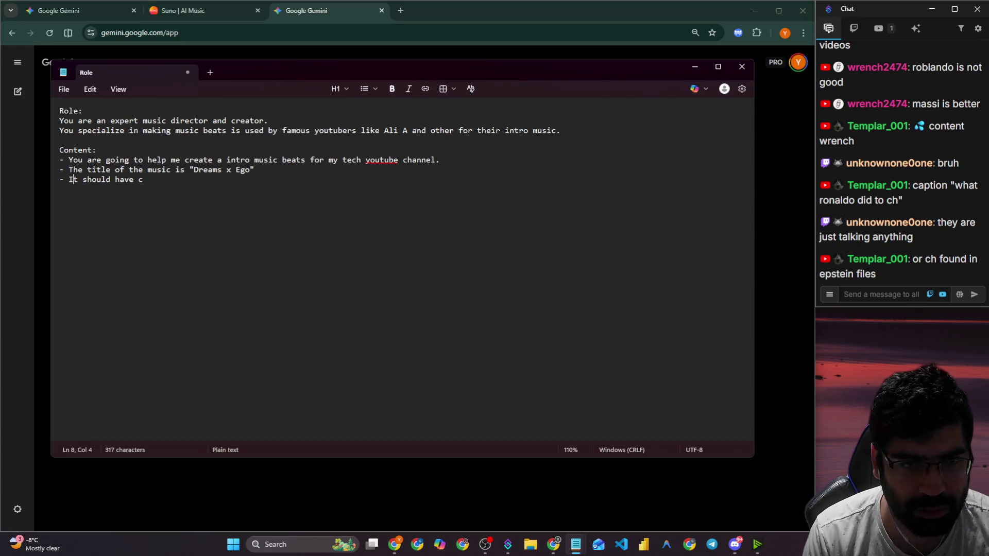
key(BackSpace)
Ask for the same energy and beats per second as the Max Verstappen and Ali A intros, plus a drop.
text(sa)
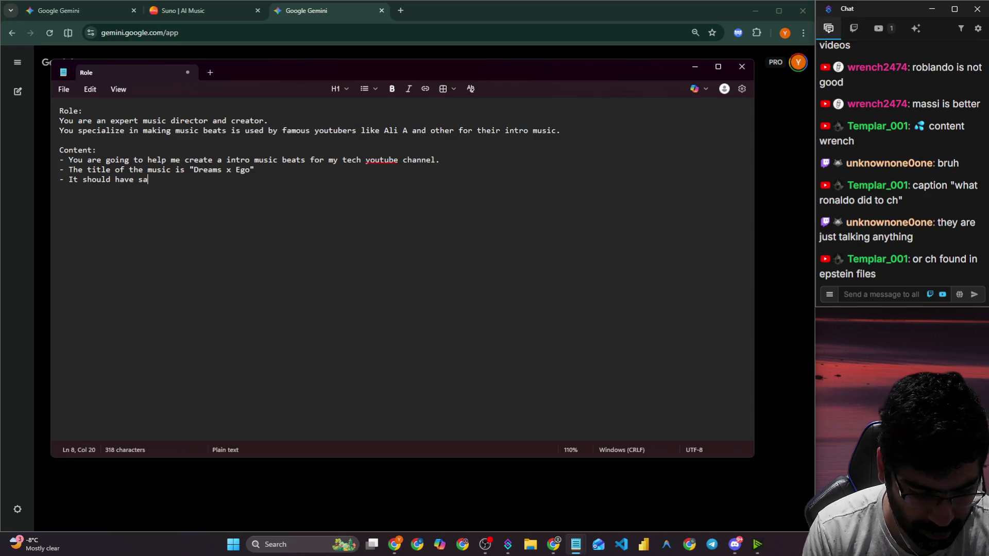
text(me energy)
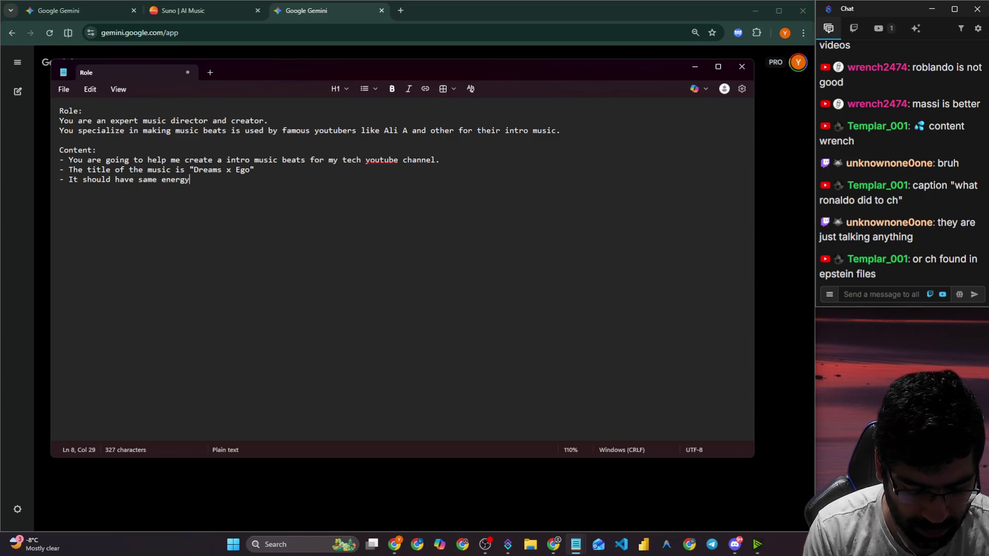
text(, bea)
text(s)
key(BackSpace)
text(ts persecond like Max Verstappine a)
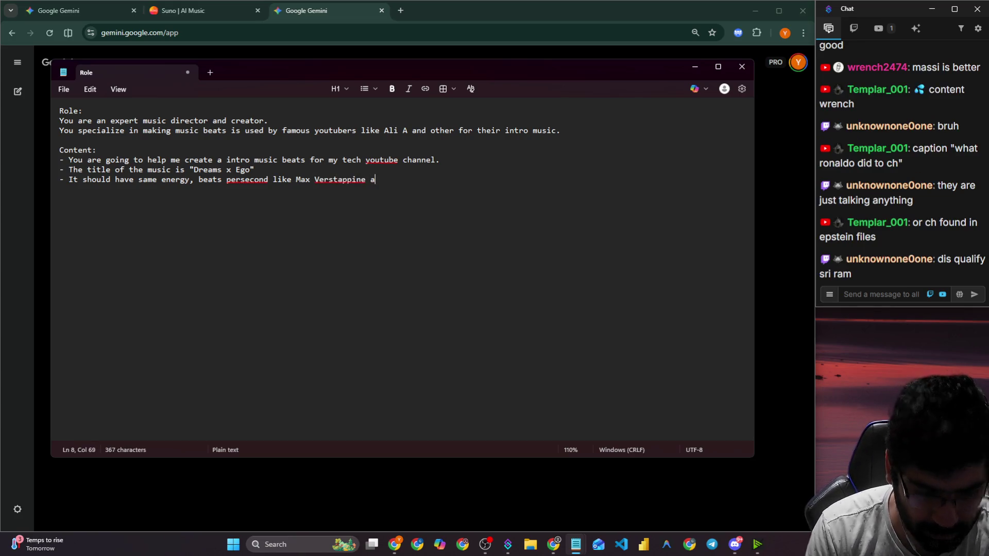
key(BackSpace)
key(BackSpace)
text(intro musci)
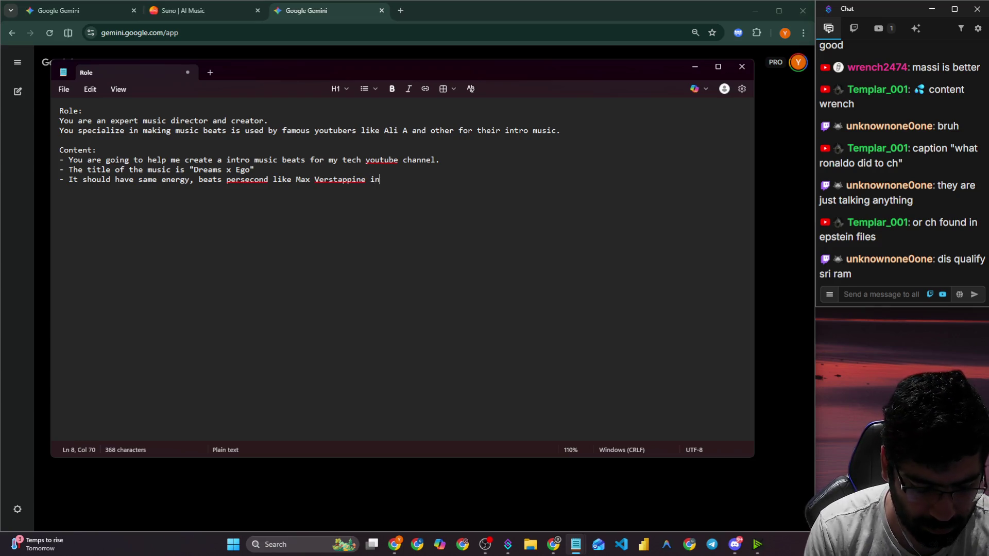
key(BackSpace)
key(BackSpace)
text(ic and)
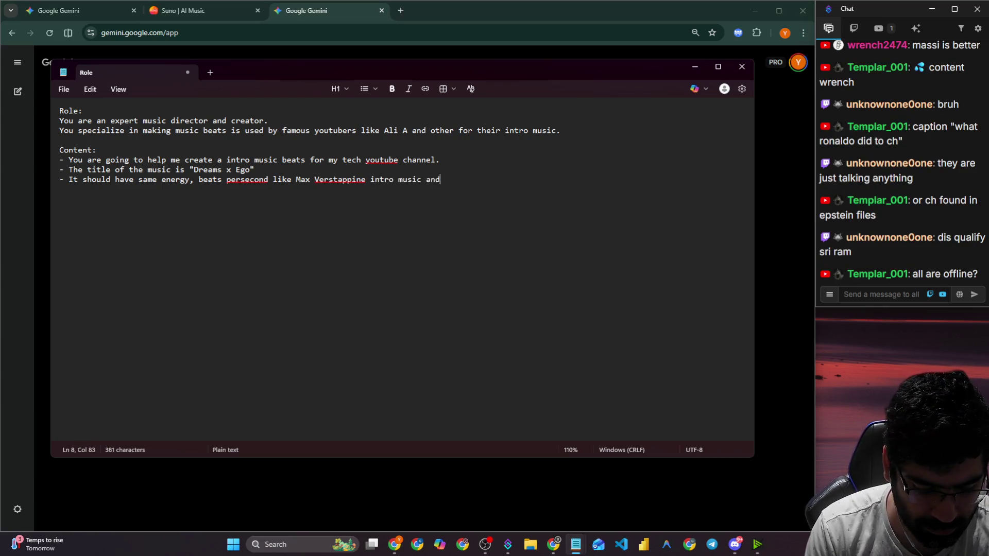
text( ali Ai)
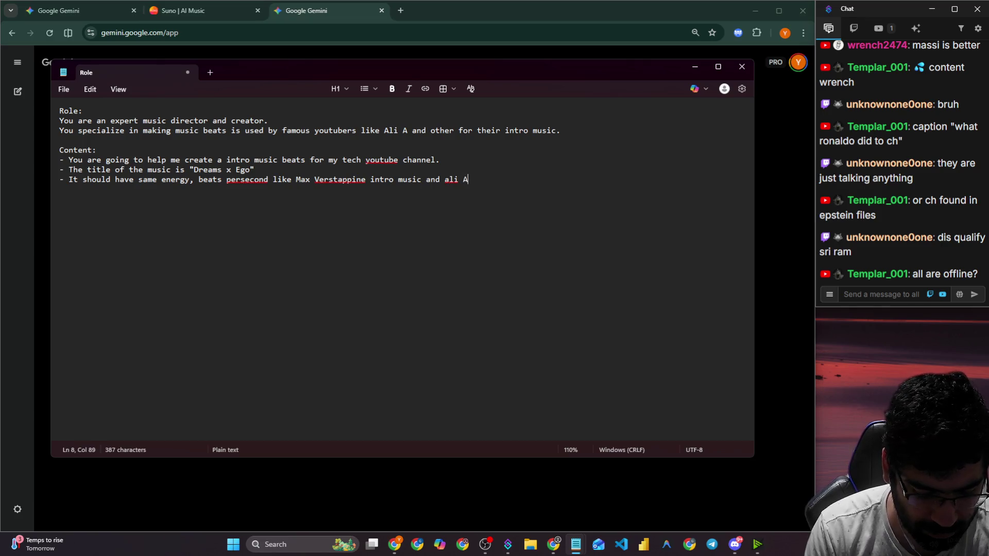
key(BackSpace)
key(BackSpace)
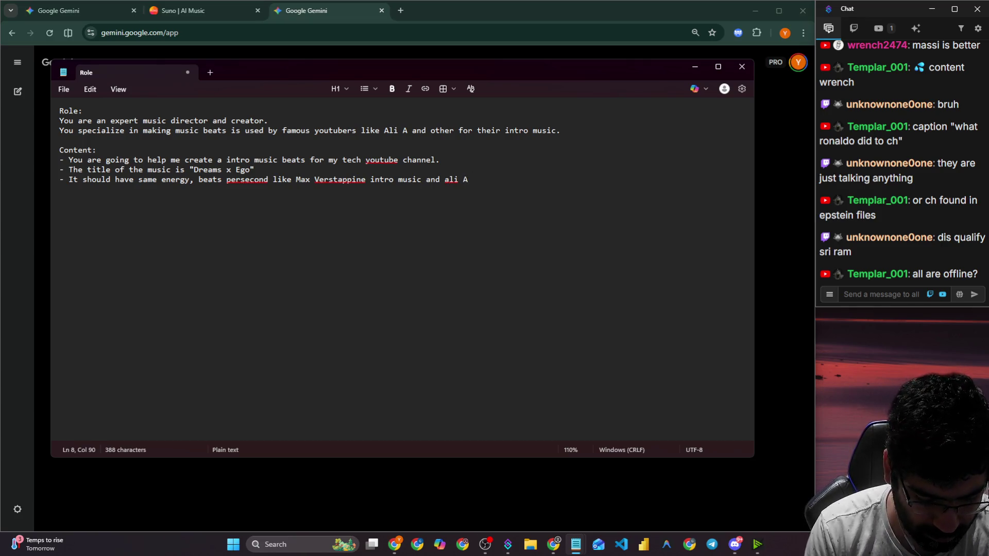
text(intro music )
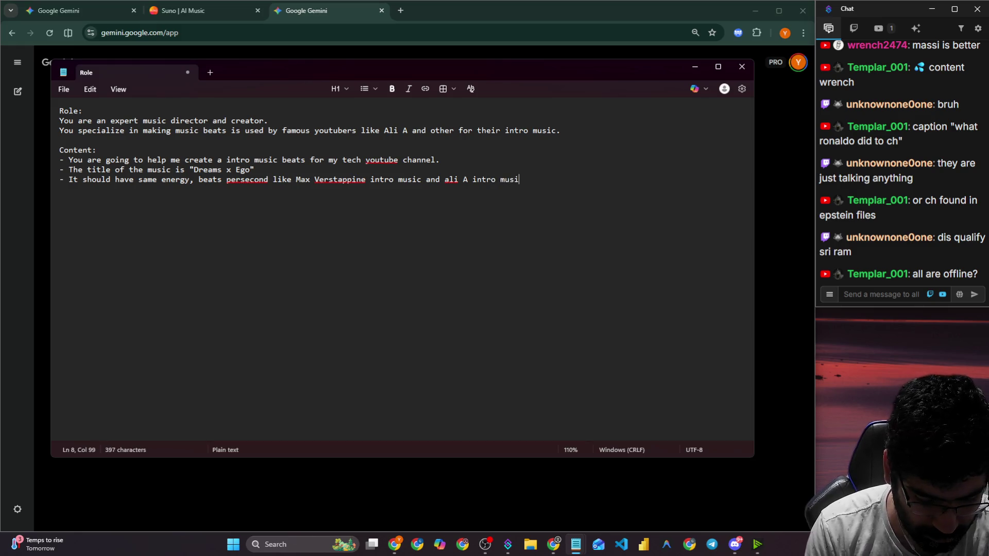
text(and a )
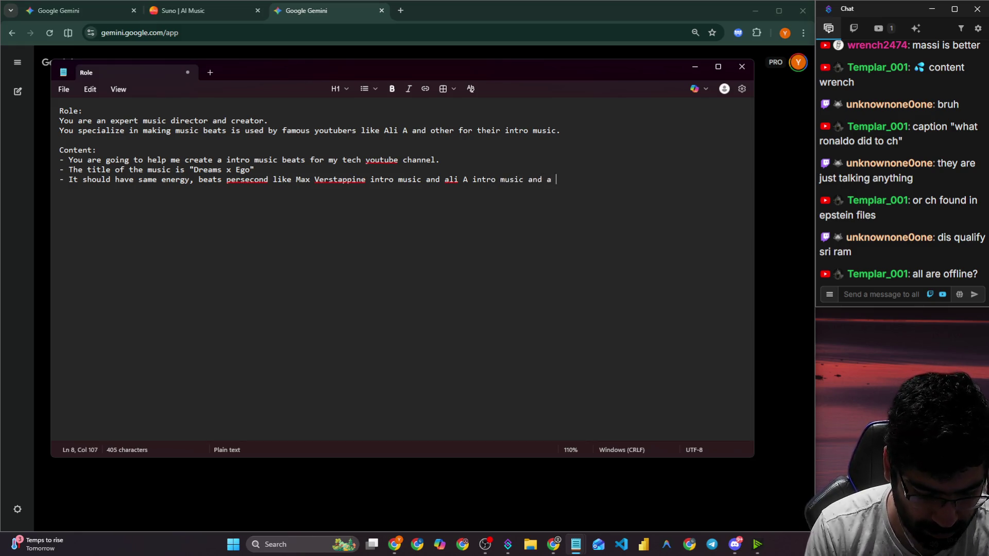
text(drop.)
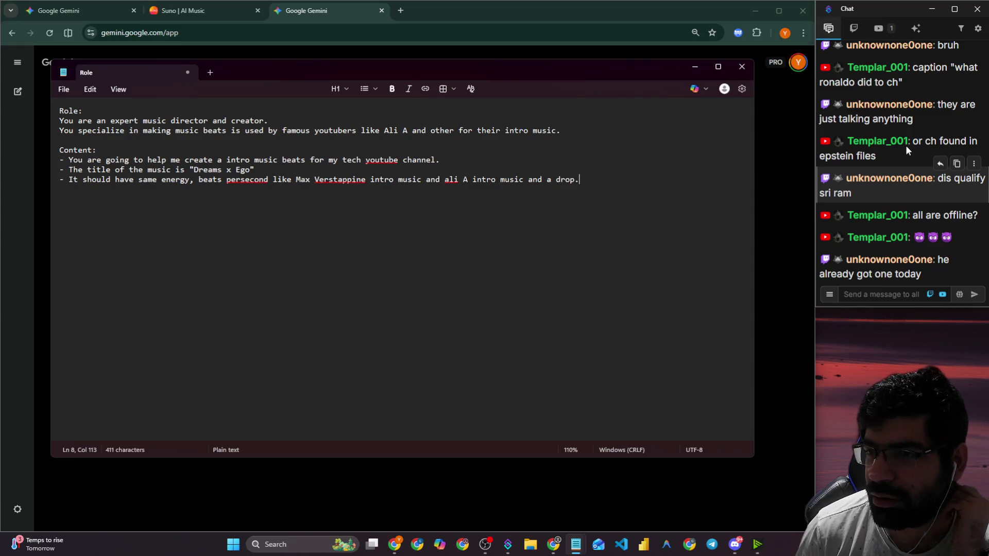
Review the prompt and correct 'ali' to 'Ali' using the spell-check suggestion.
scroll(905, 145, up, 1)
scroll(920, 129, up, 1)
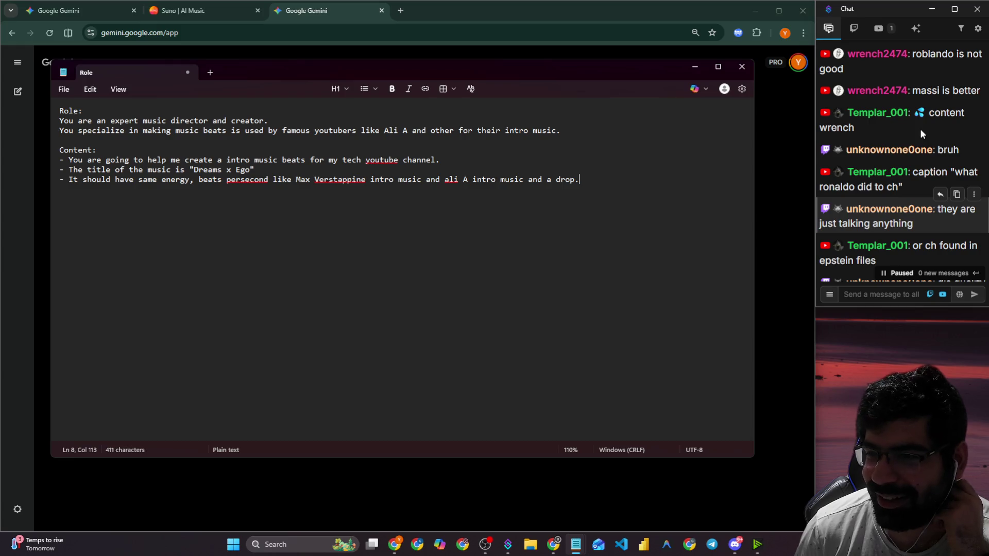
scroll(910, 155, down, 1)
scroll(891, 206, down, 2)
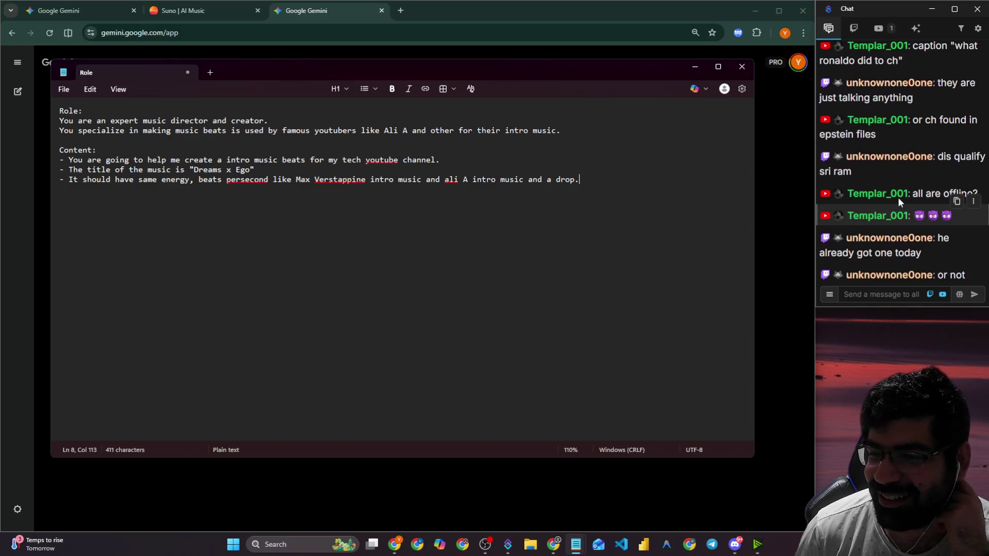
scroll(912, 186, up, 4)
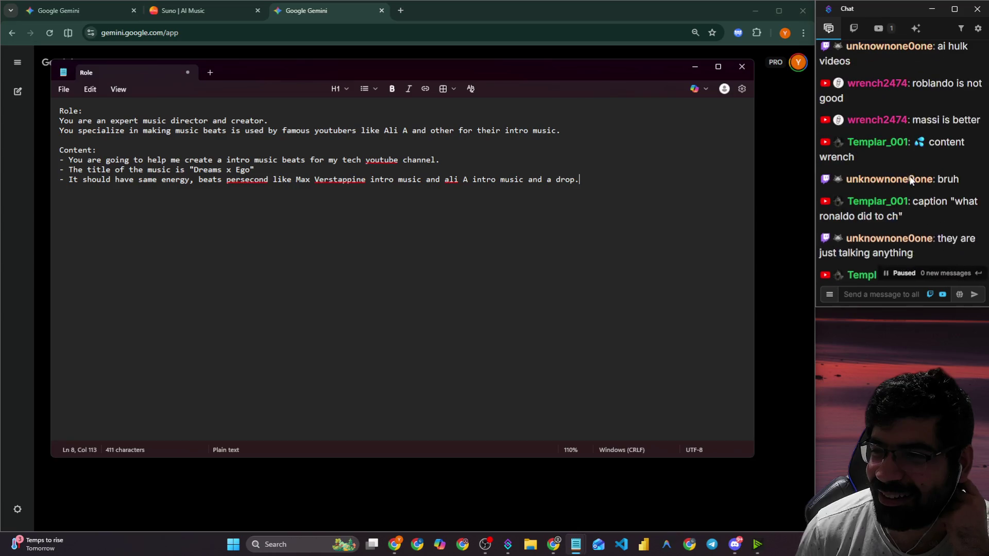
scroll(909, 177, down, 5)
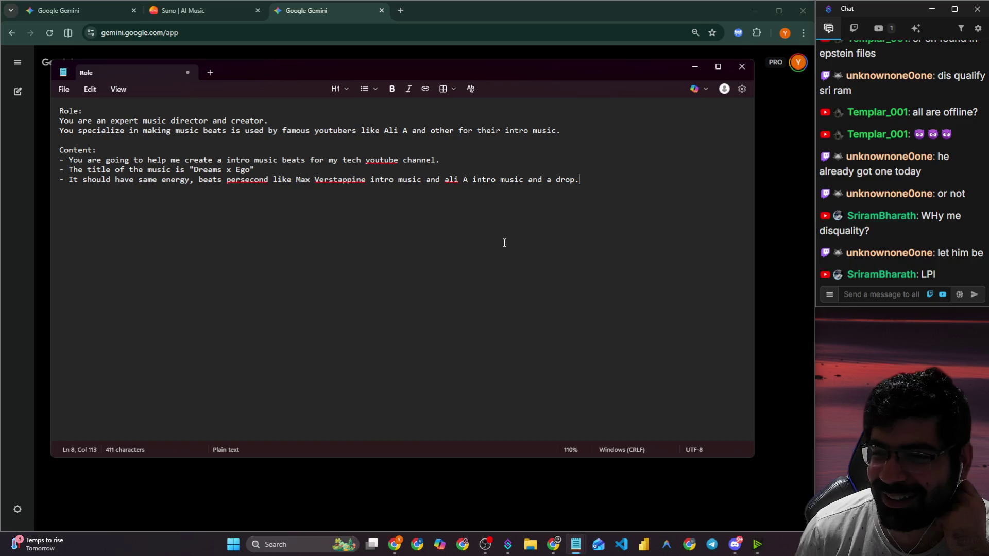
click(451, 178)
click(448, 258)
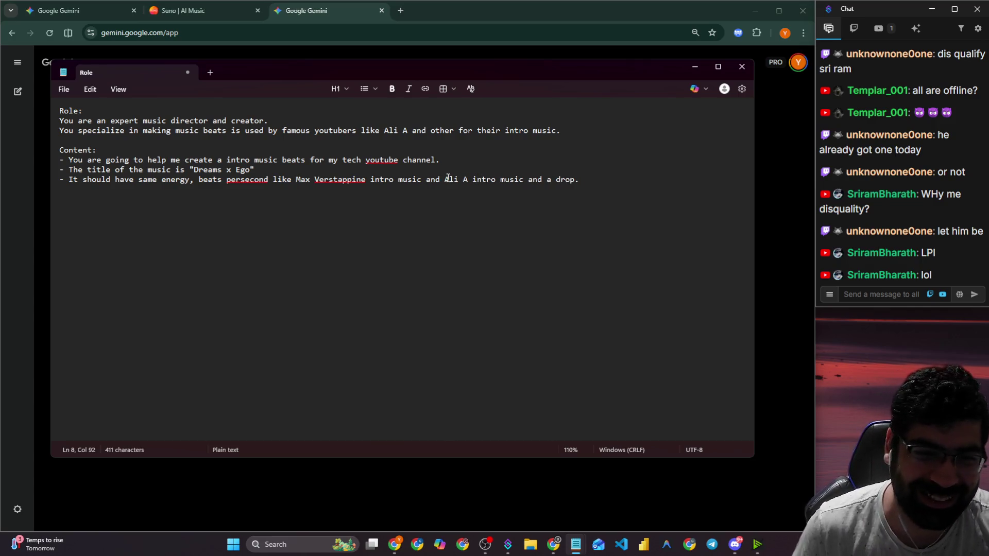
Correct 'persecond' to 'per second' and 'Verstappine' to 'Verstappen'.
click(241, 181)
click(244, 198)
click(333, 179)
click(337, 200)
click(591, 181)
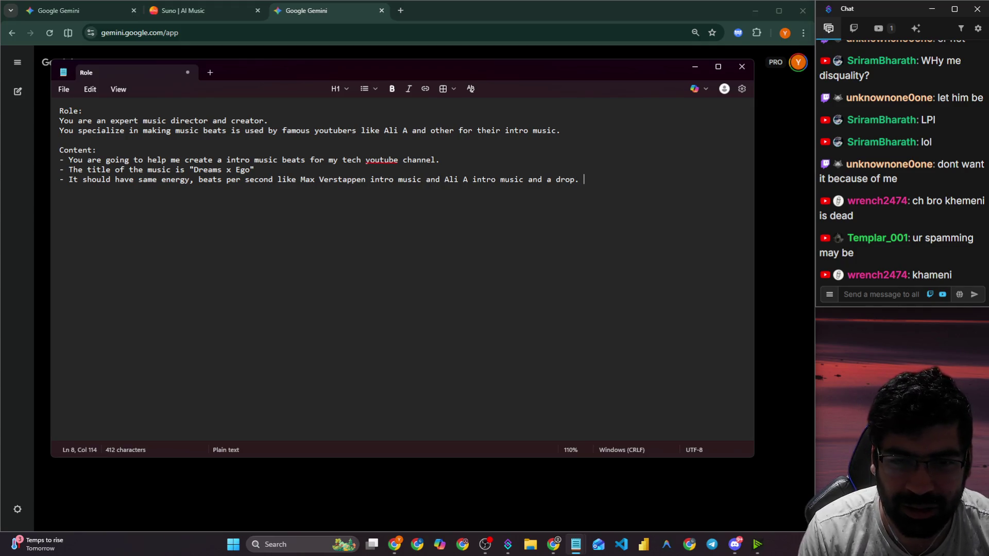
Remove the stray backslash and leave a blank line after the energy line.
text(\)
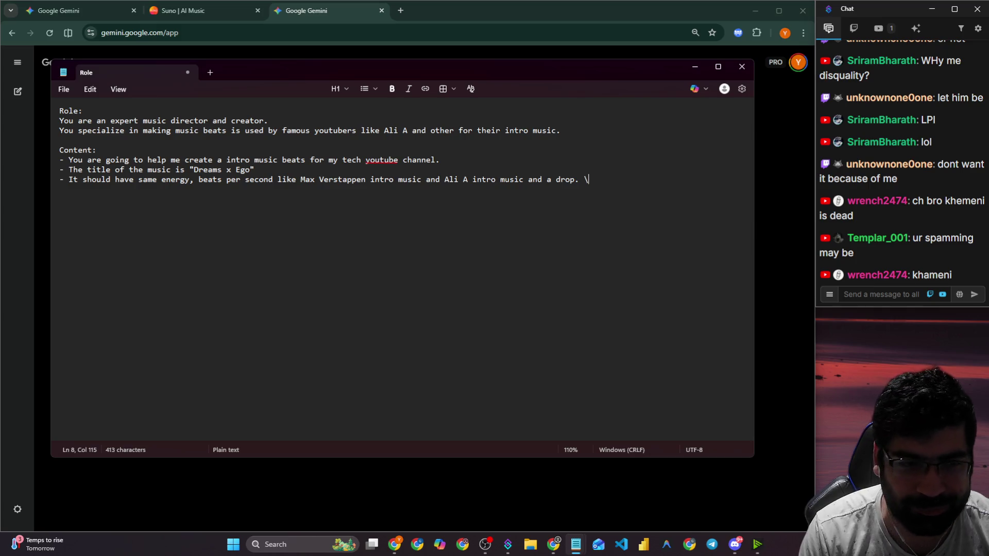
key(BackSpace)
key(Return)
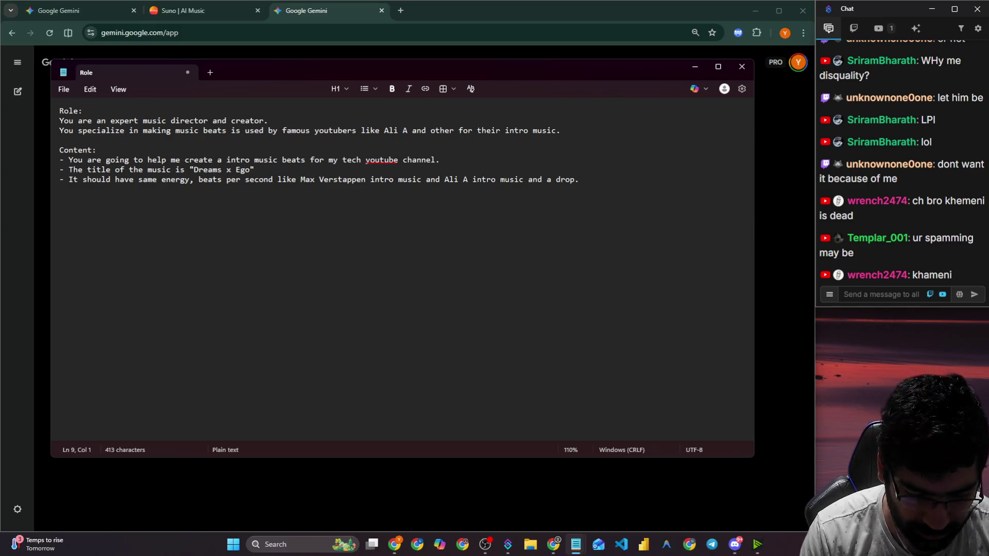
text(- Create)
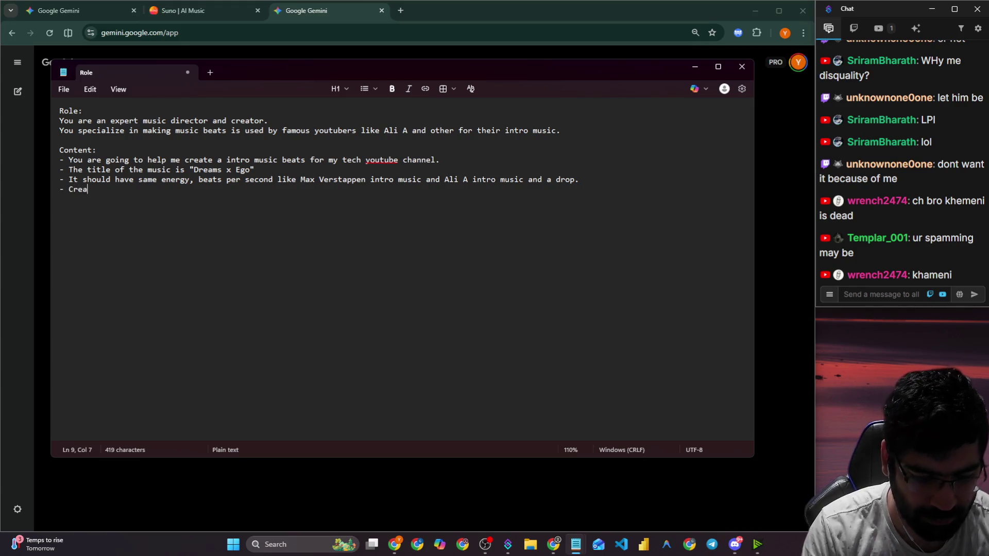
key(BackSpace)
key(BackSpace)
key(BackSpace)
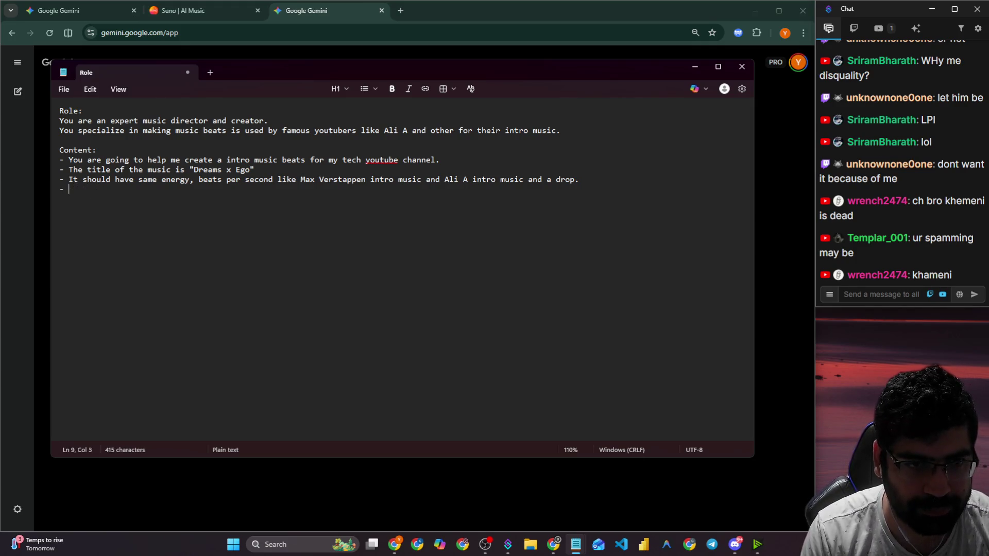
key(Return)
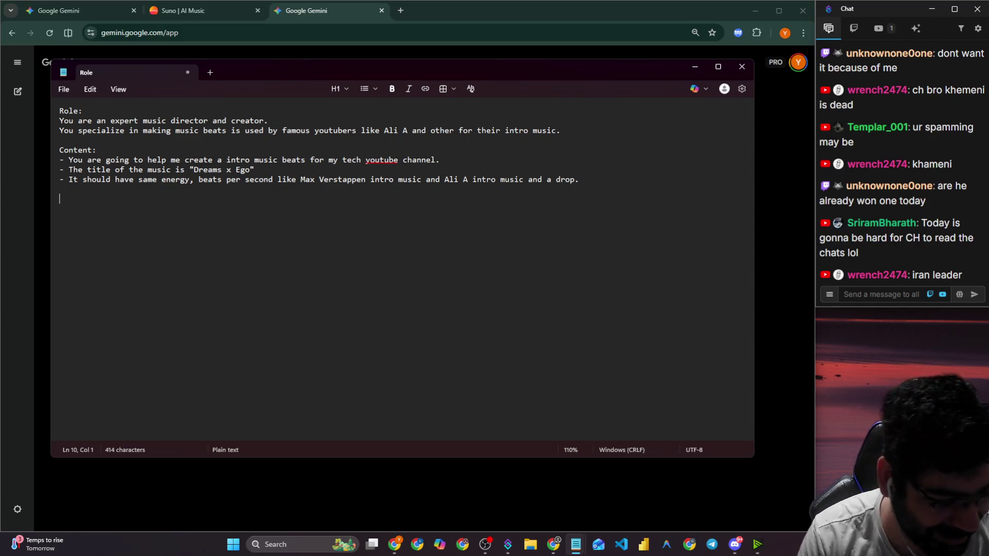
key(BackSpace)
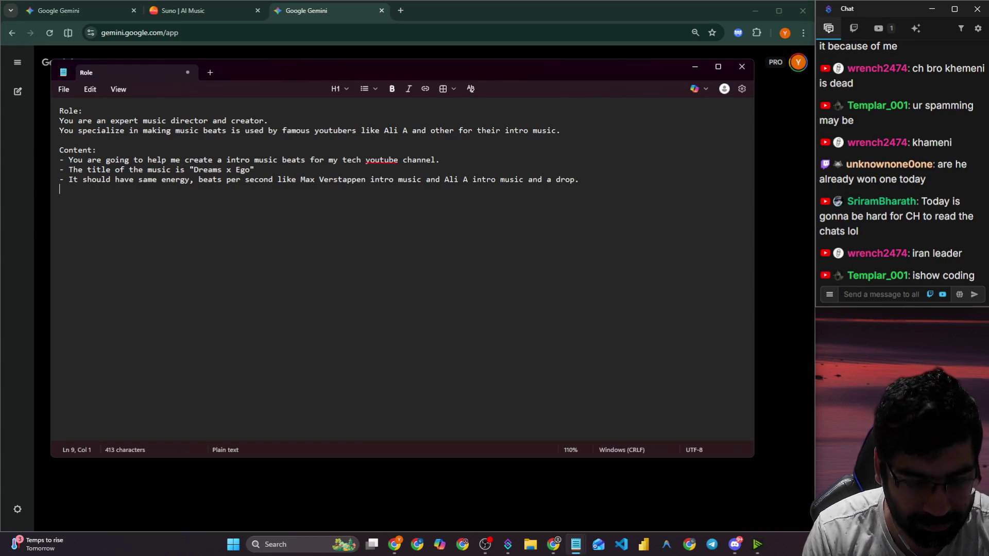
key(Return)
text(Task)
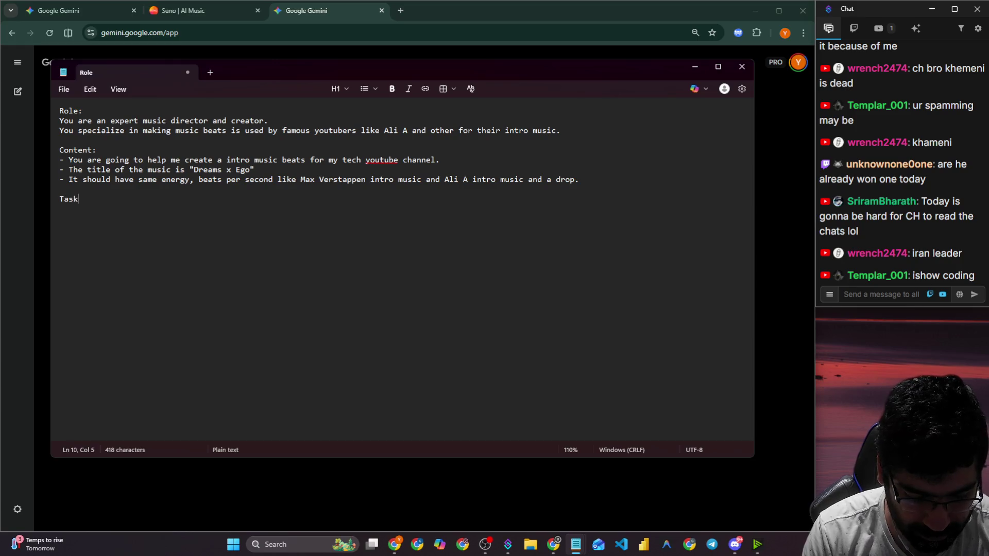
Add a 'Task:' section with the bullet '- Analyse Ali A and max Verstappen youtube'.
text(:)
key(Return)
text(- analy)
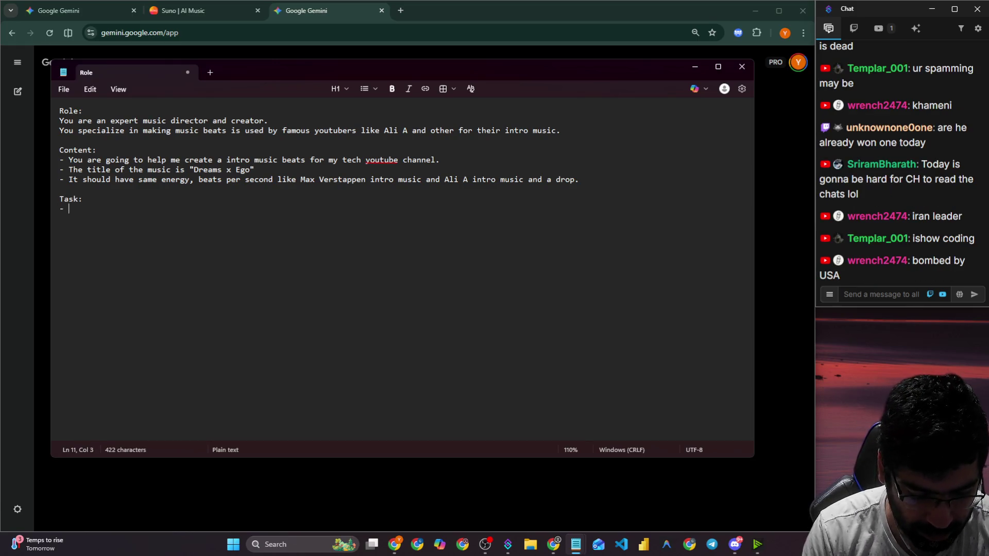
text(se al)
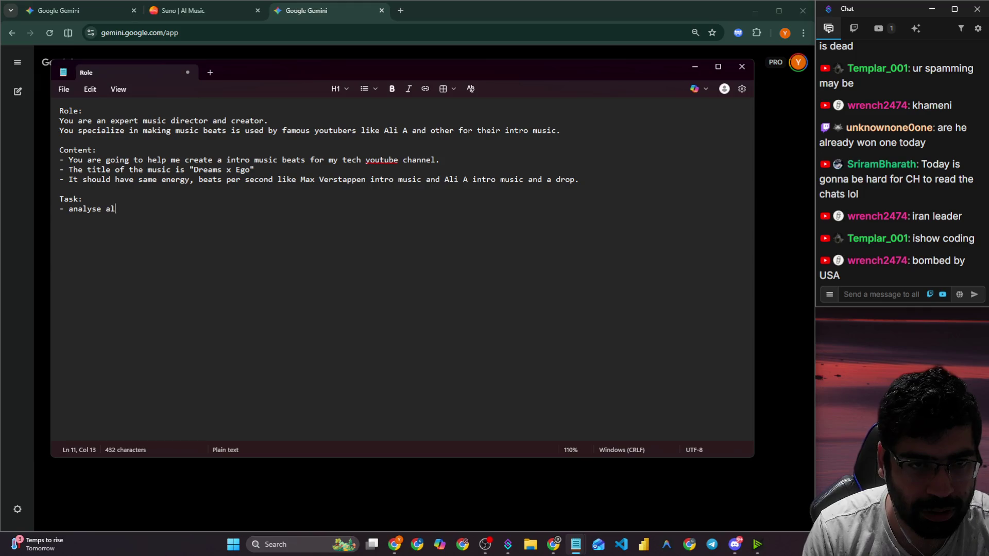
key(BackSpace)
key(BackSpace)
key(BackSpace)
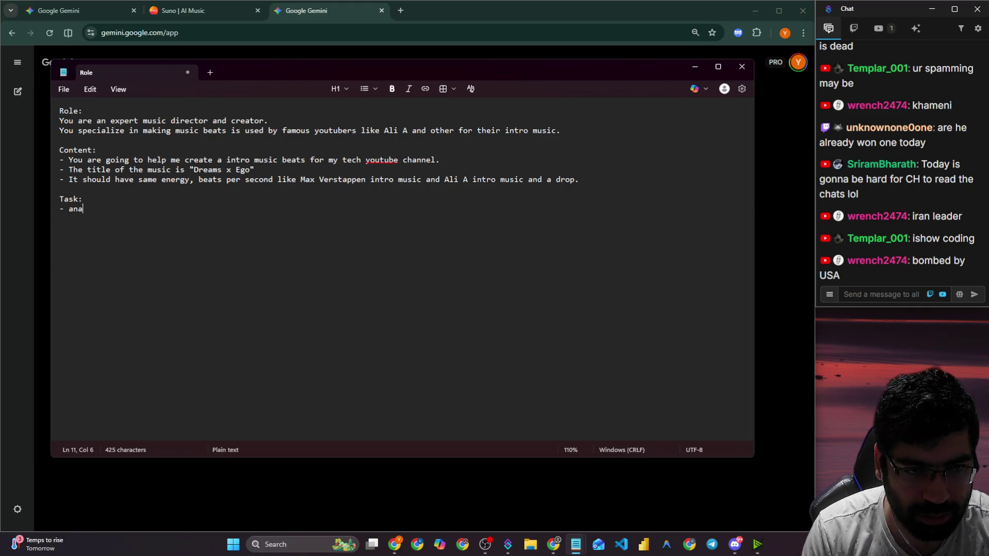
text(nalyse )
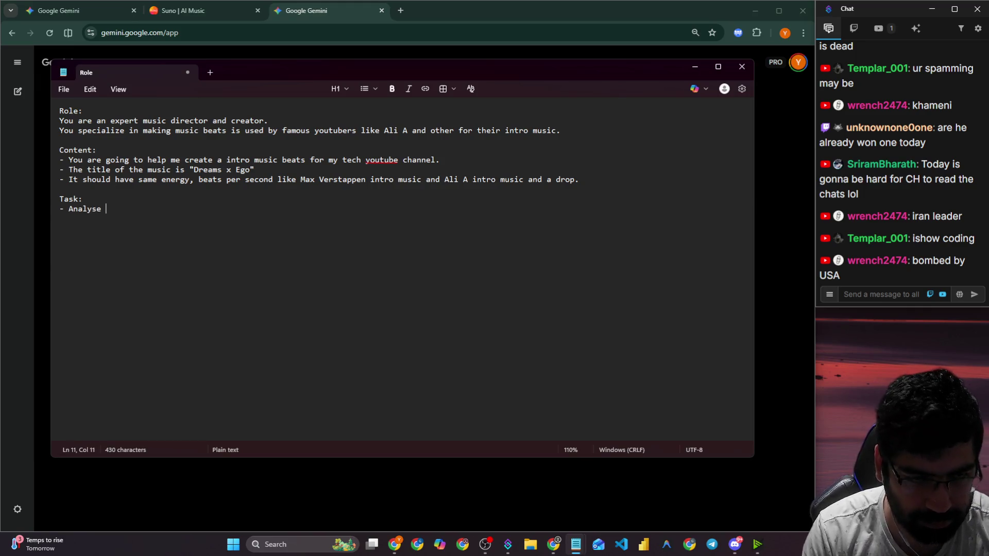
text(AL)
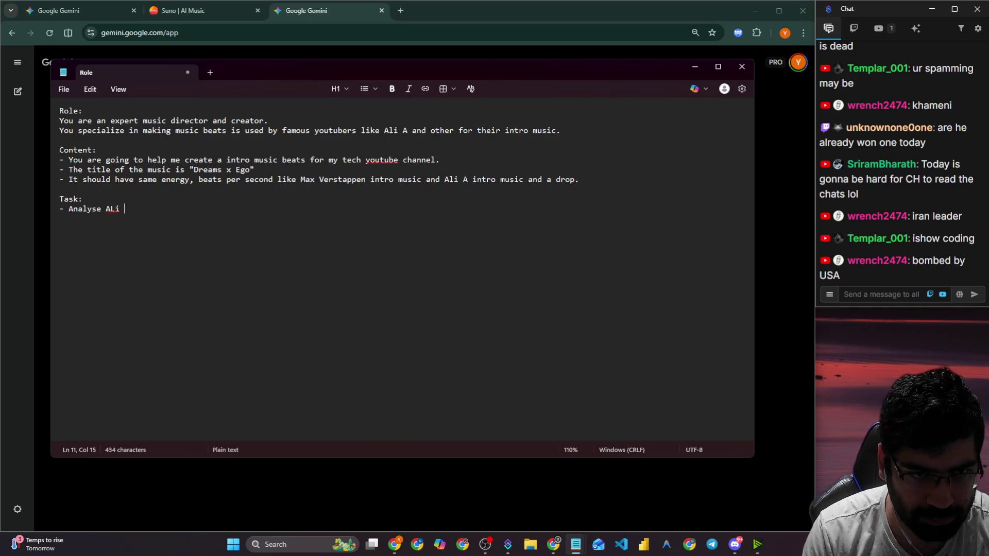
key(BackSpace)
text(l)
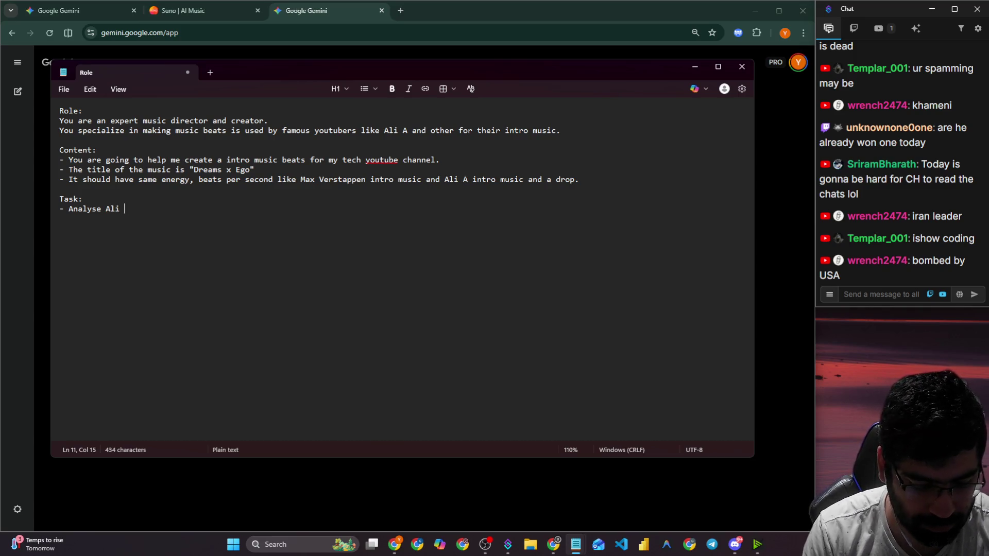
text(and max ve)
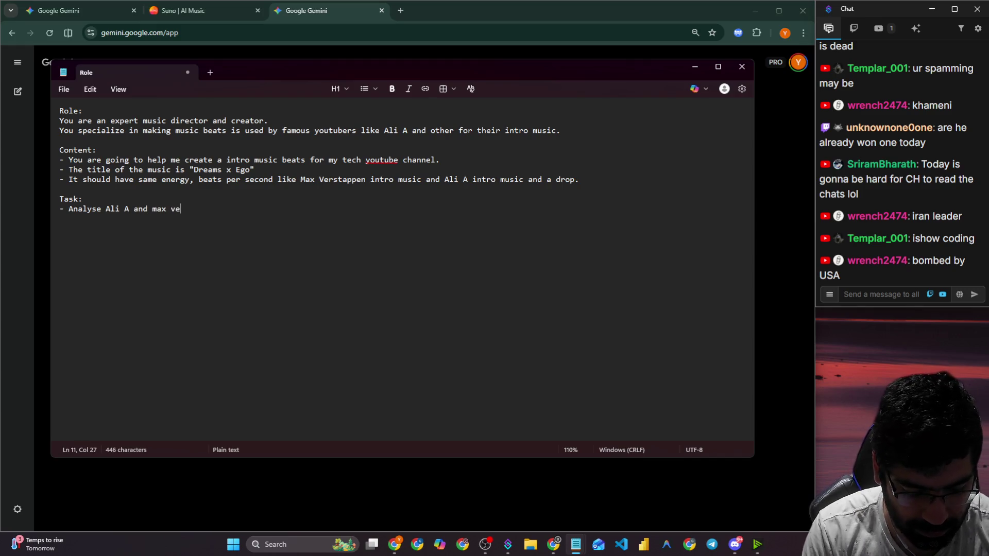
text(tappen )
text(outube)
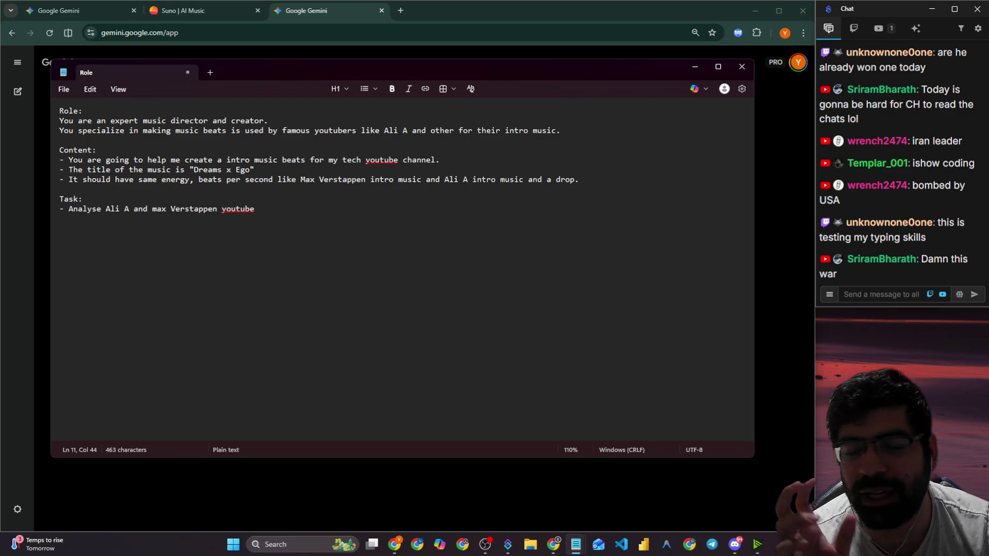
Open youtube.com in a new Chrome tab.
click(406, 15)
click(399, 10)
text(you)
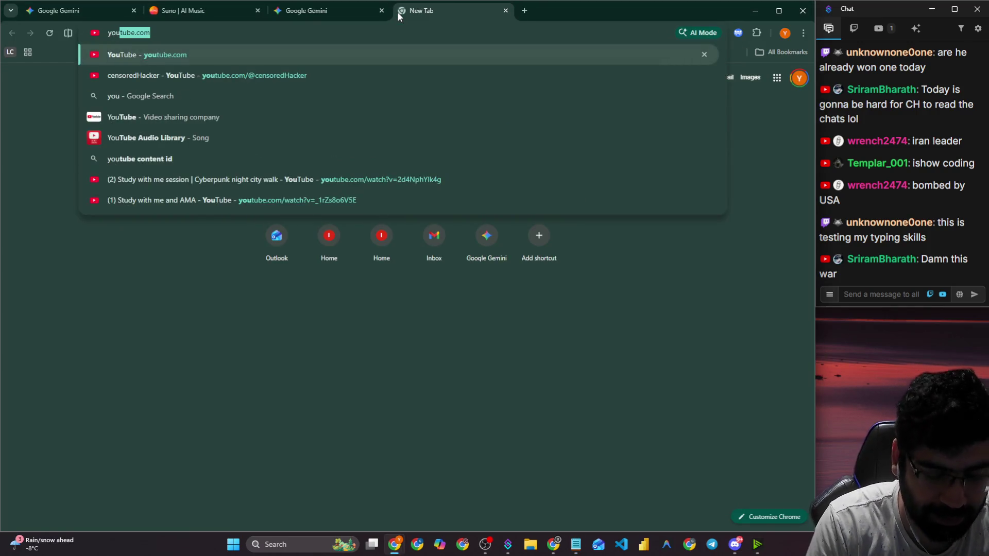
key(Return)
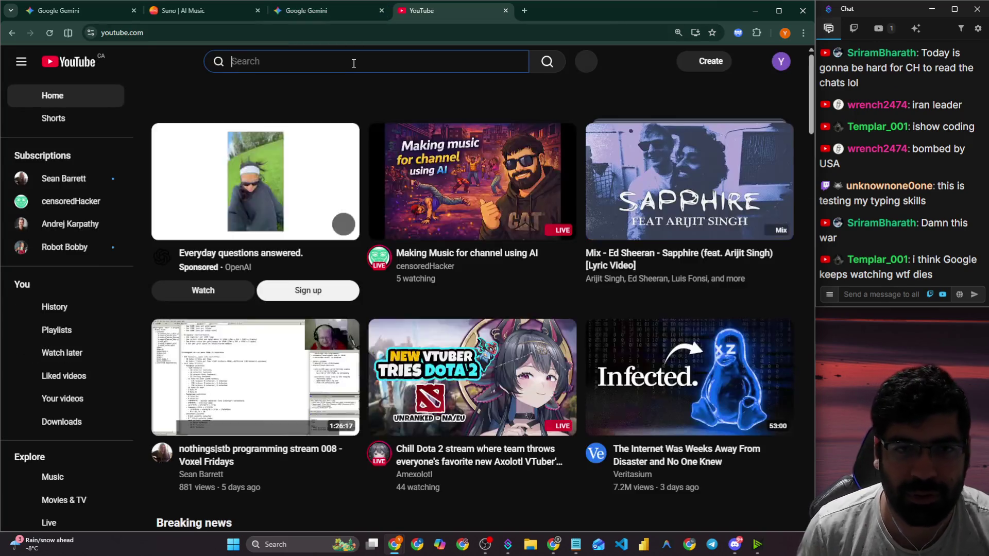
Search YouTube for 'max verstappen song'.
click(354, 63)
text(max ve)
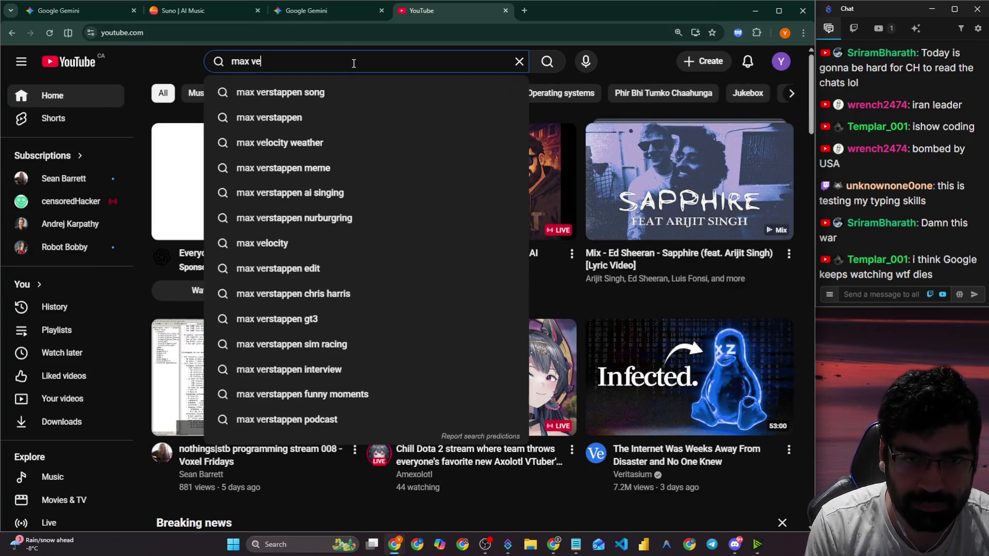
text(r)
drag(345, 62, 220, 63)
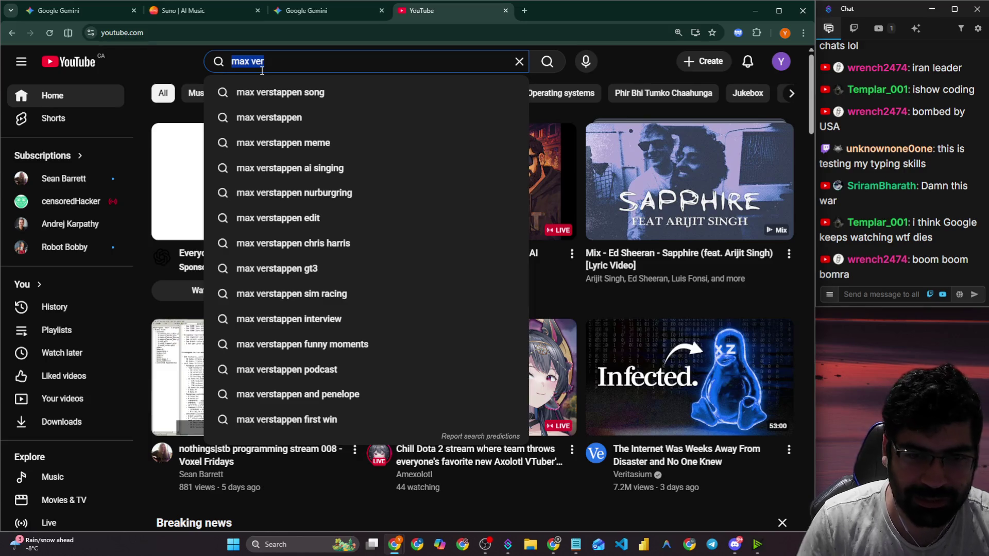
key(BackSpace)
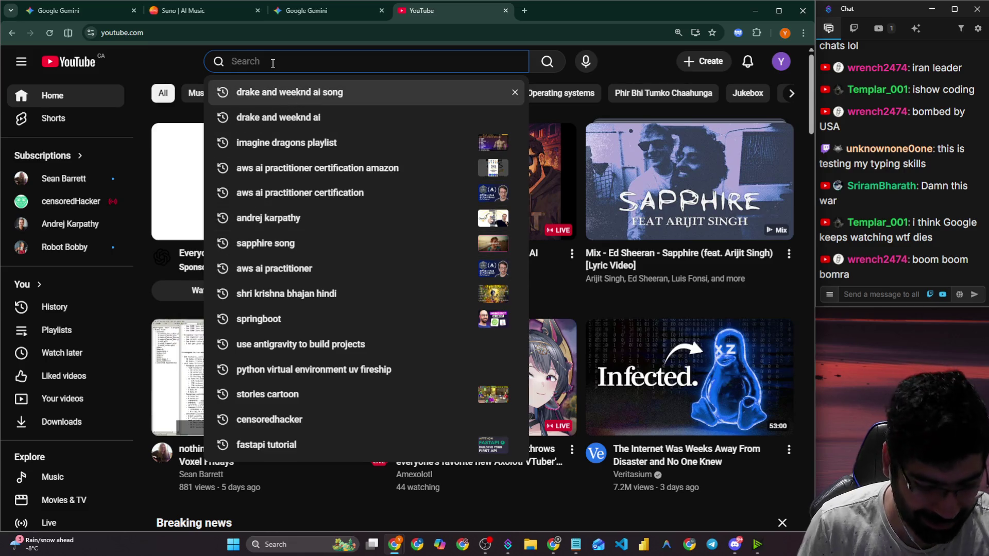
text(max ver)
key(Down)
key(Return)
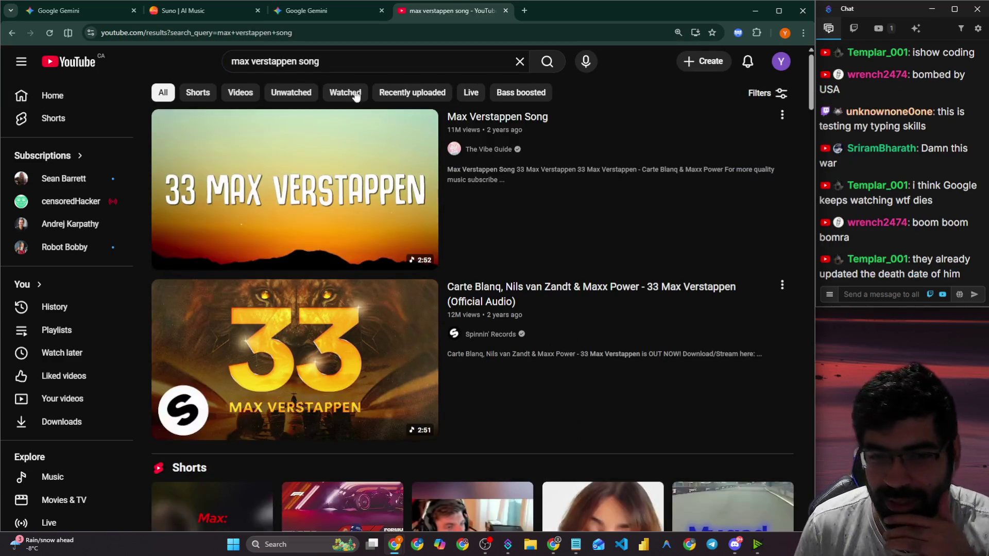
Watch the first Max Verstappen Short, pausing it, then return to the results.
scroll(607, 133, down, 5)
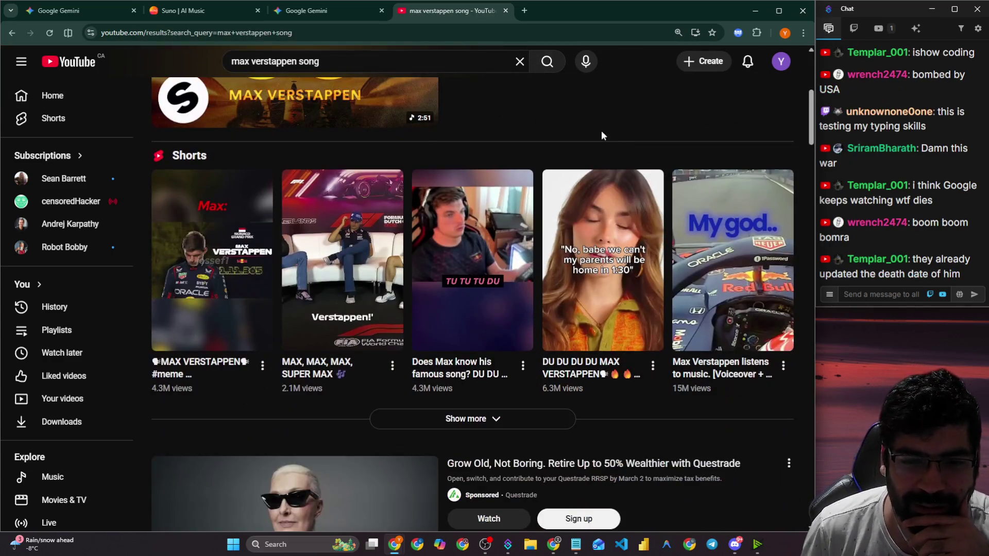
click(256, 233)
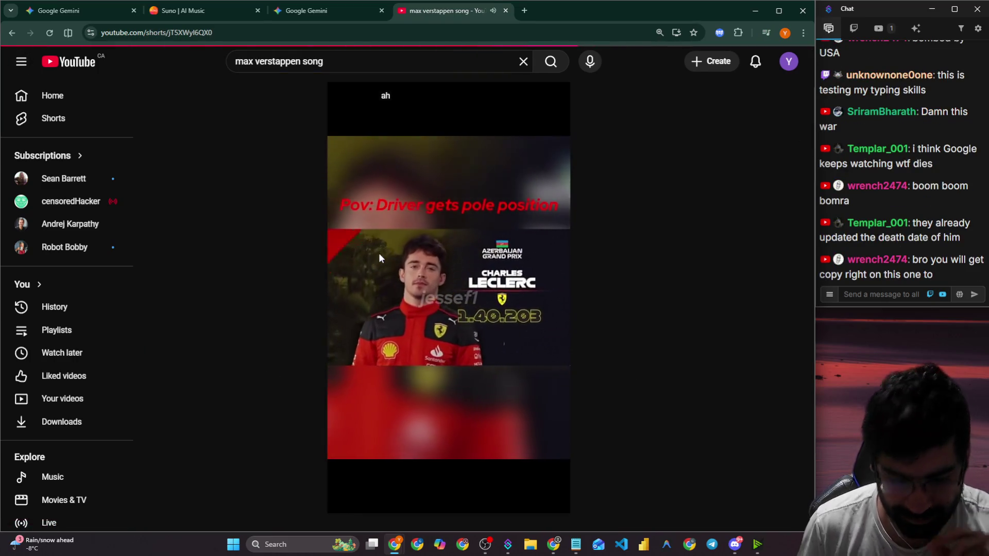
key(space)
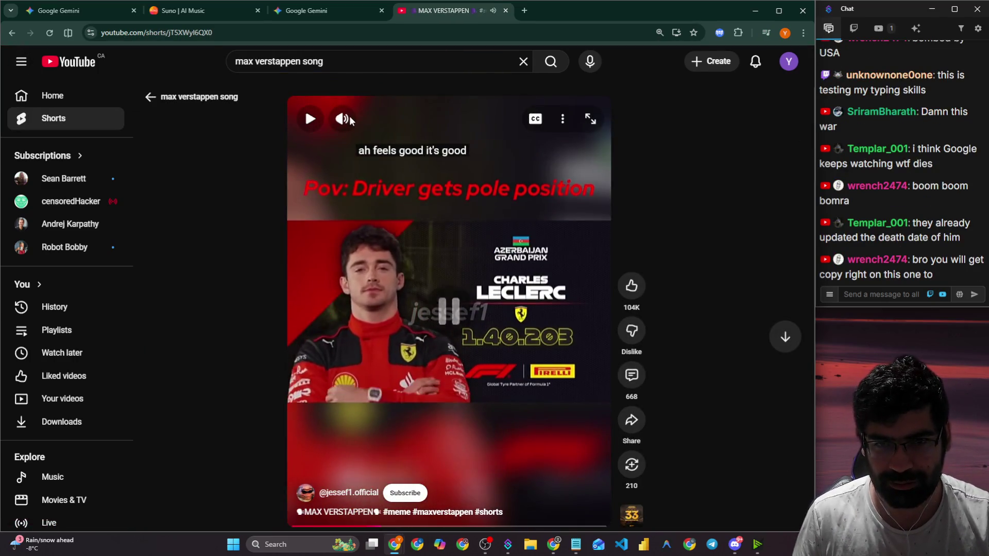
click(407, 200)
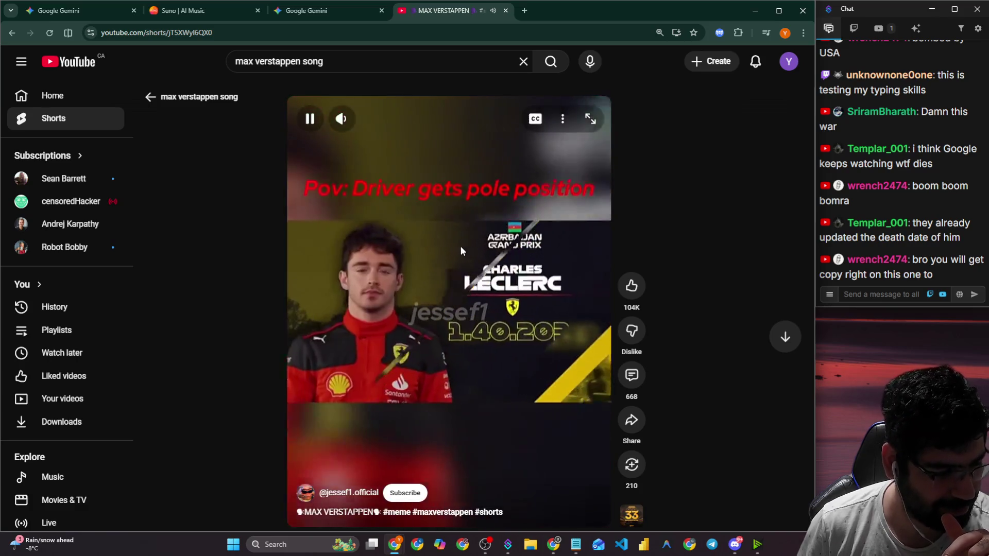
click(436, 247)
click(194, 99)
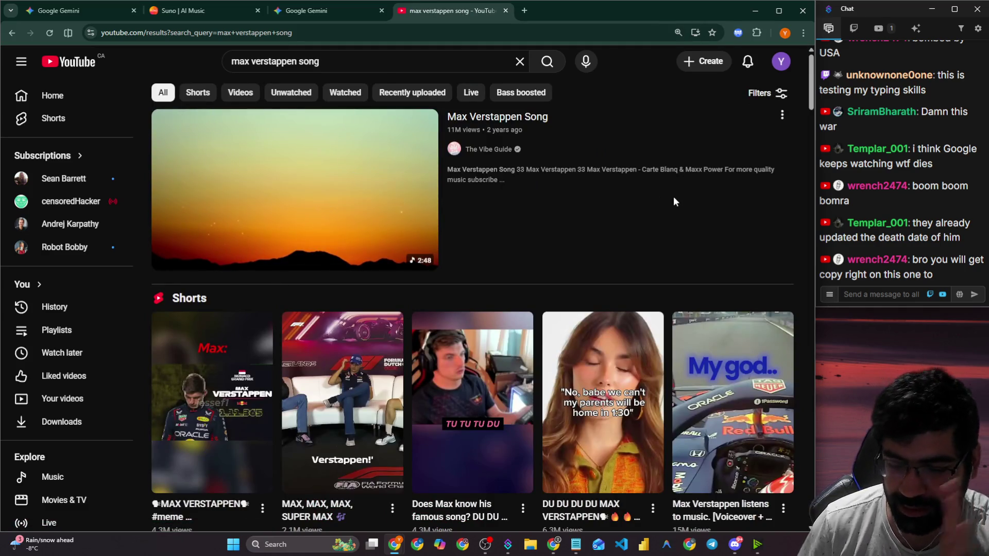
Scroll through the max verstappen song results, then bring up OBS Studio.
scroll(678, 199, down, 6)
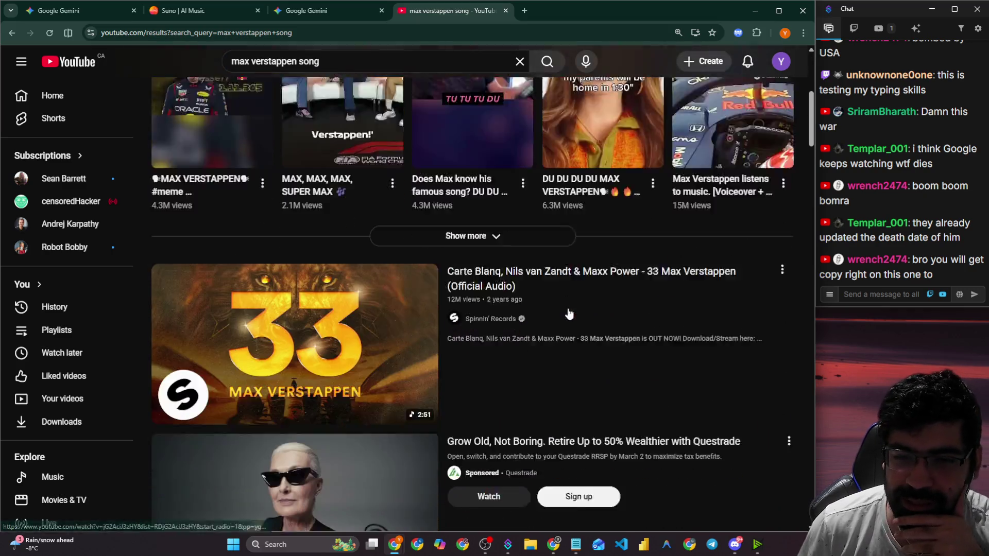
scroll(569, 314, down, 2)
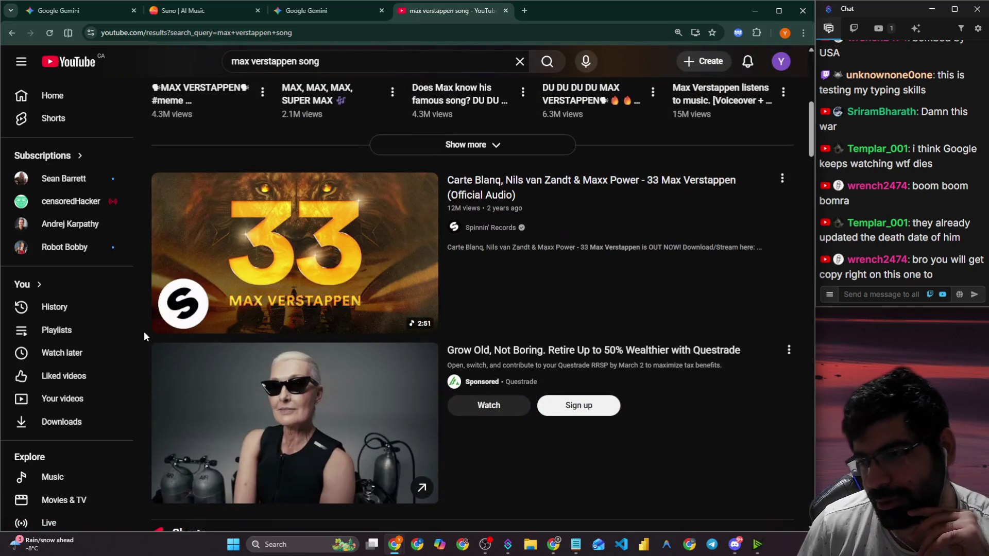
scroll(143, 332, down, 10)
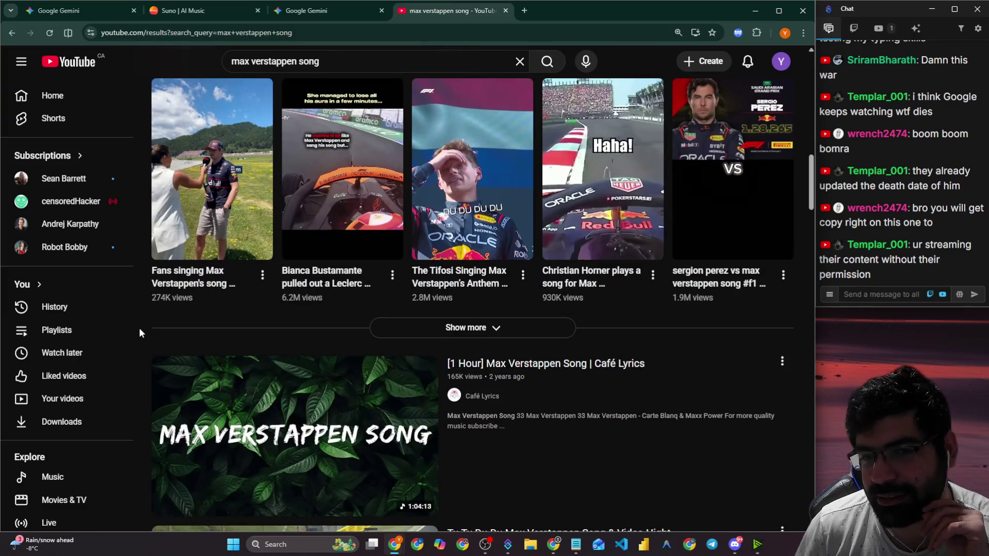
scroll(140, 332, down, 6)
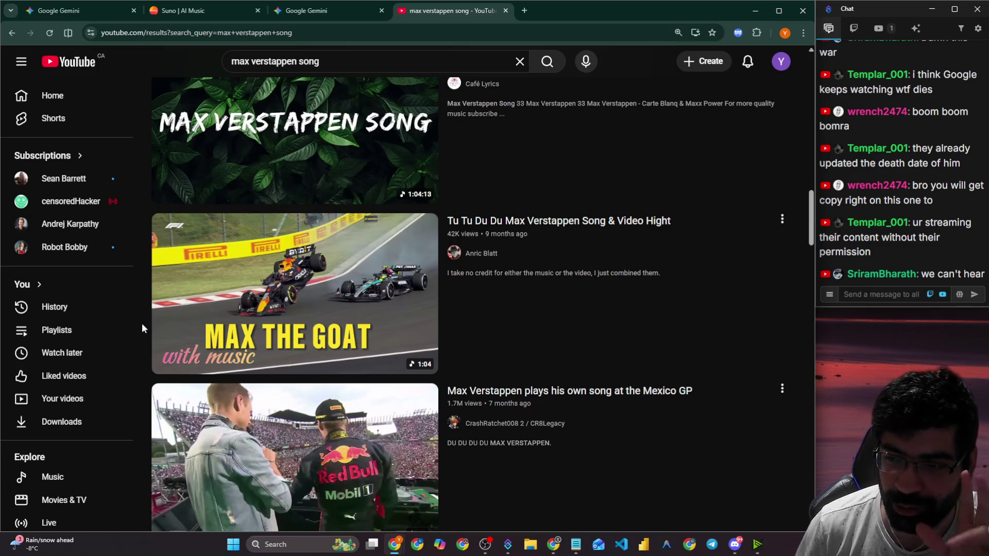
scroll(144, 328, down, 6)
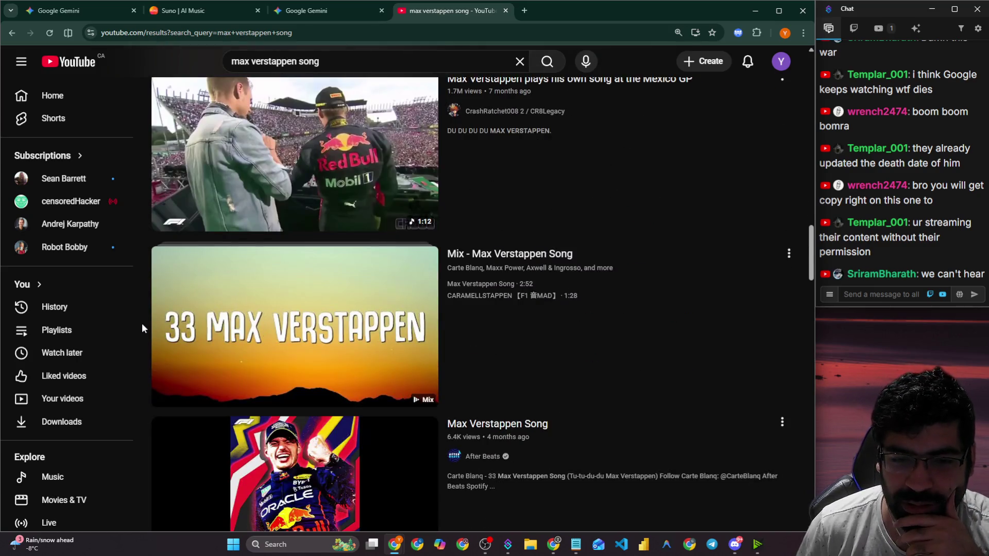
click(485, 544)
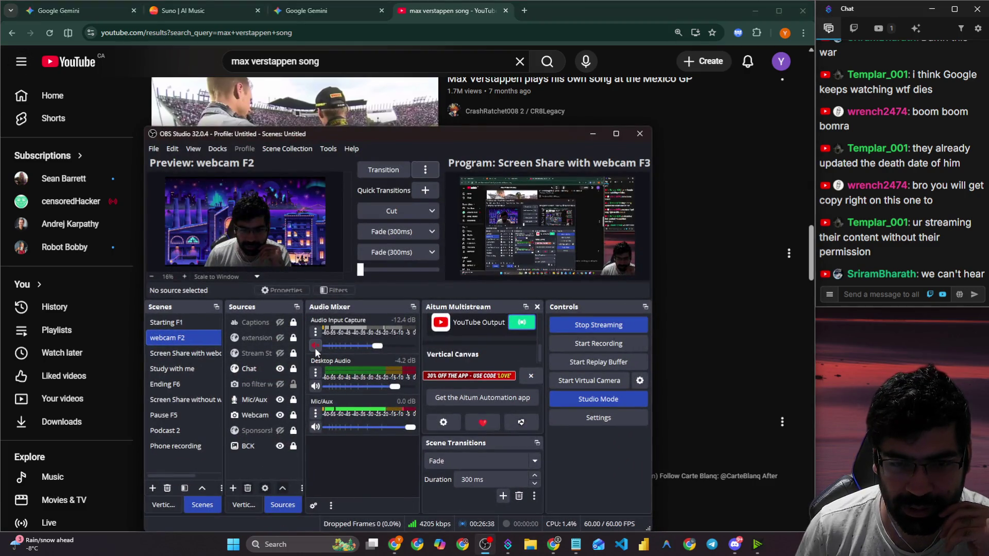
Minimize OBS Studio to reveal the max verstappen song results.
click(485, 545)
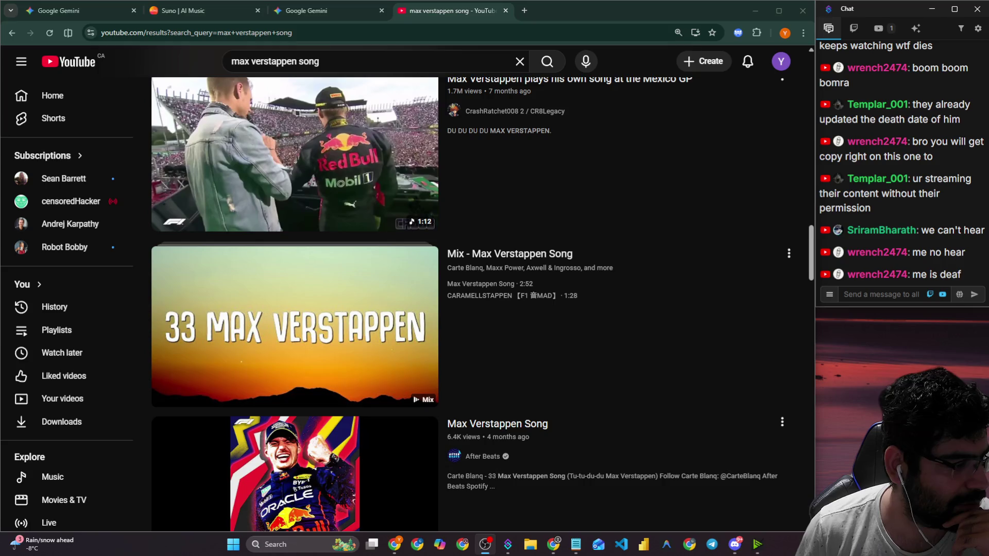
scroll(271, 198, down, 5)
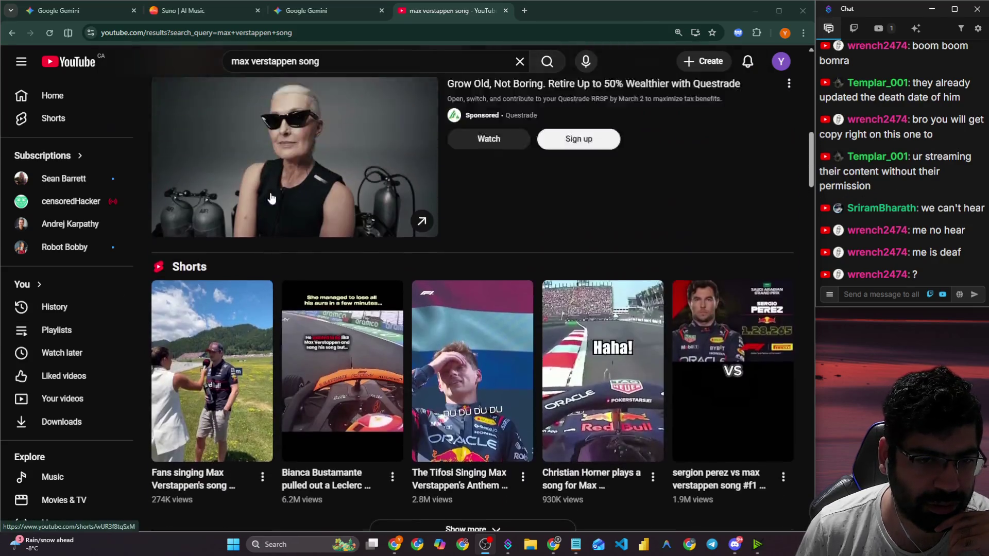
Open the first MAX VERSTAPPEN meme Short, play it, and leave it paused.
scroll(271, 198, up, 5)
click(216, 301)
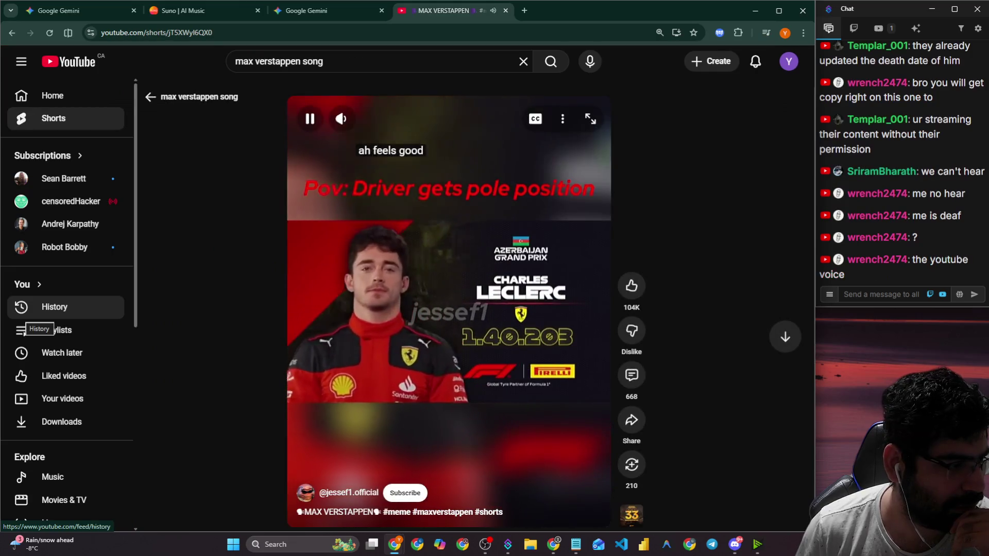
click(369, 281)
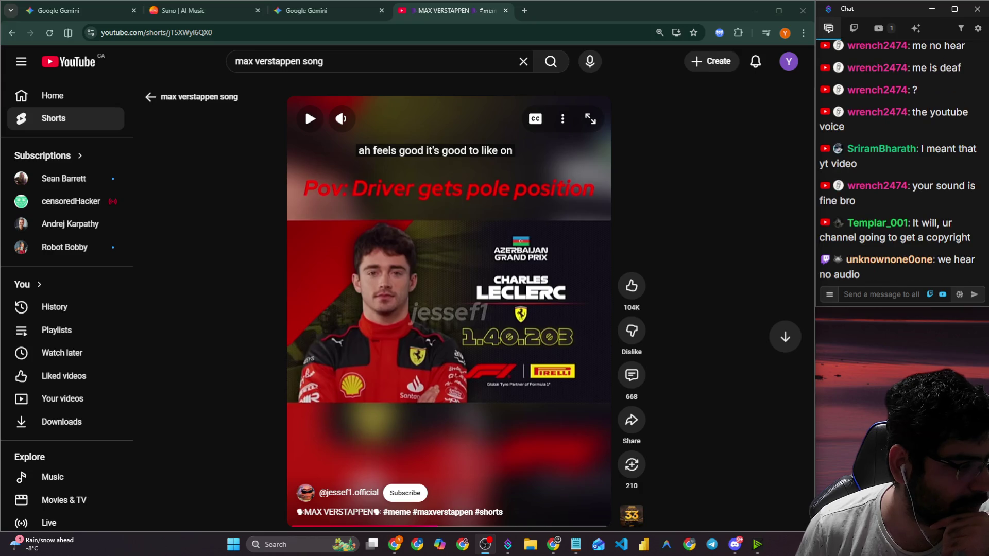
click(321, 121)
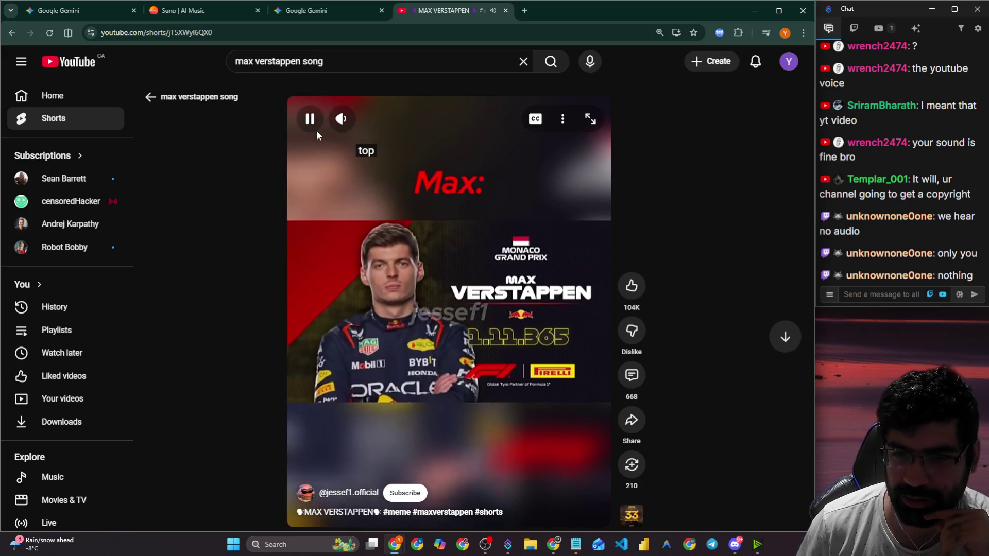
click(316, 131)
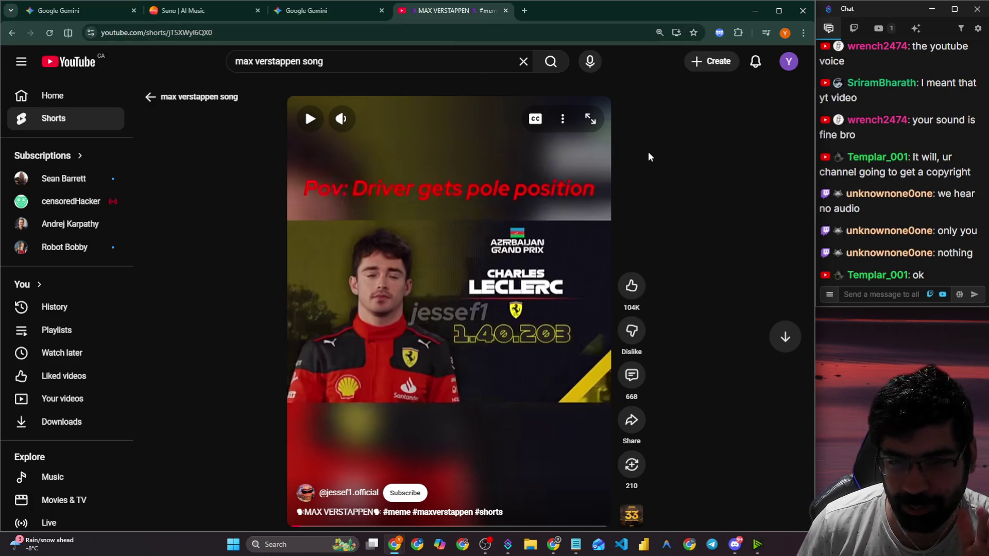
click(310, 62)
triple_click(309, 62)
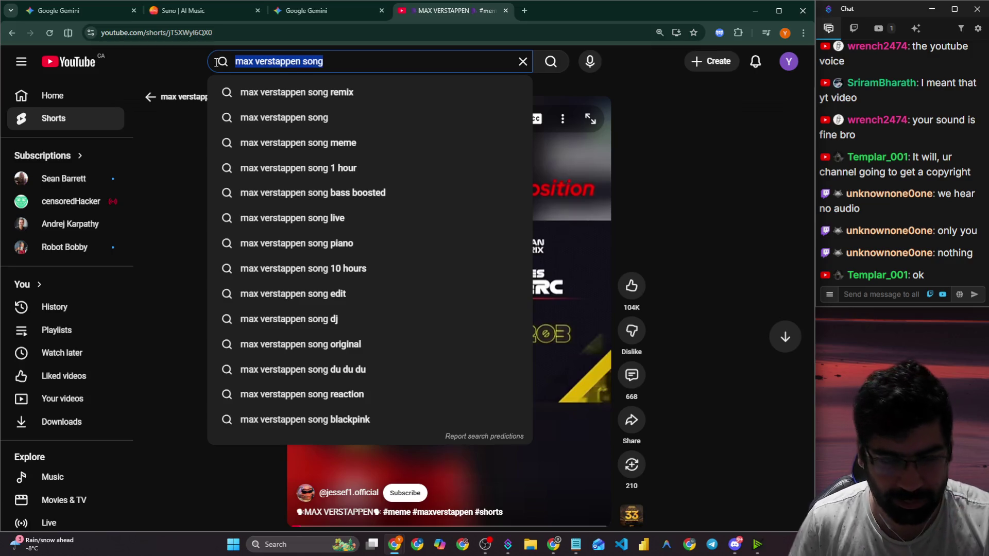
Search YouTube for 'ali a intro'.
text(ali s)
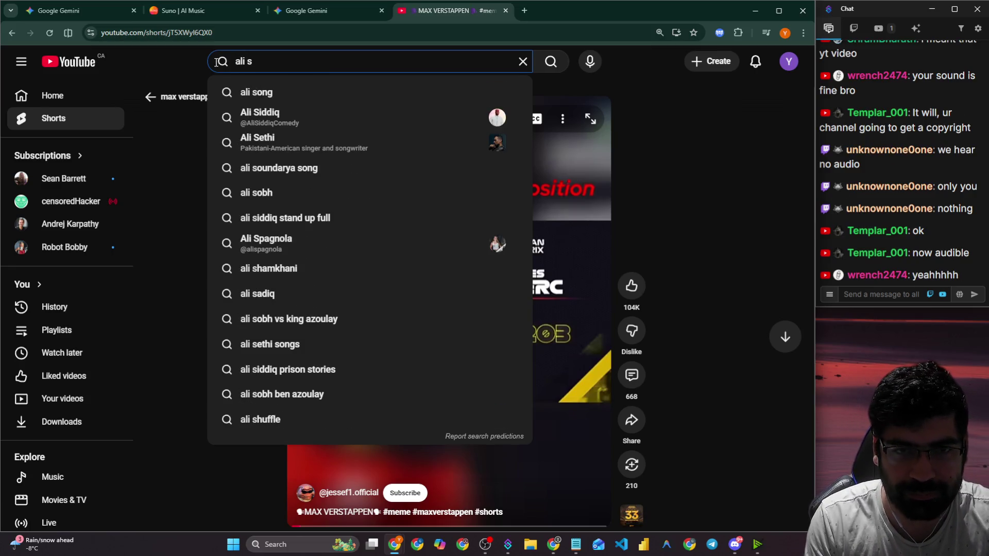
key(BackSpace)
text(a)
key(Down)
key(Return)
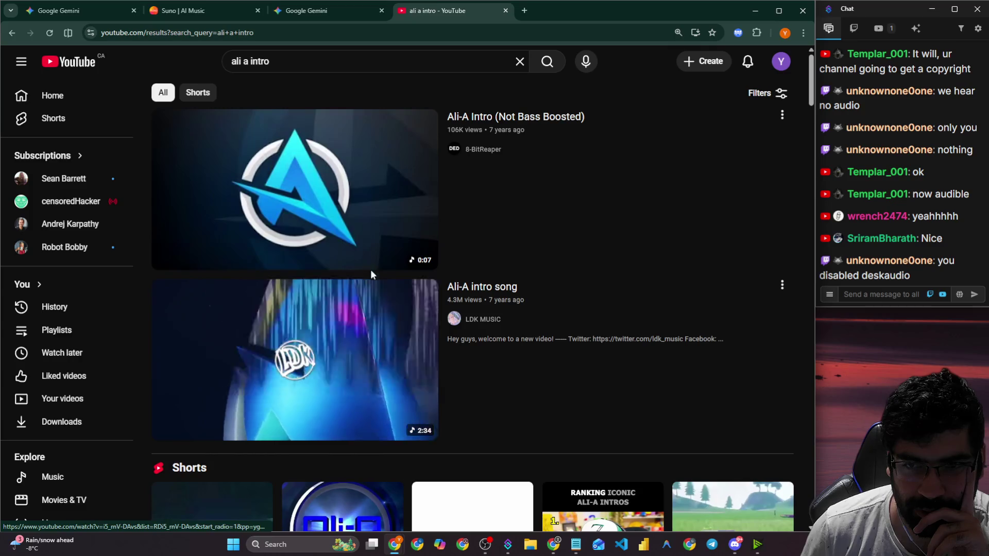
Play the Ali-A Intro (Loud) Short and scroll through more Ali-A intro Shorts.
scroll(356, 217, down, 5)
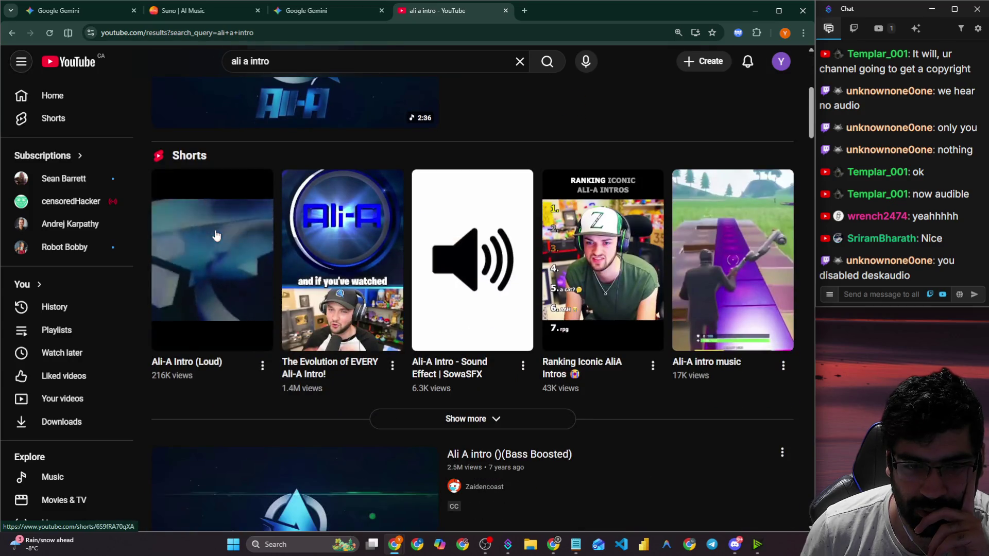
click(217, 235)
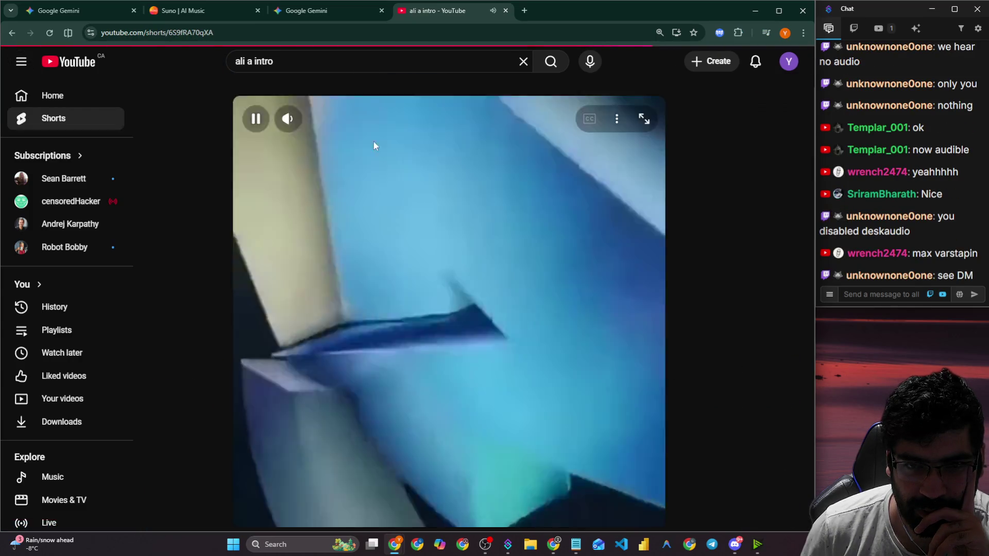
key(space)
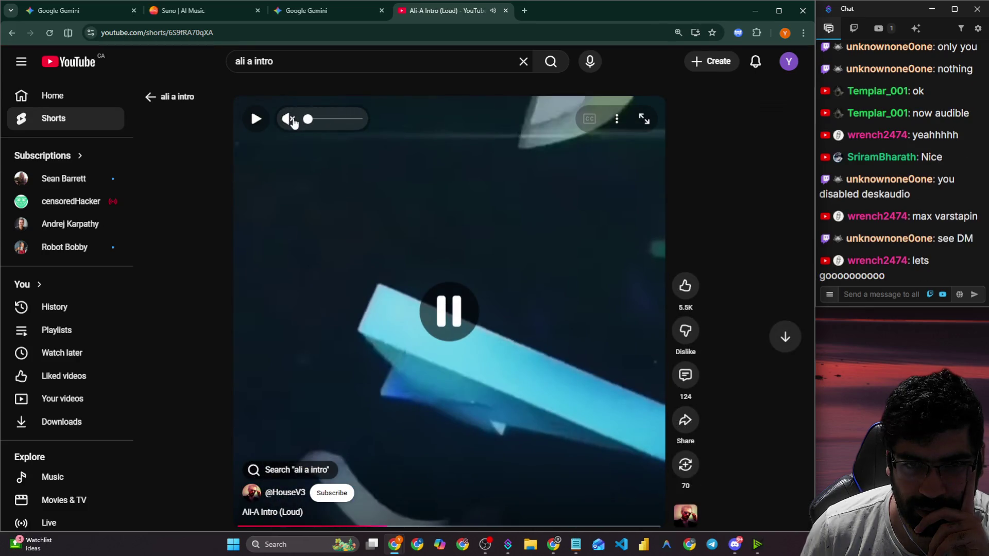
click(376, 227)
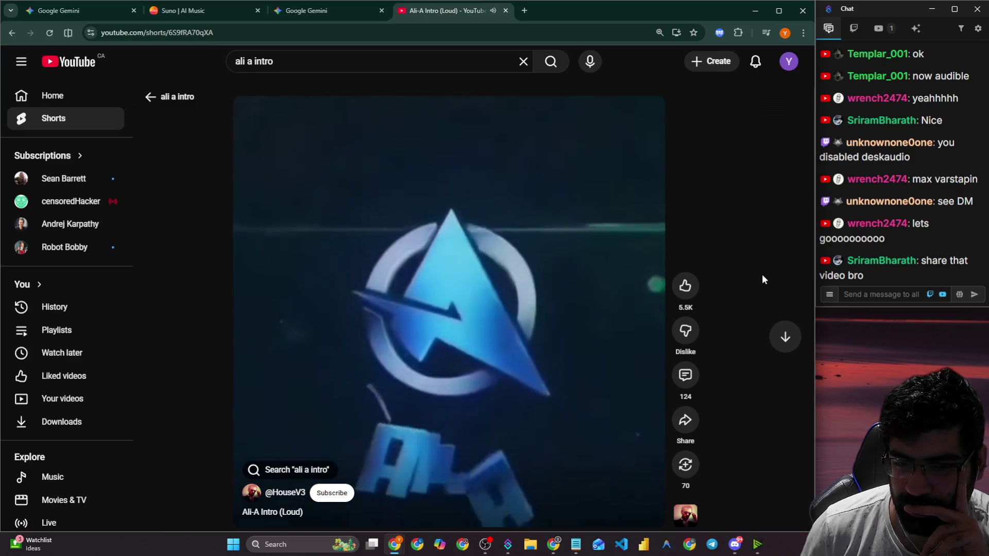
scroll(472, 270, down, 1)
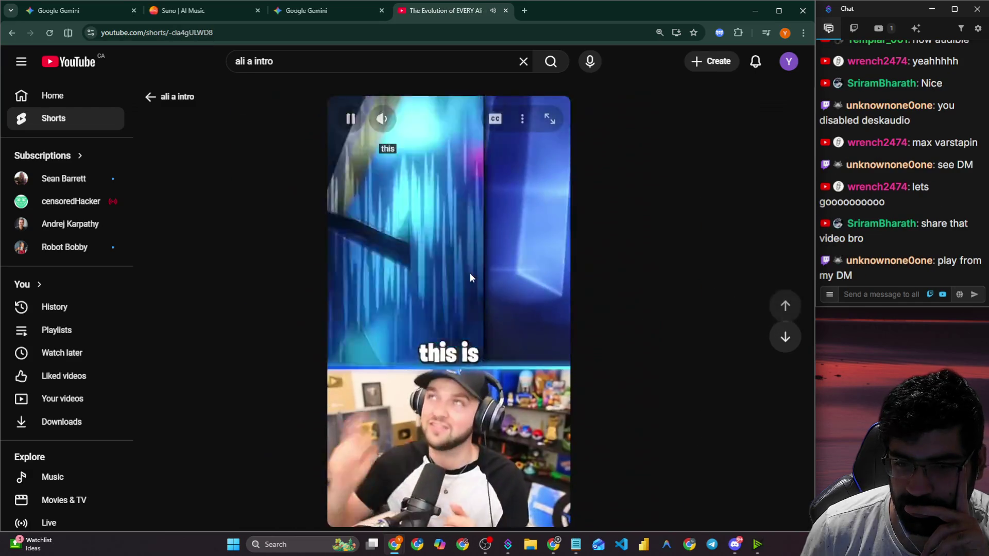
scroll(469, 277, down, 1)
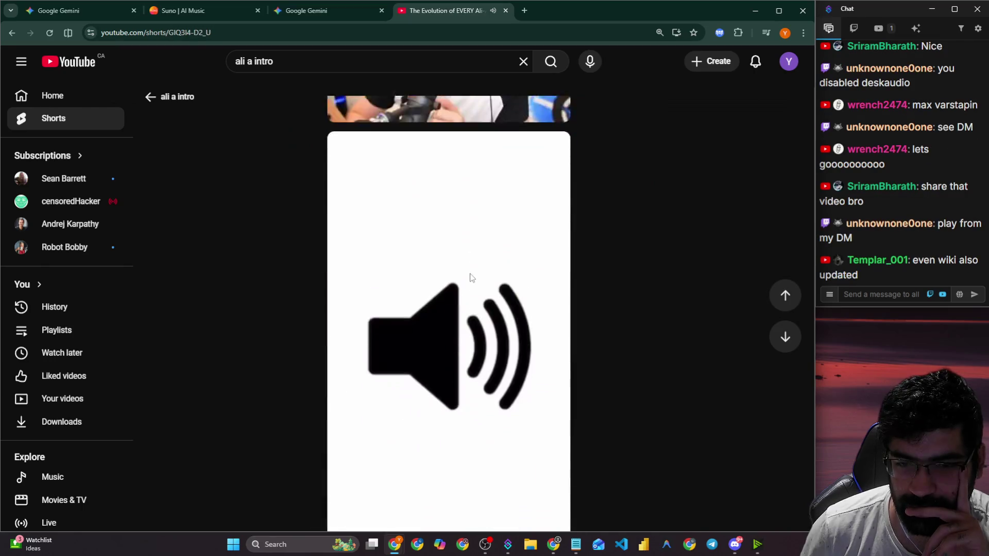
scroll(470, 277, down, 1)
scroll(266, 255, down, 1)
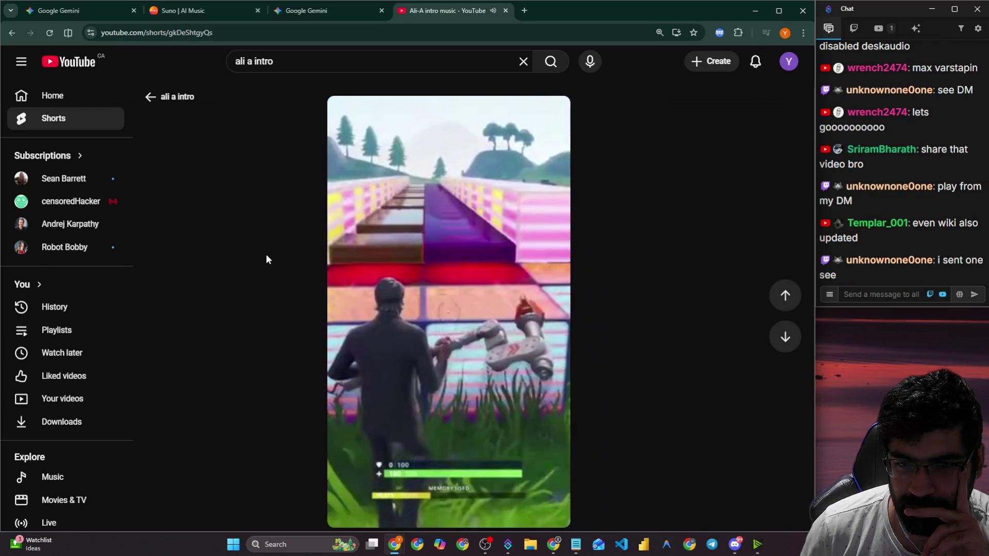
Go back through history to the max verstappen song results.
click(200, 102)
click(151, 103)
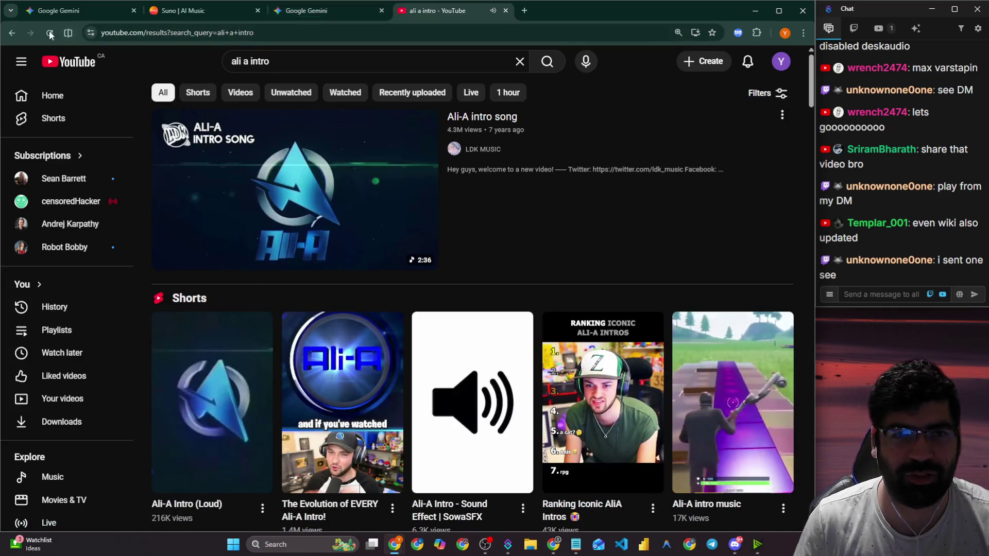
click(14, 34)
click(15, 34)
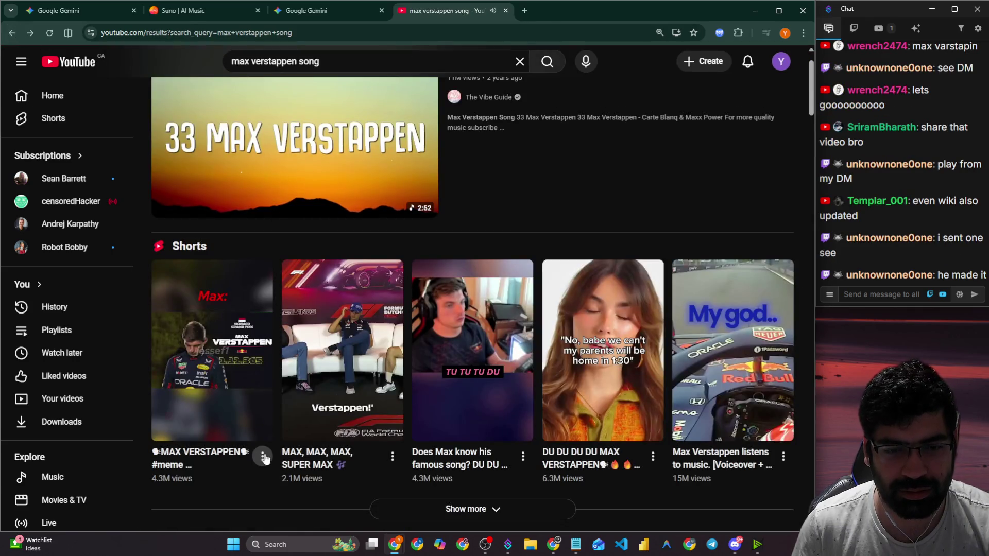
Open the first Max Verstappen meme Short and pause it.
click(262, 456)
click(201, 457)
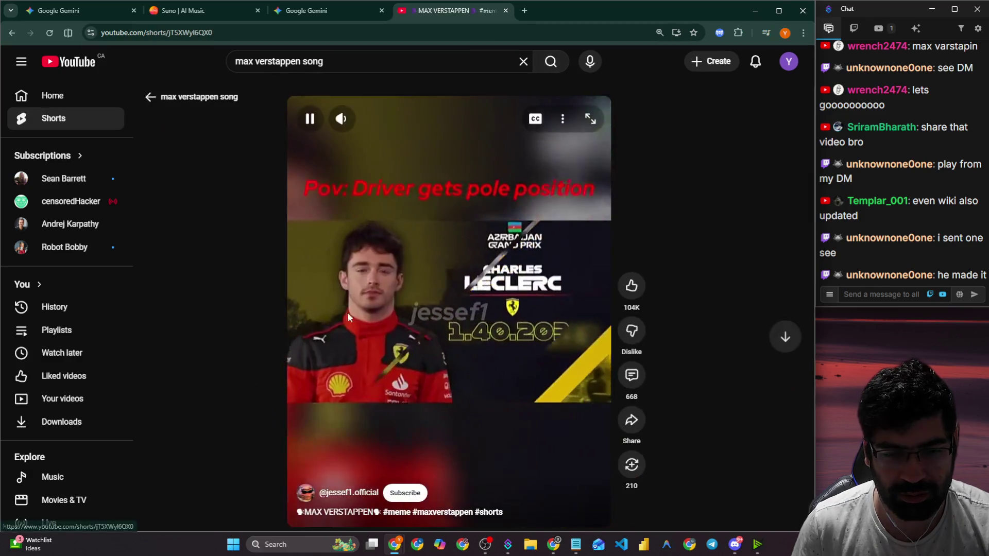
click(464, 361)
Copy the Short's share link, post it in stream chat, and switch to Discord.
click(631, 420)
click(504, 327)
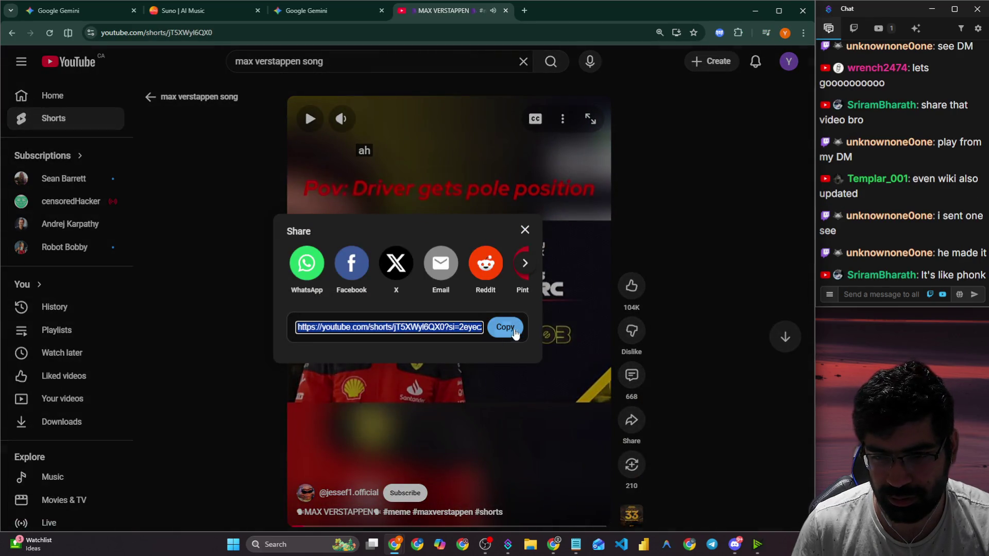
click(904, 295)
key(ctrl+v)
key(Return)
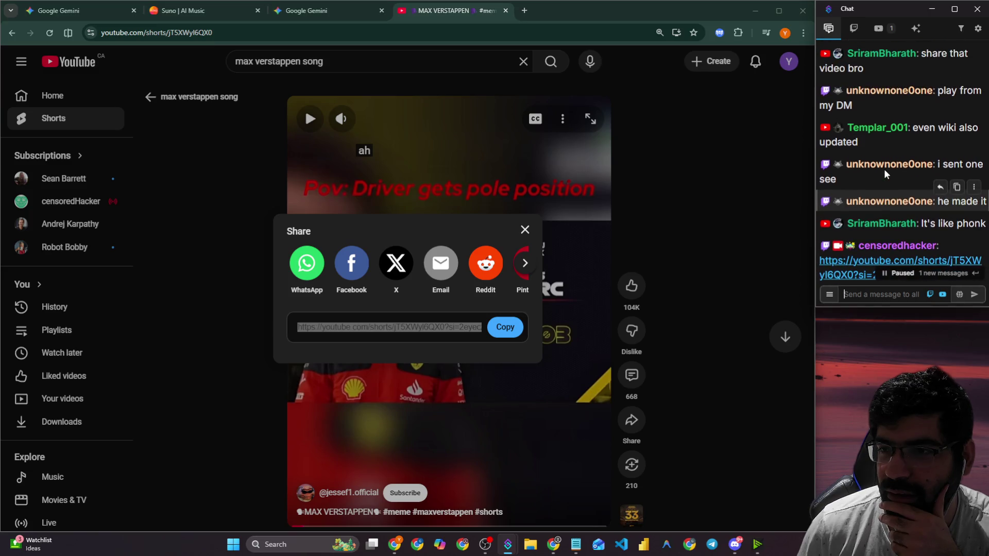
click(735, 544)
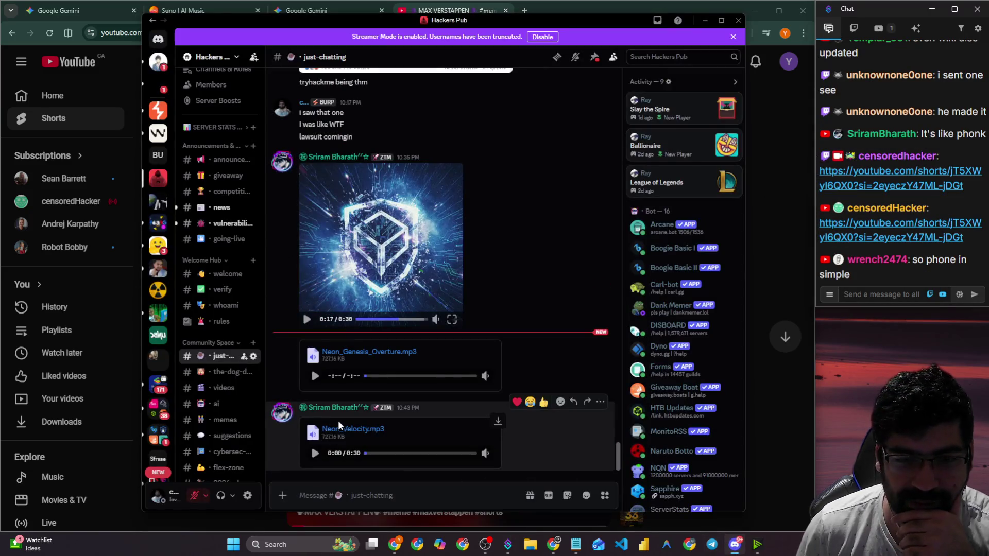
Play Neon_Genesis_Overture.mp3, pause it, play Neon_Velocity.mp3, then drag Discord aside.
click(316, 376)
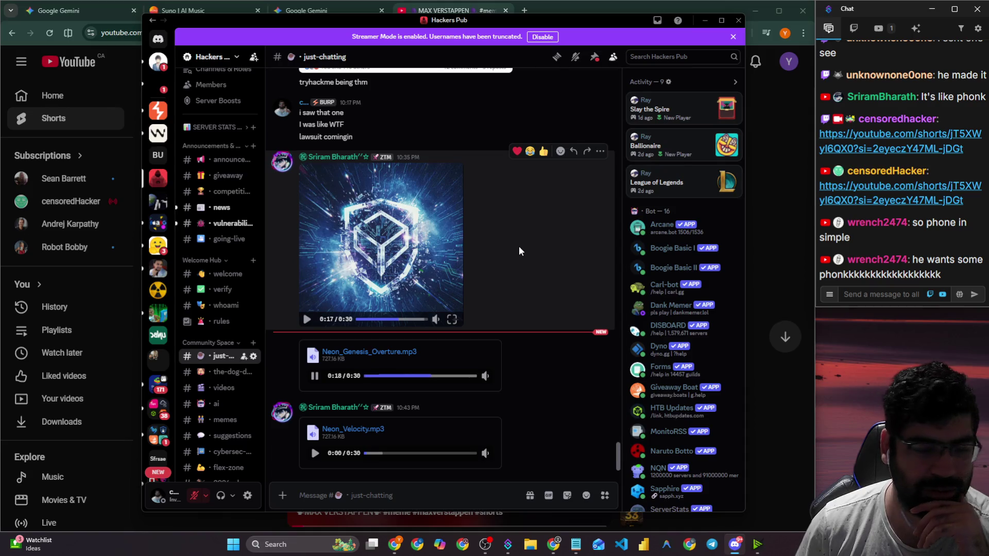
click(315, 376)
click(312, 454)
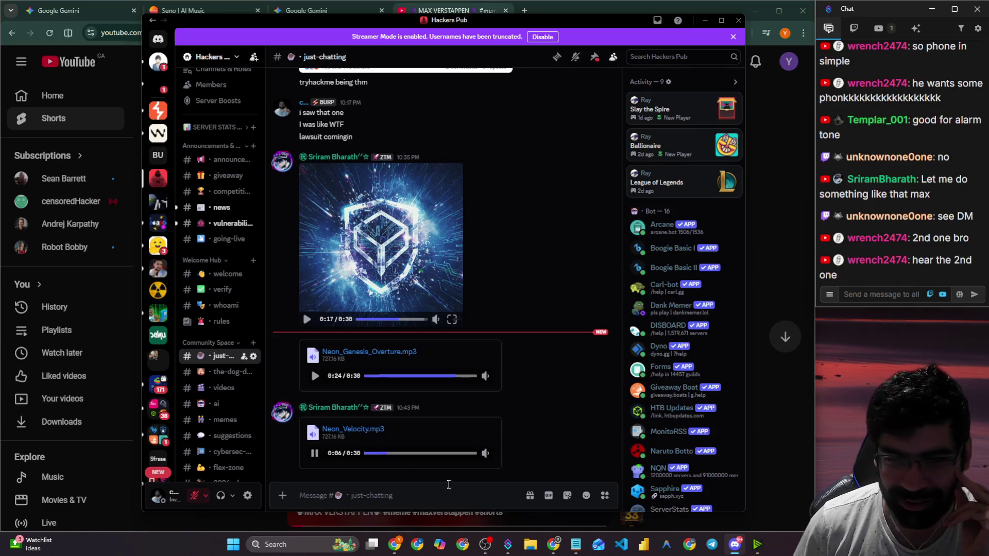
drag(255, 28, 0, 212)
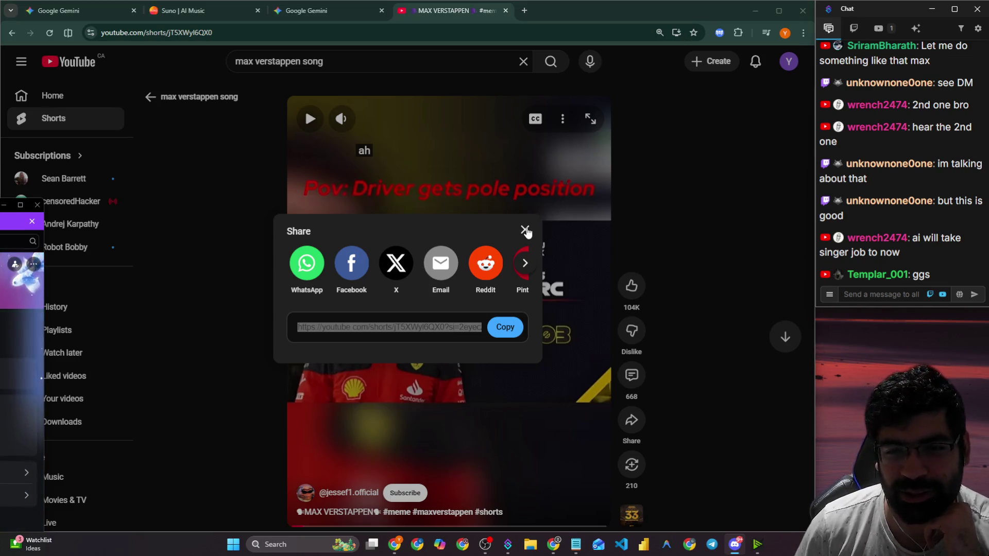
Close the share panel on the Verstappen meme Short and bring the browser back in front of Discord.
click(524, 230)
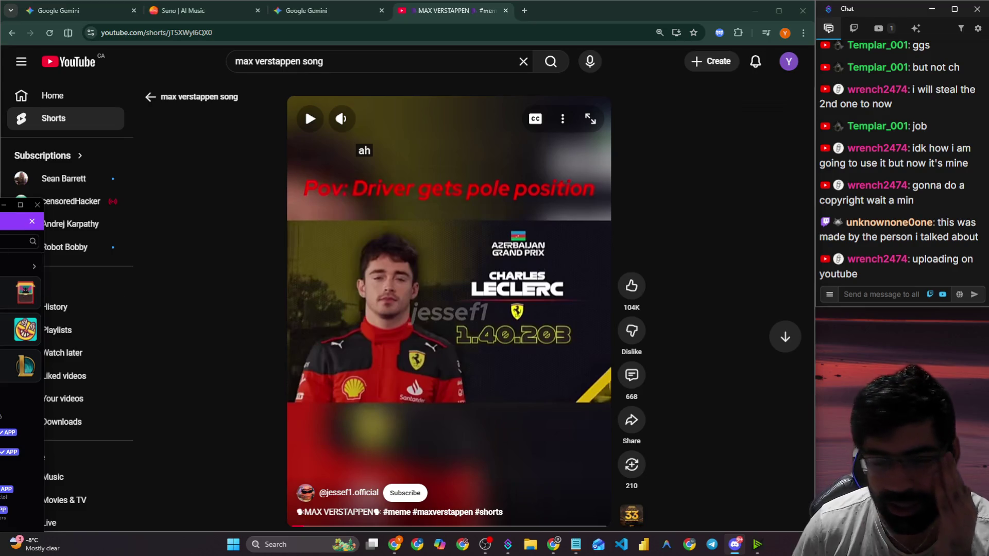
mouse_move(10, 205)
mouse_down()
mouse_move(103, 157)
mouse_move(240, 113)
mouse_move(423, 108)
mouse_up()
click(644, 83)
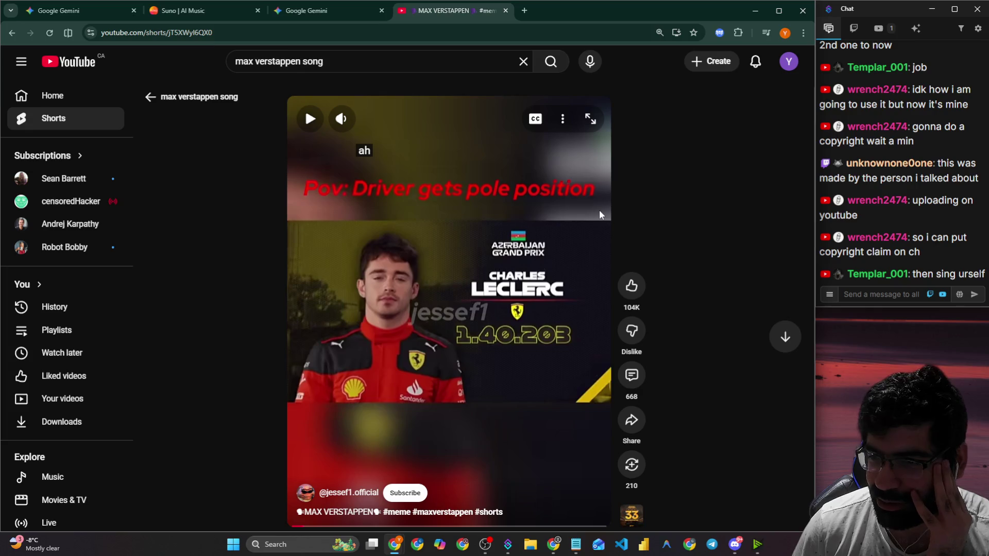
Clear a stray chat text selection and switch to the Google Gemini tab.
drag(880, 252, 923, 257)
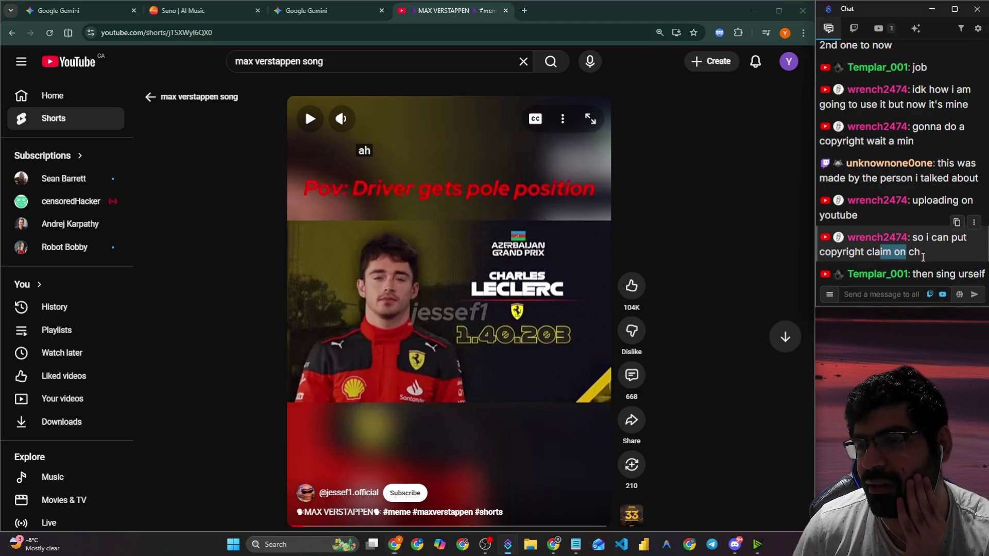
click(946, 276)
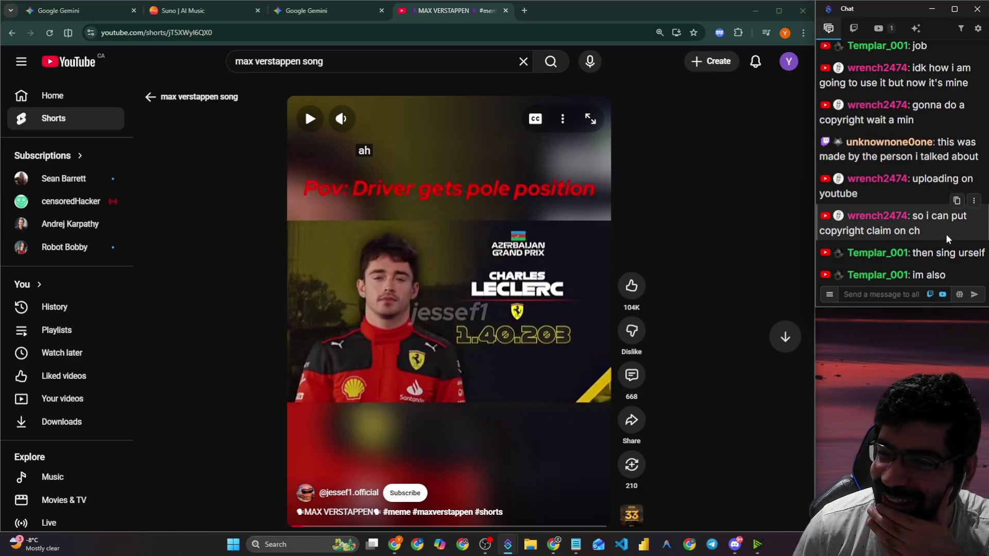
click(349, 9)
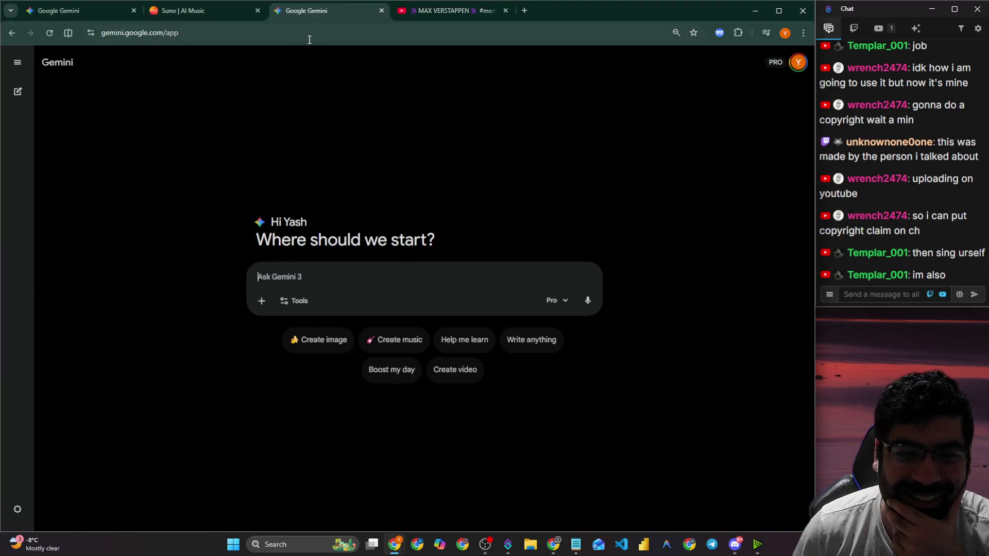
click(215, 6)
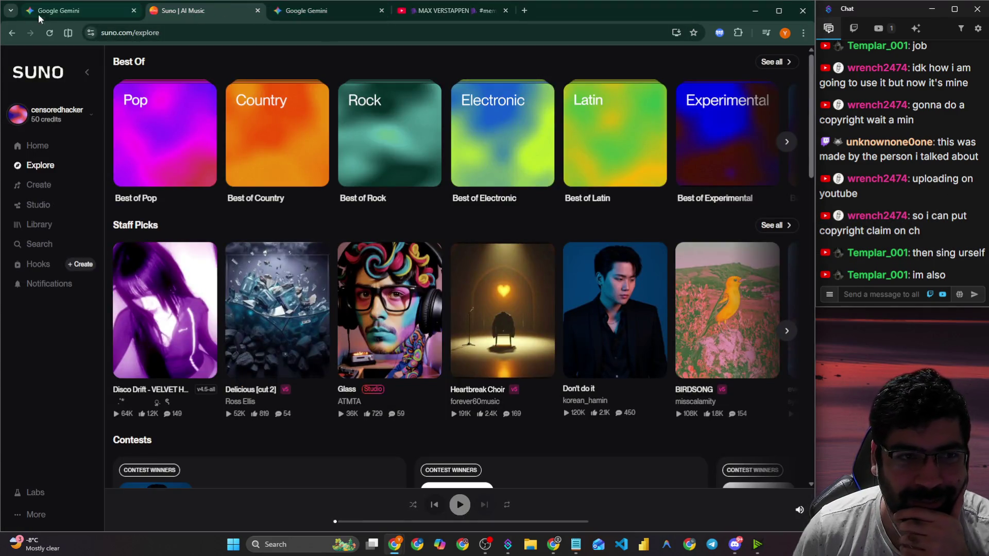
click(77, 11)
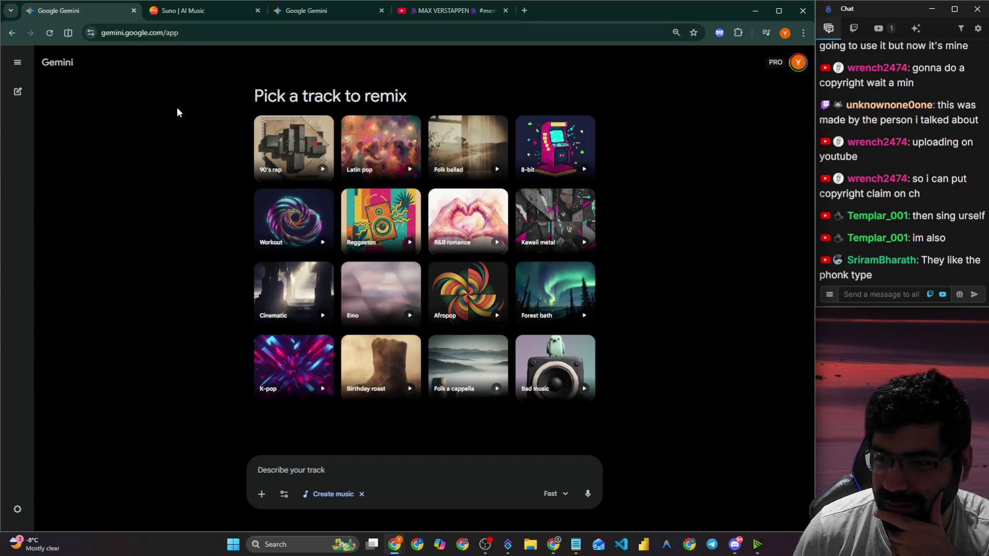
click(225, 14)
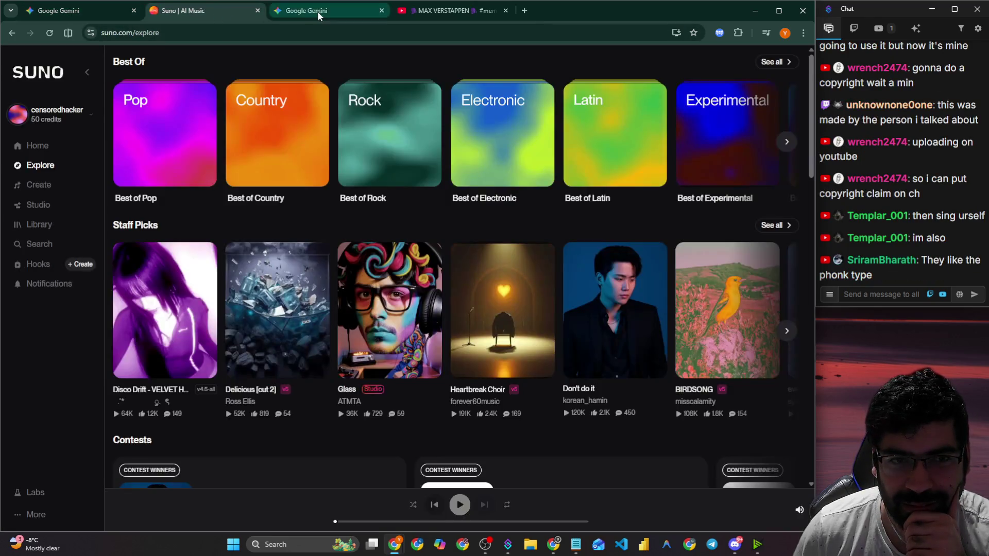
click(318, 11)
click(431, 15)
click(318, 13)
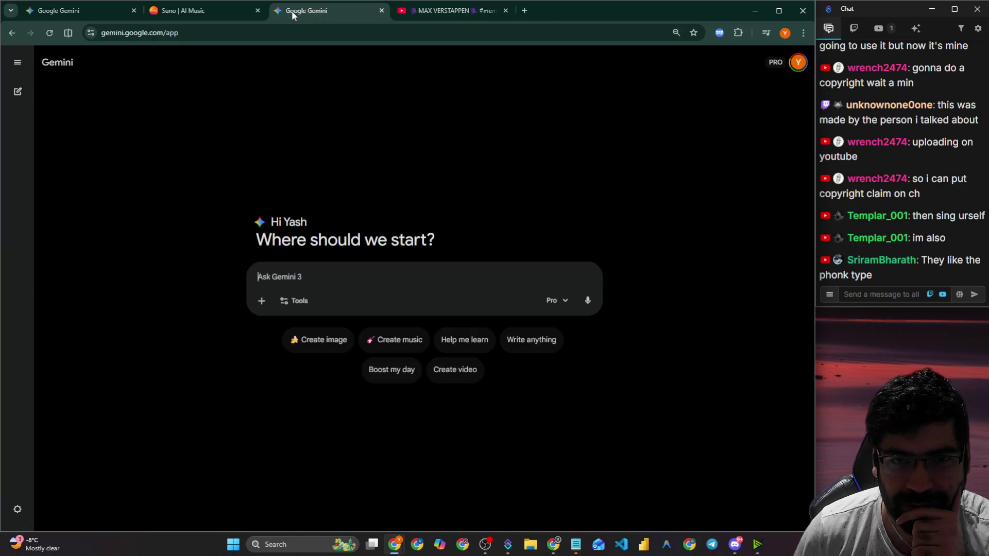
mouse_move(576, 545)
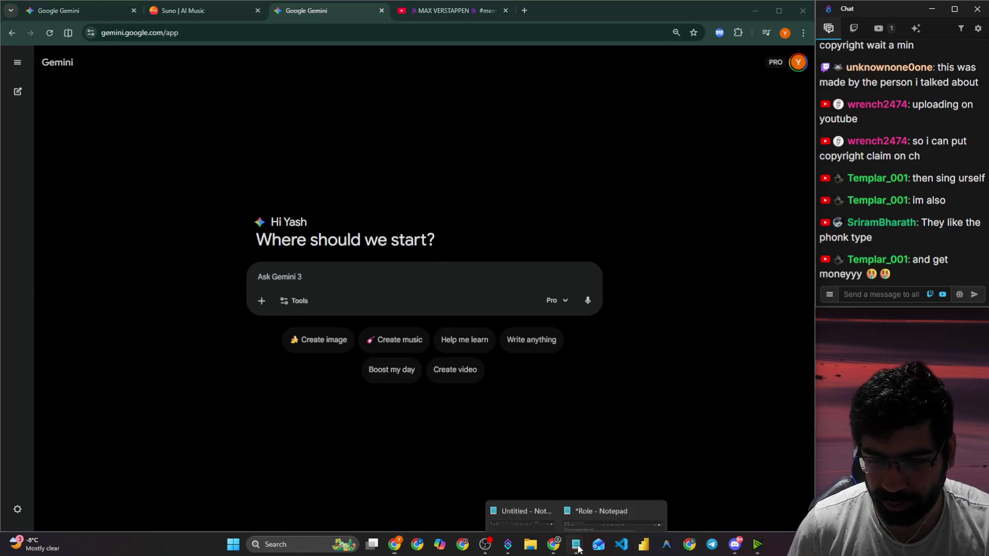
click(547, 479)
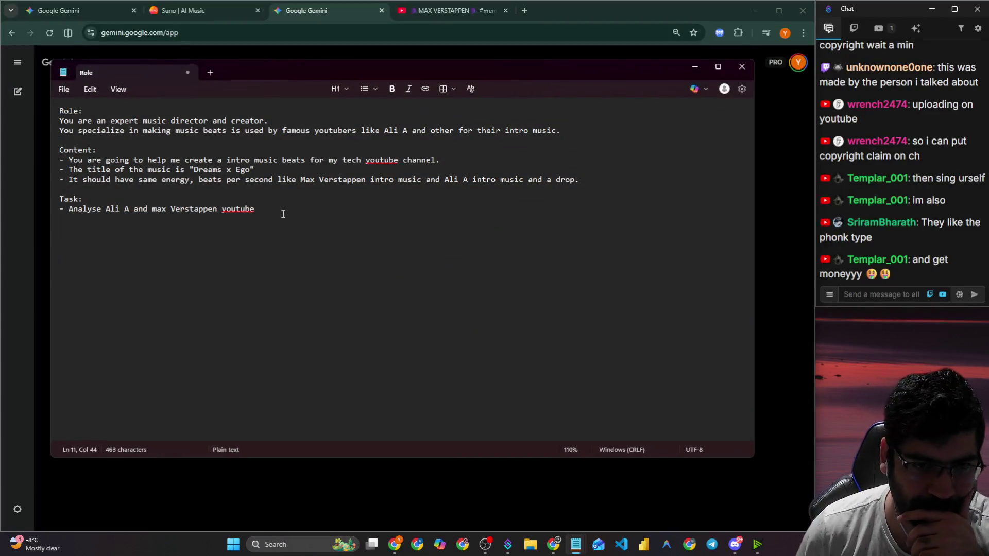
Change 'youtube' to 'into music' and add a task asking why the tracks are popular, using metrics.
key(BackSpace)
key(BackSpace)
key(BackSpace)
text(into music)
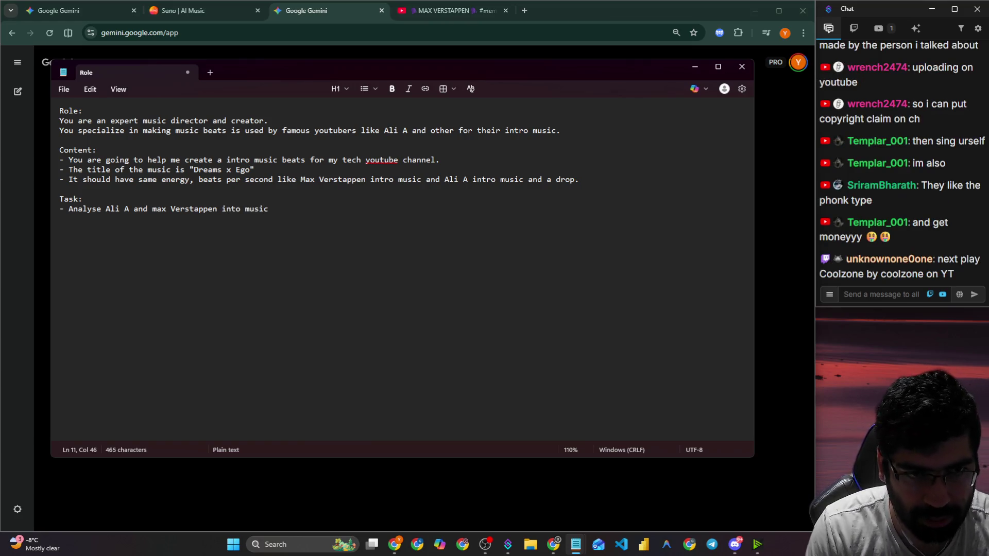
key(Return)
text(Give me all)
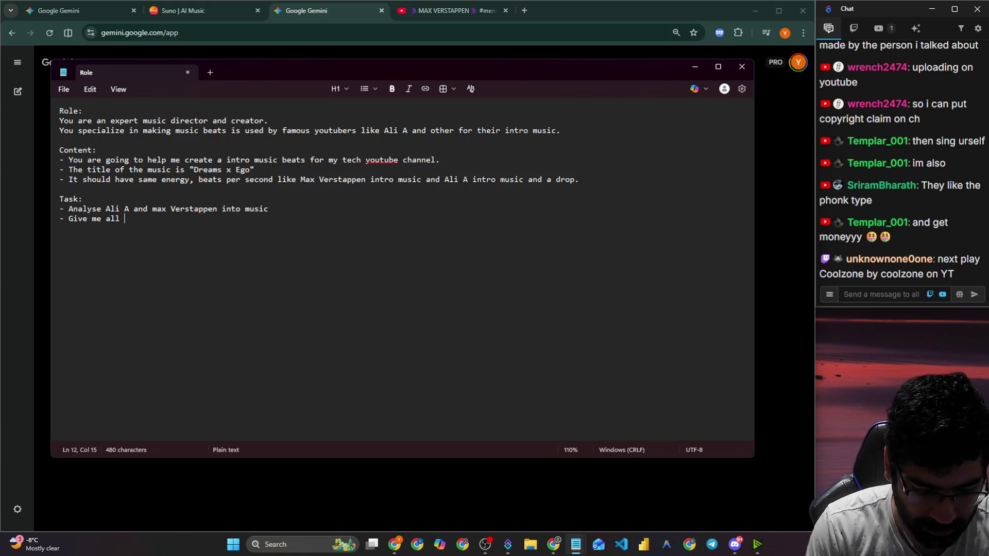
key(BackSpace)
key(BackSpace)
key(BackSpace)
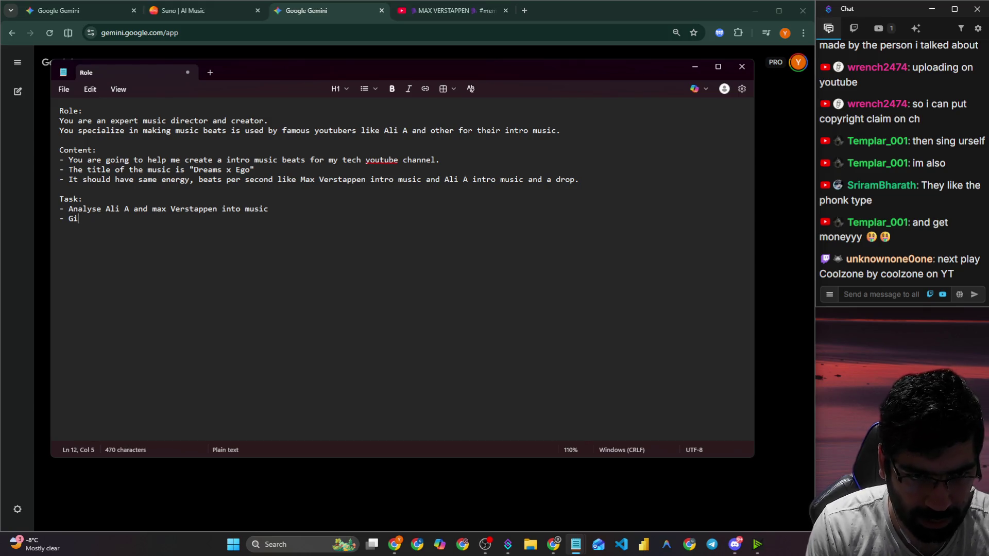
text(Explain )
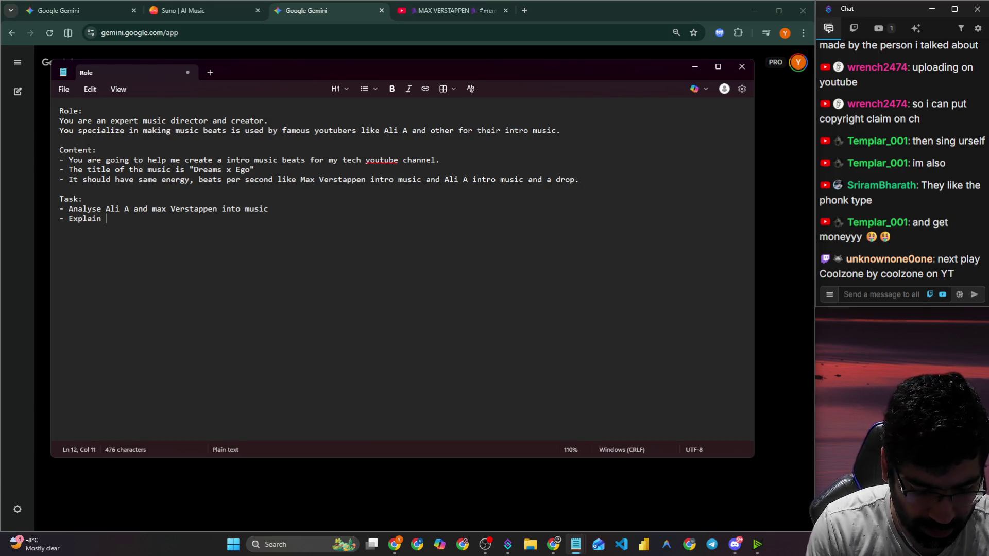
text(using bpm and other )
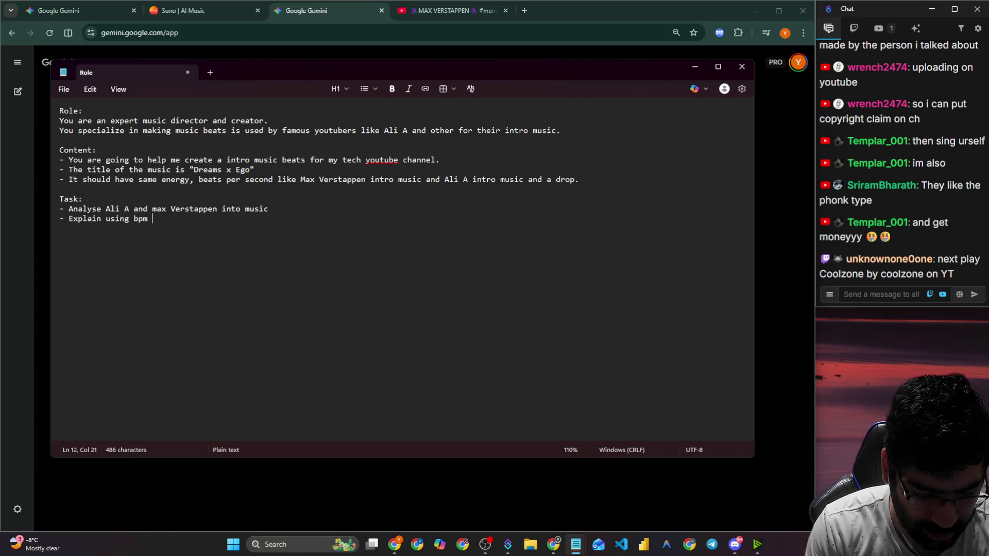
text(ma)
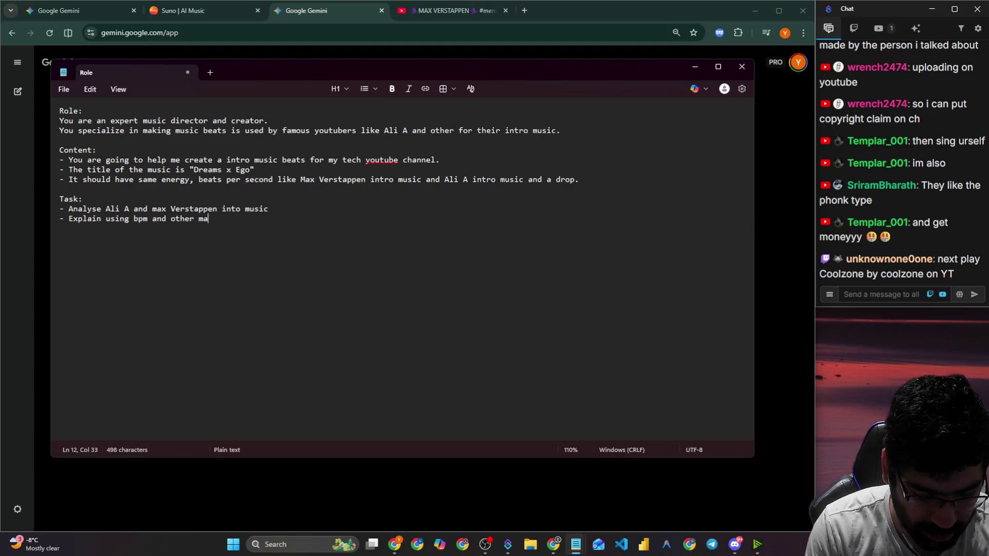
text(rixcs by they)
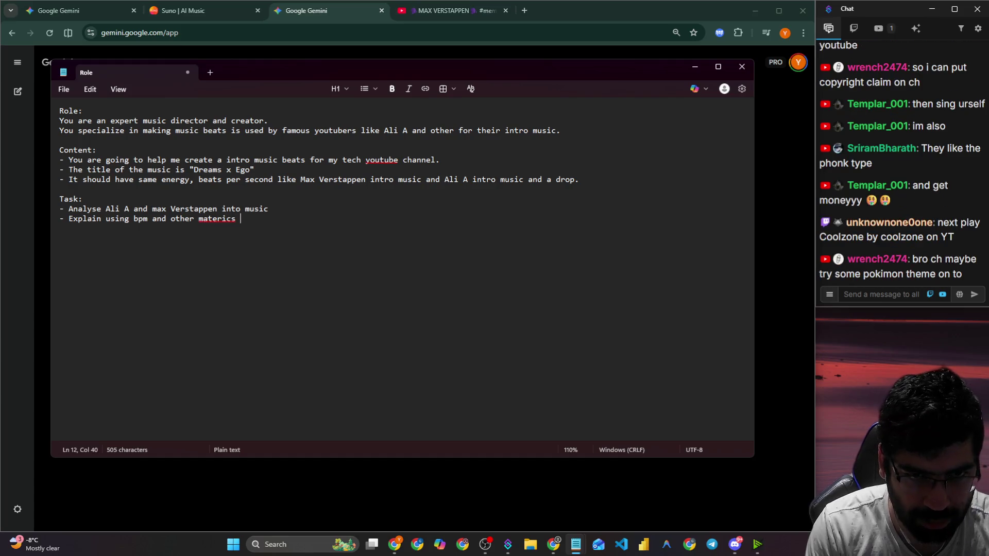
text(e so popular)
Add the task 'Then create a prompt for AI to use and create an intro music for me.' and select everything.
key(Return)
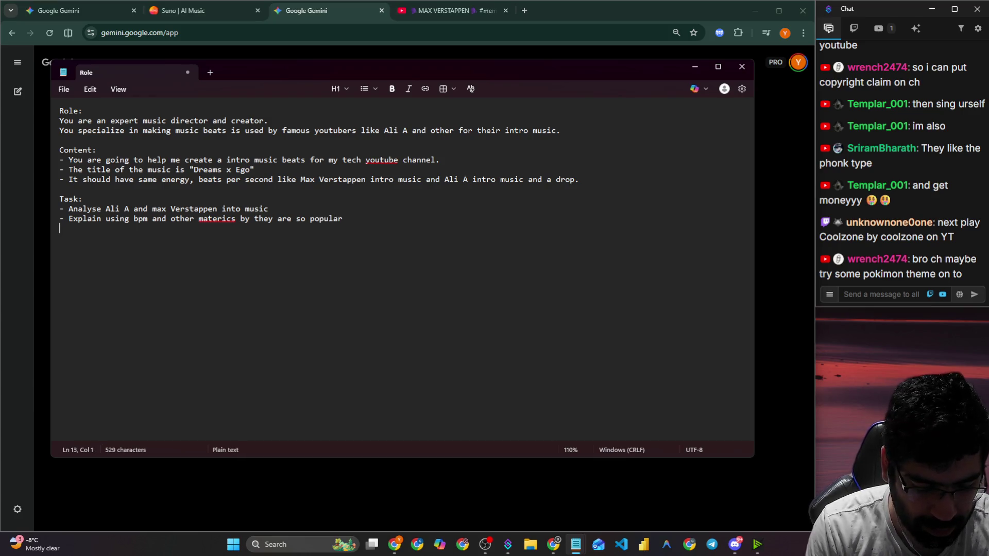
text(Then create a prompt for )
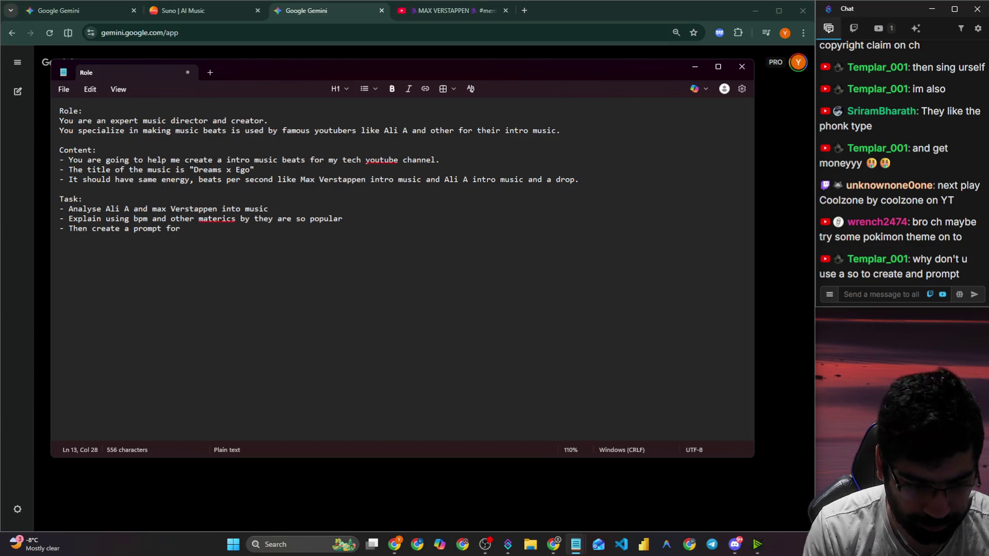
text(AI t)
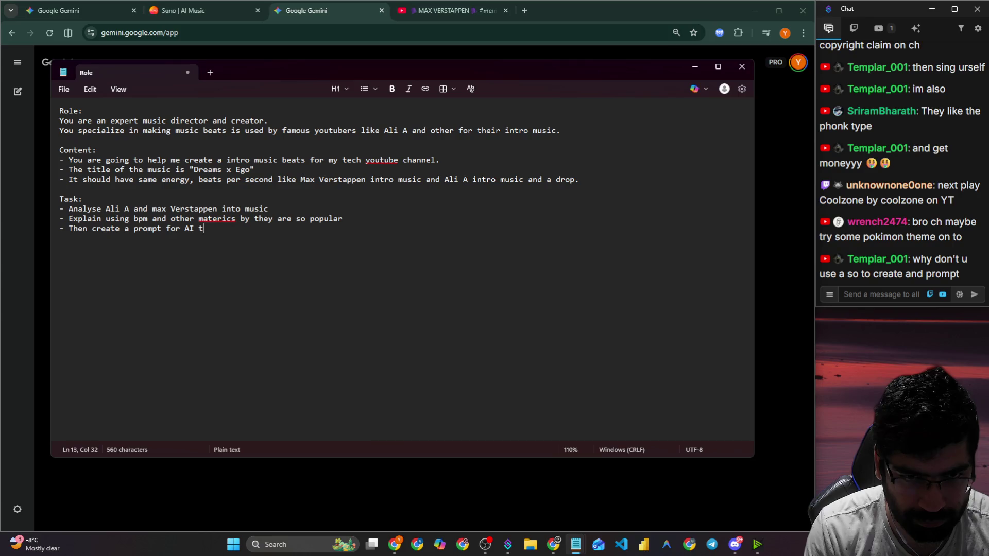
text(o use an)
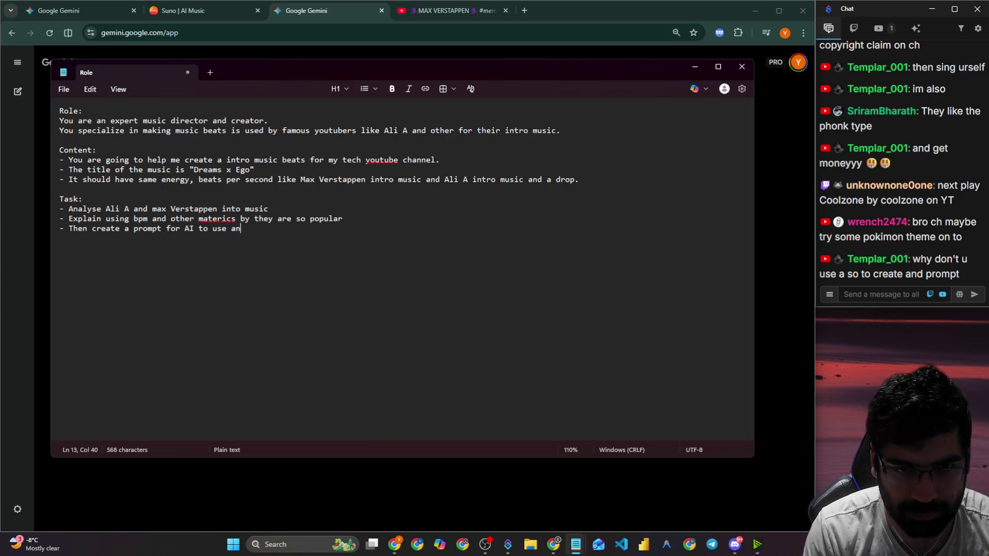
text(d cr)
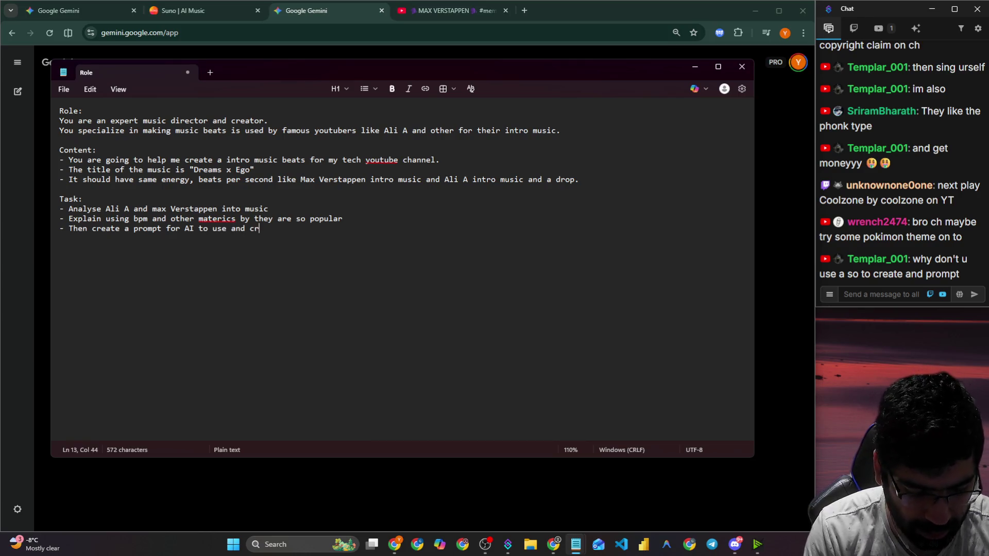
text(eate an intr)
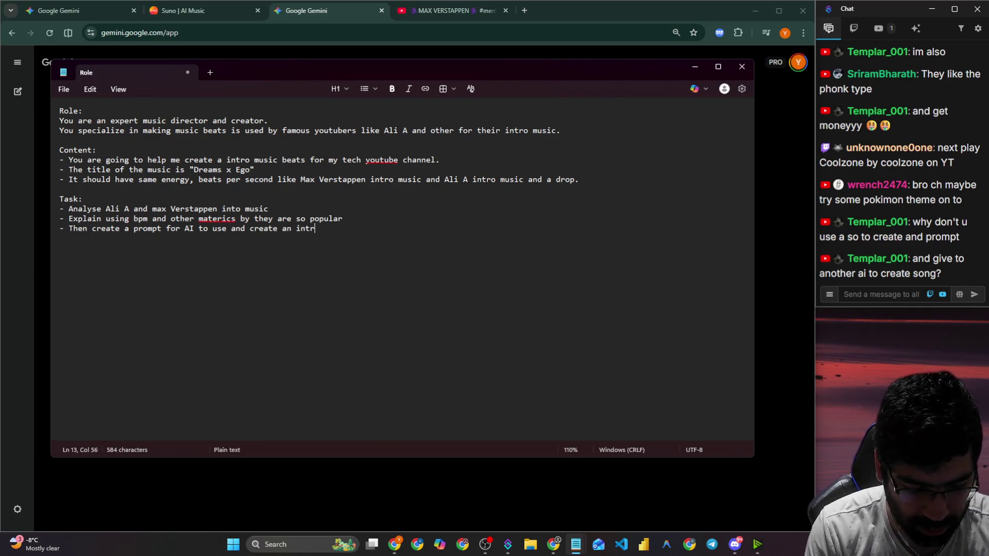
text(o music for)
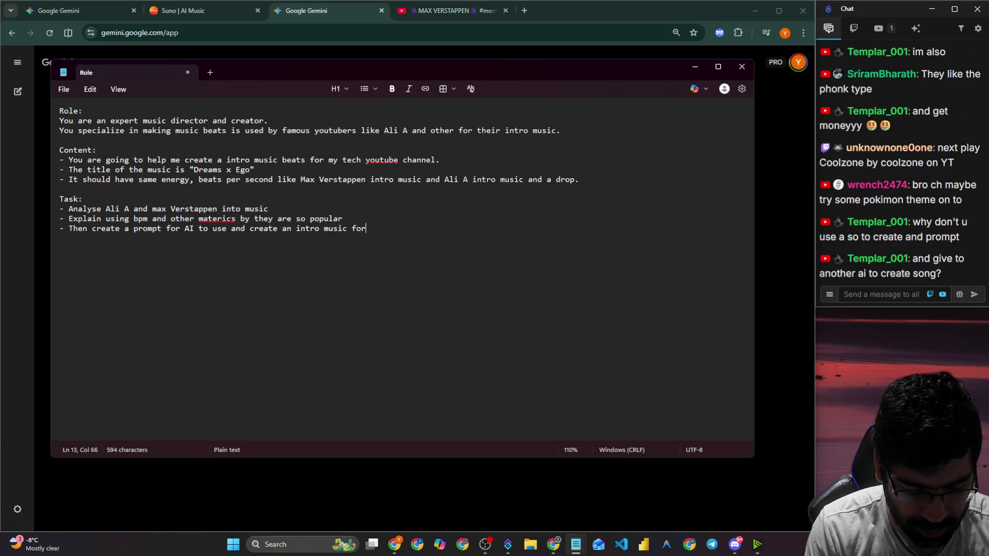
text( me.)
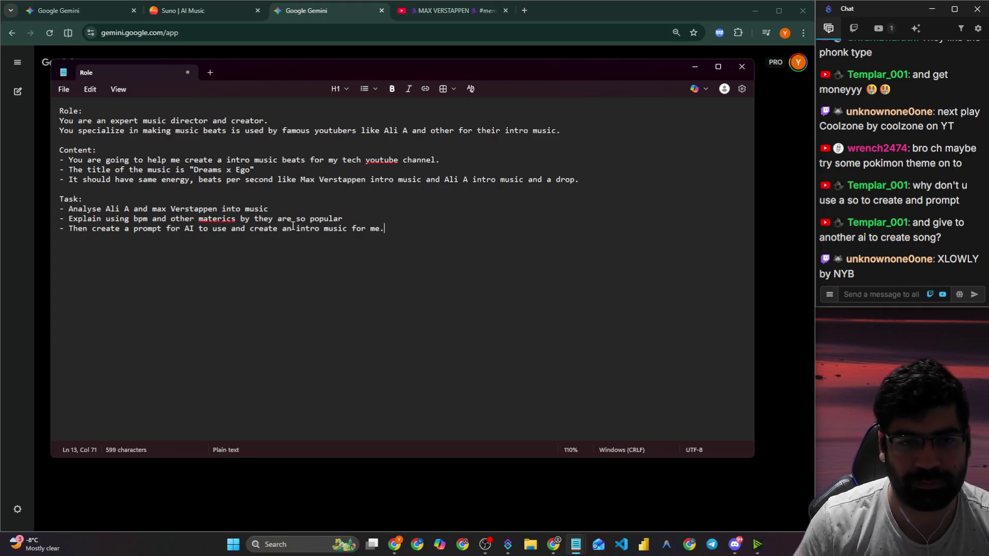
key(ctrl+a)
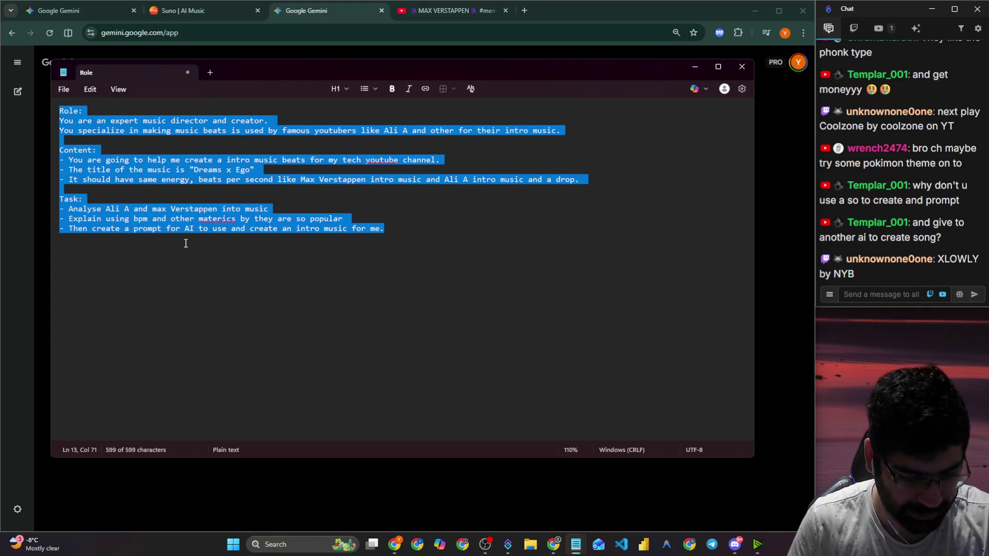
click(255, 44)
Paste the Notepad music prompt into Gemini and send it.
key(ctrl+v)
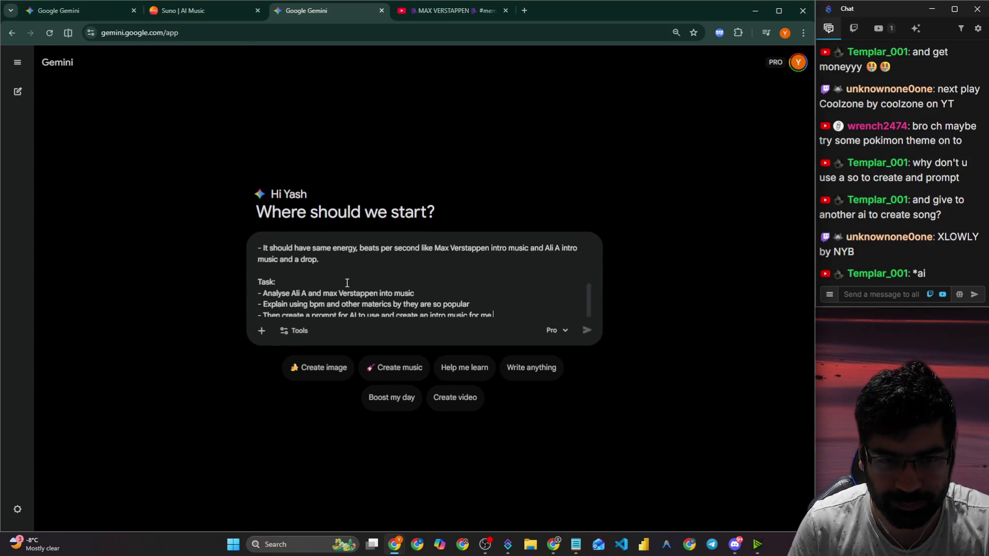
click(585, 333)
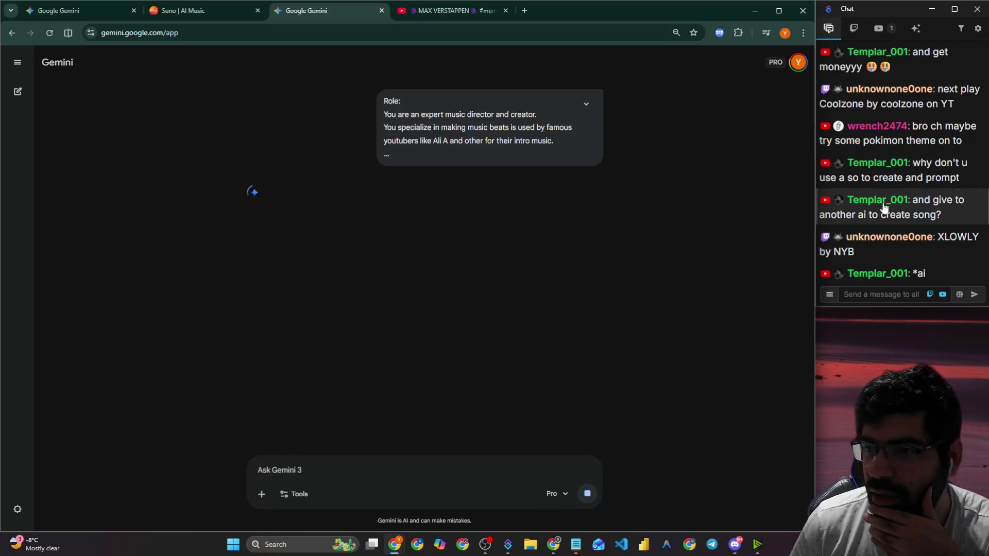
click(881, 142)
Pick out the viewer-suggested song 'XLOWLY by NYB' in chat and focus YouTube's search box.
drag(881, 141, 958, 142)
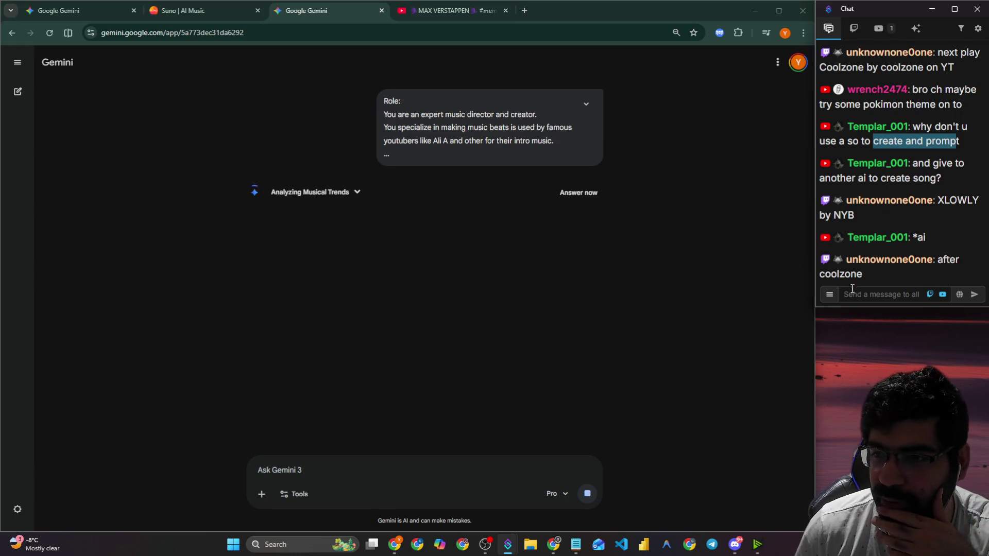
click(892, 297)
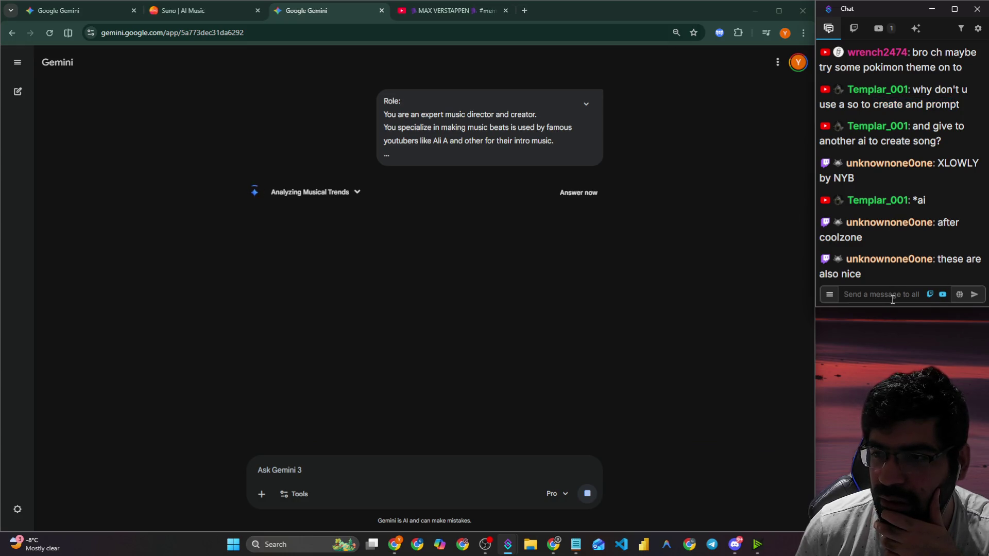
drag(940, 163, 955, 178)
key(ctrl+c)
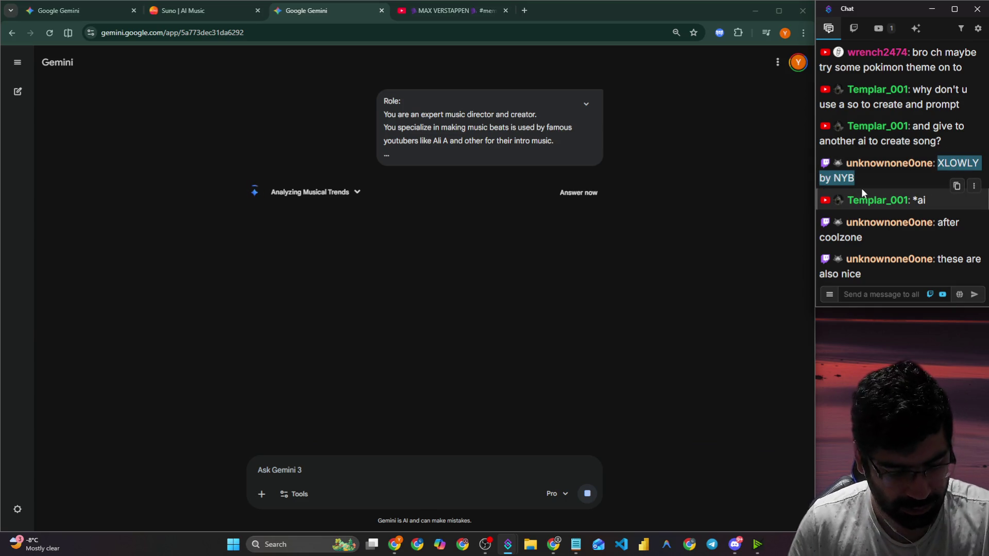
click(423, 7)
key(slash)
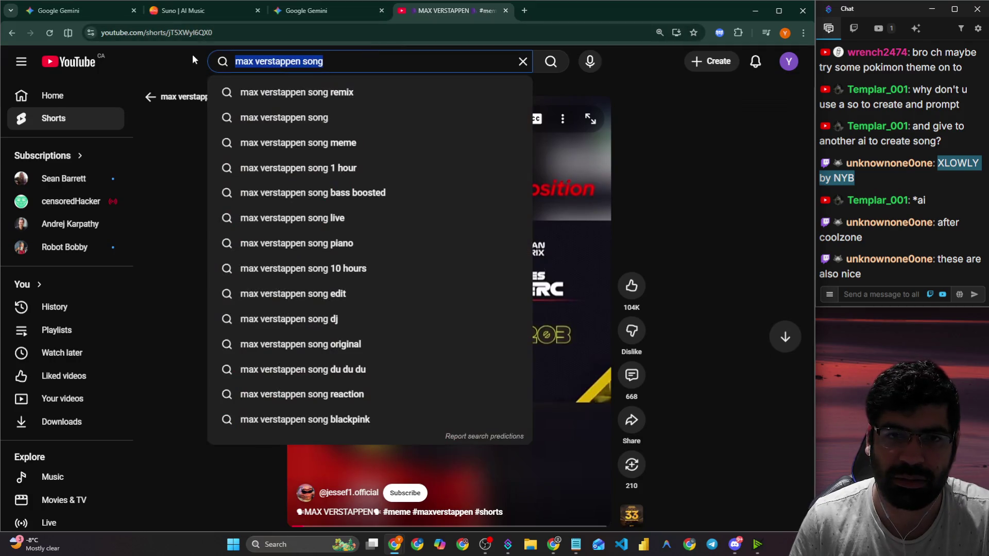
Search YouTube for 'XLOWLY by NYB' and open the first video result.
key(ctrl+v)
key(Return)
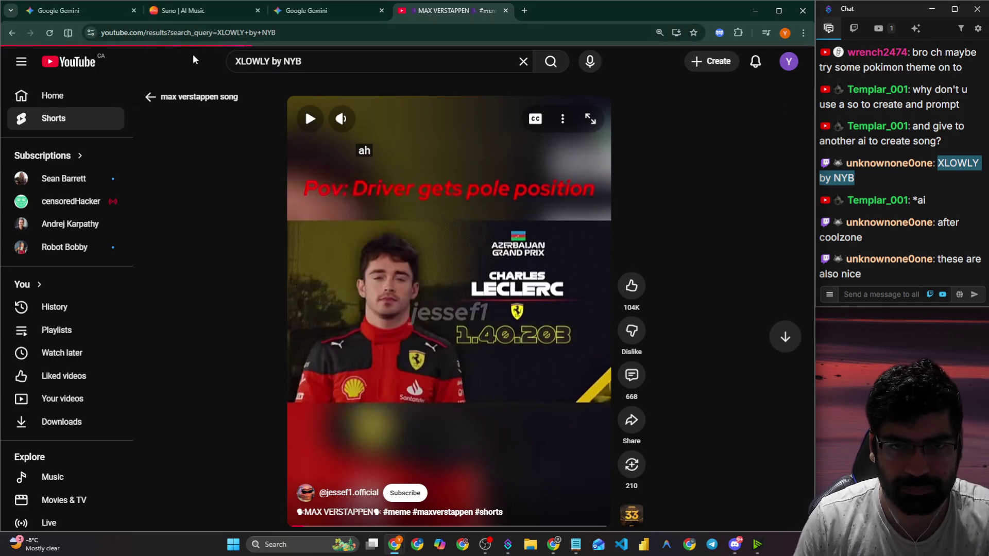
click(314, 160)
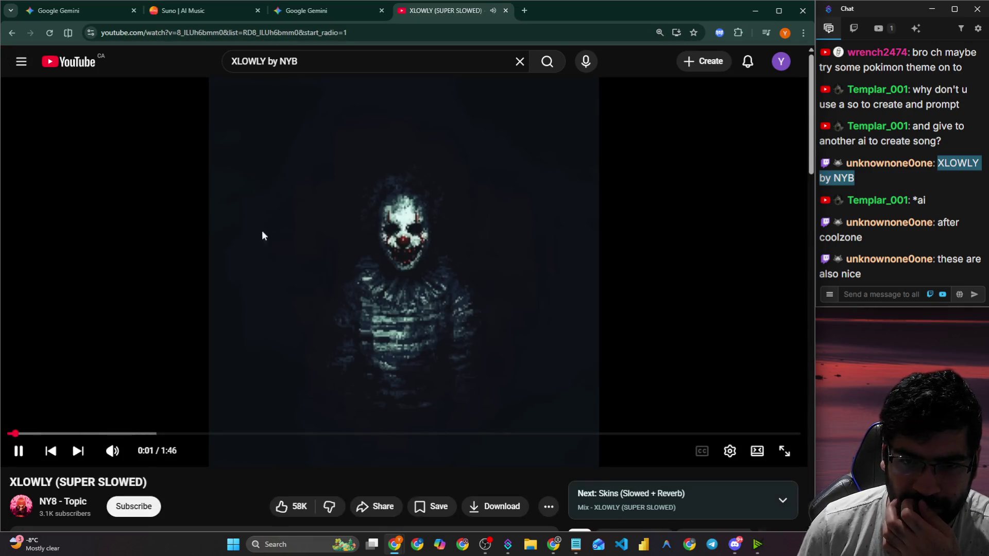
Lower the song's volume to about a quarter, play a bit of it, pause, and return to Gemini.
drag(134, 457, 131, 456)
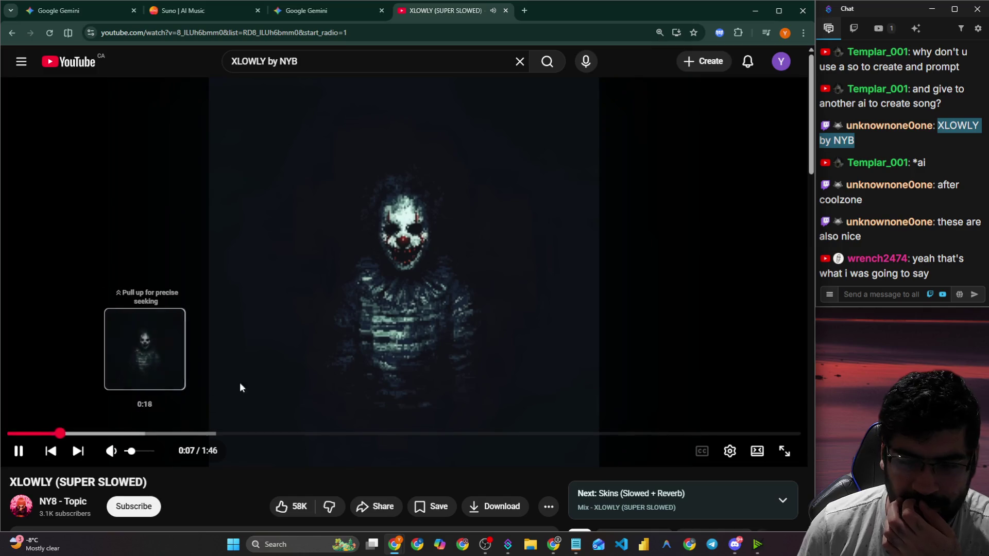
click(382, 292)
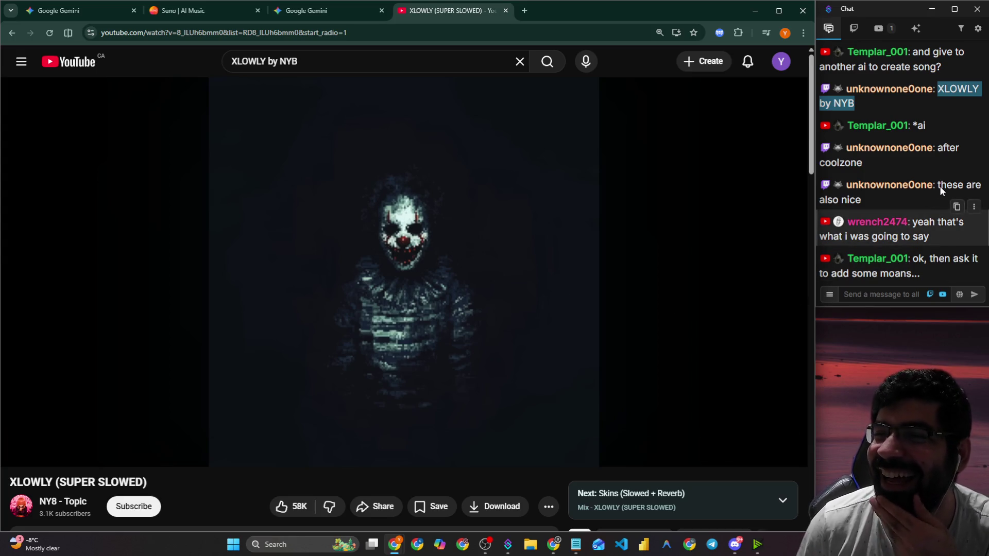
click(678, 258)
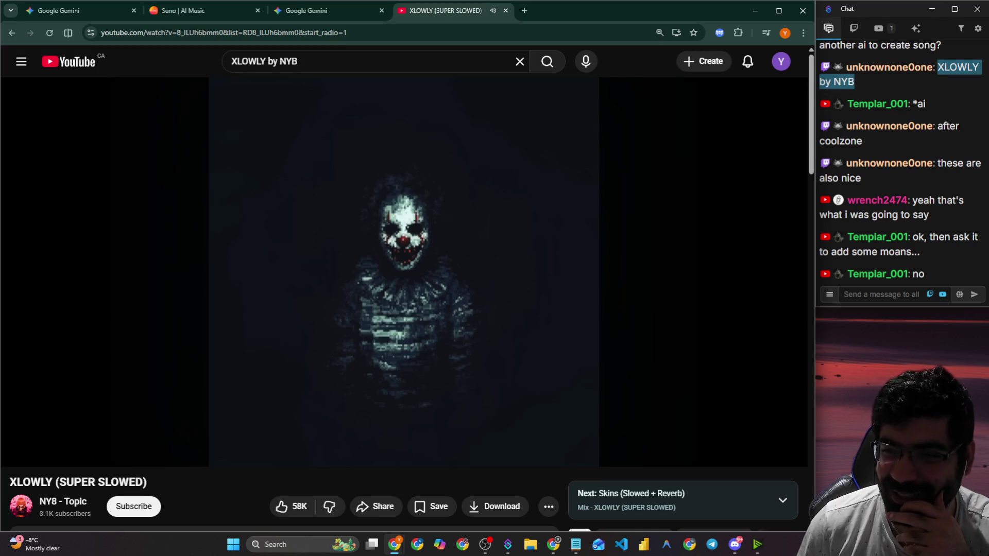
click(660, 253)
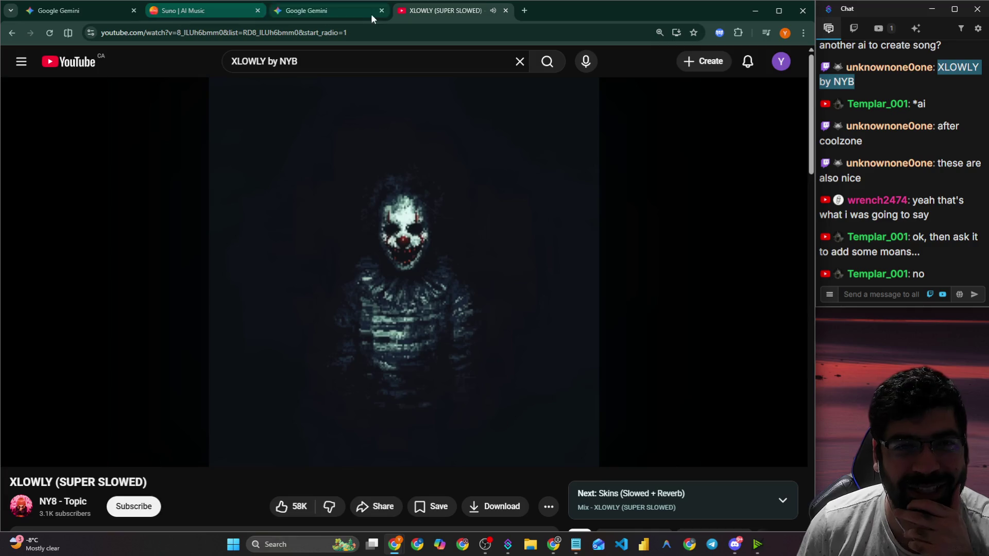
click(371, 14)
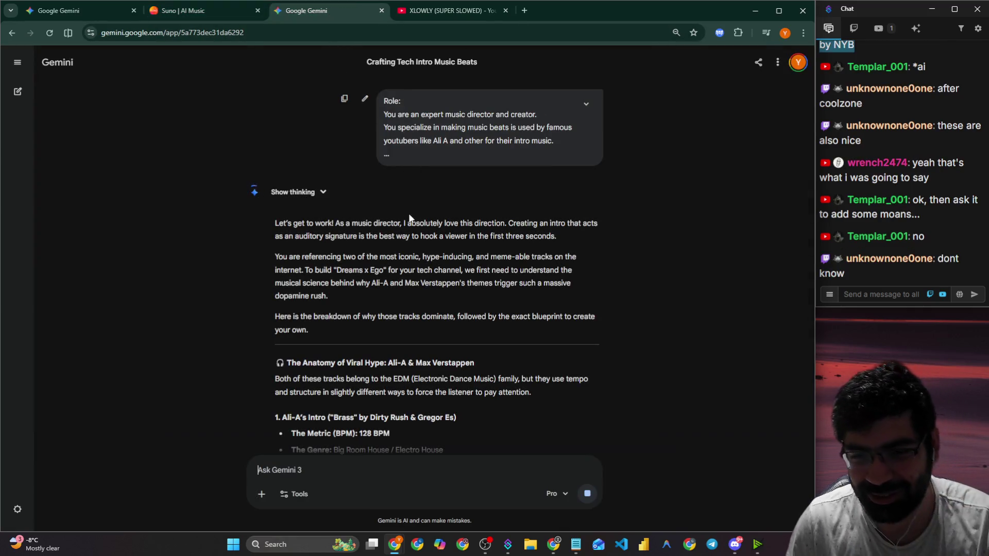
Close the XLOWLY tab and read the response's opening, marking the Dreams x Ego and Ali-A/Verstappen lines.
key(ctrl+plus)
click(506, 10)
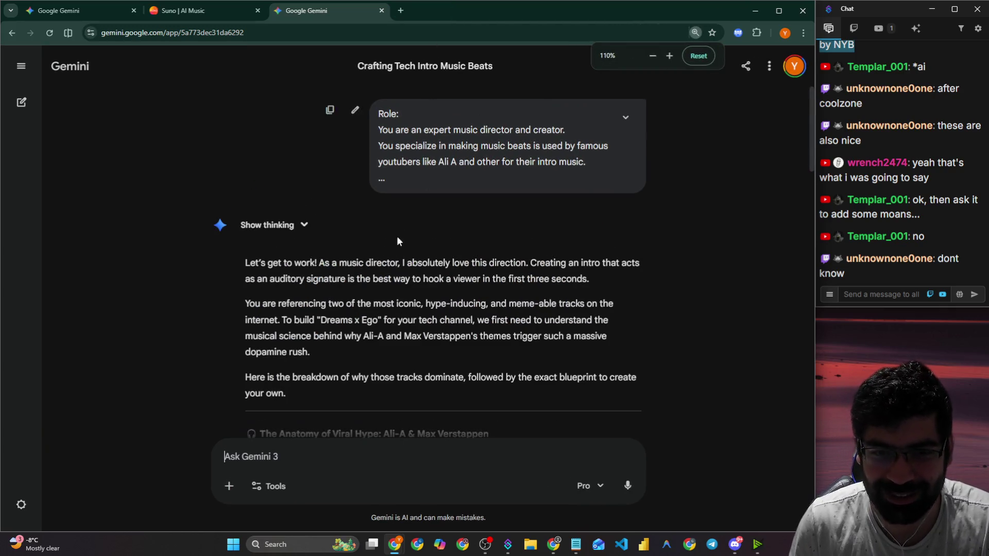
drag(339, 263, 643, 264)
drag(269, 280, 585, 278)
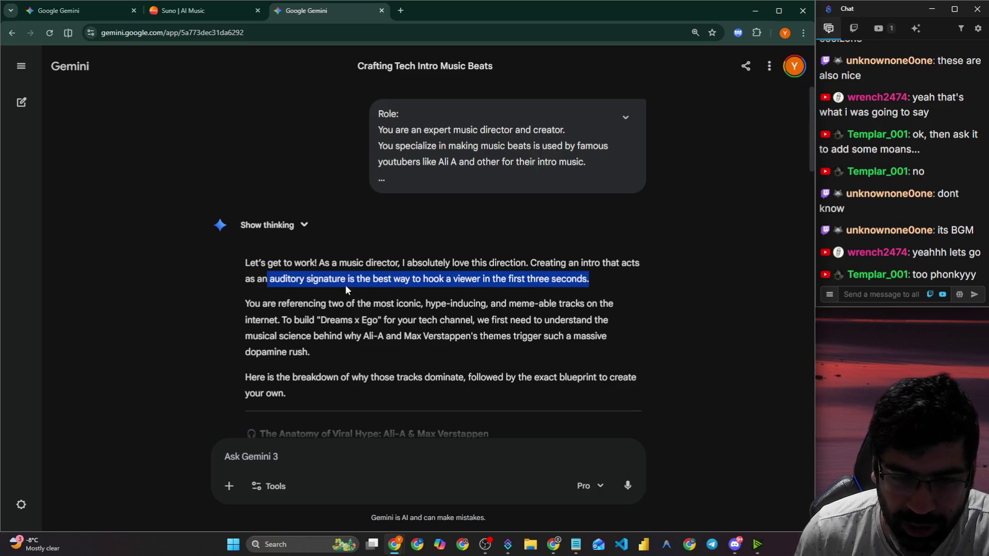
drag(330, 304, 618, 307)
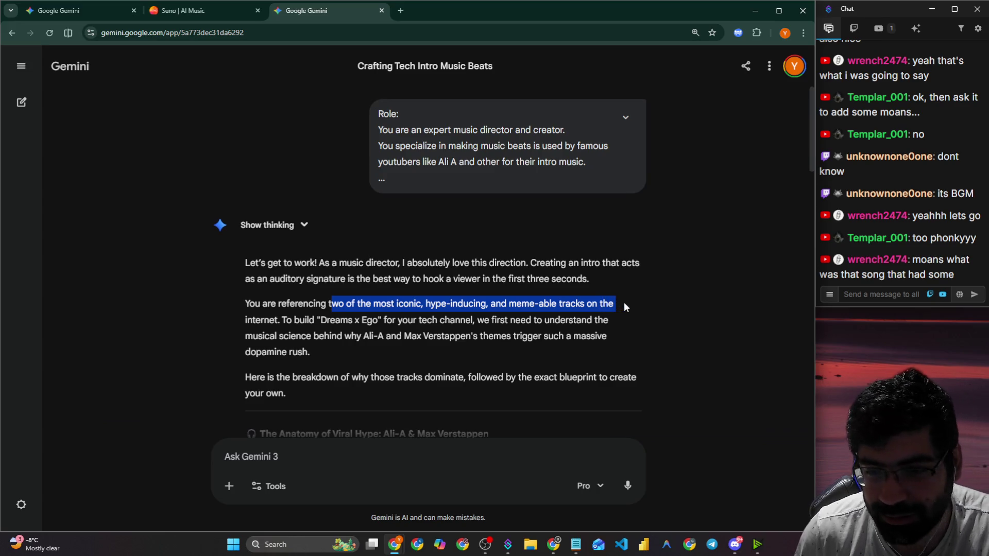
click(410, 318)
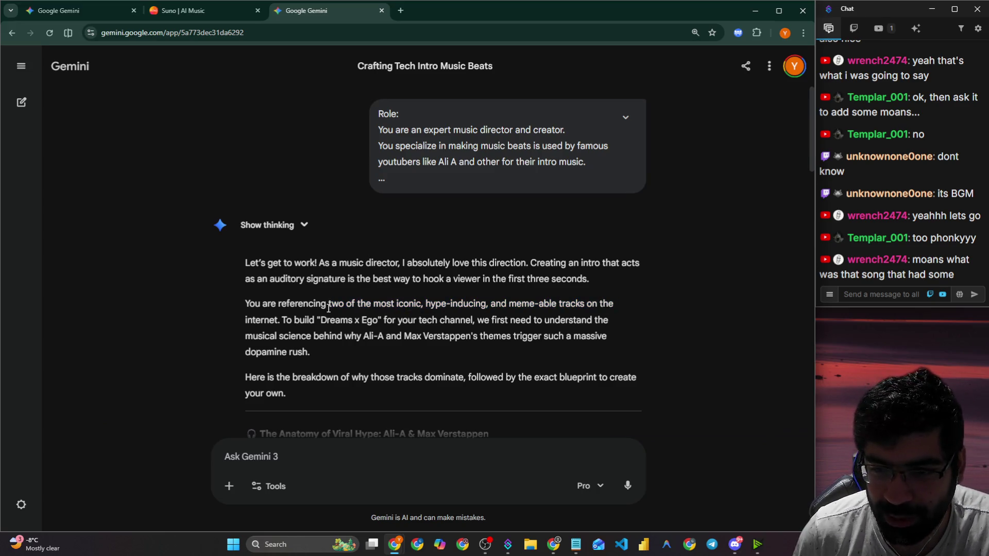
drag(286, 320, 615, 323)
drag(253, 344, 606, 339)
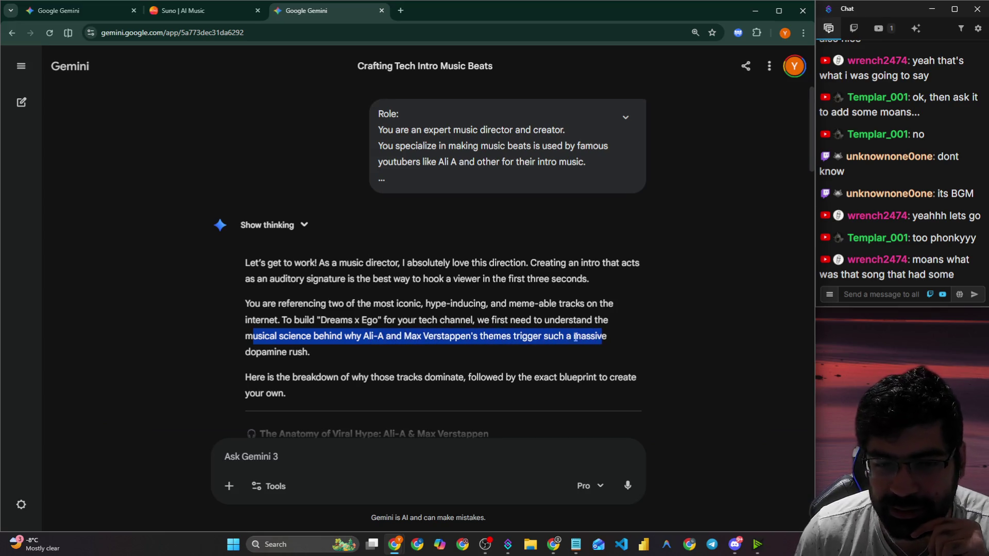
Read the breakdown introduction and the Anatomy of Viral Hype section on EDM tracks.
scroll(370, 320, down, 2)
drag(244, 273, 535, 284)
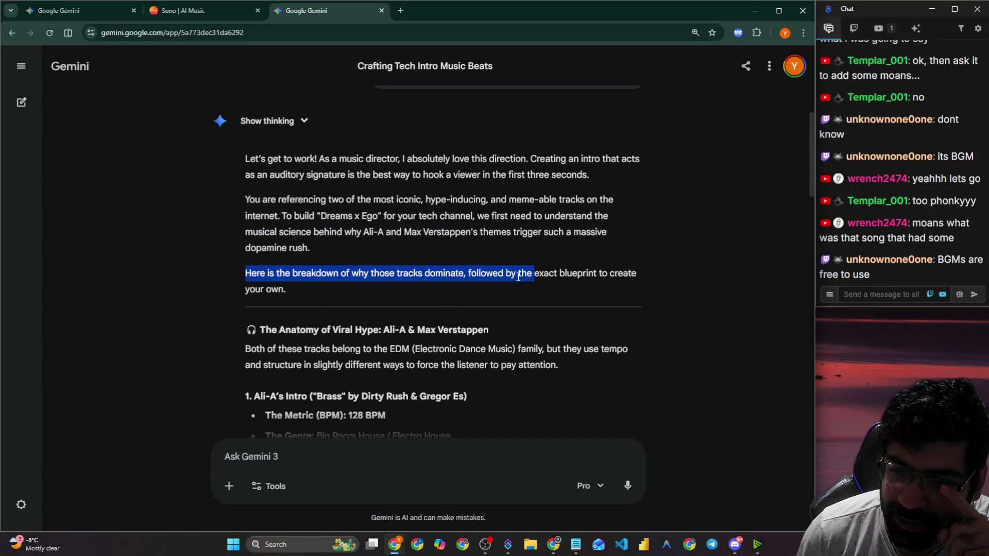
click(263, 278)
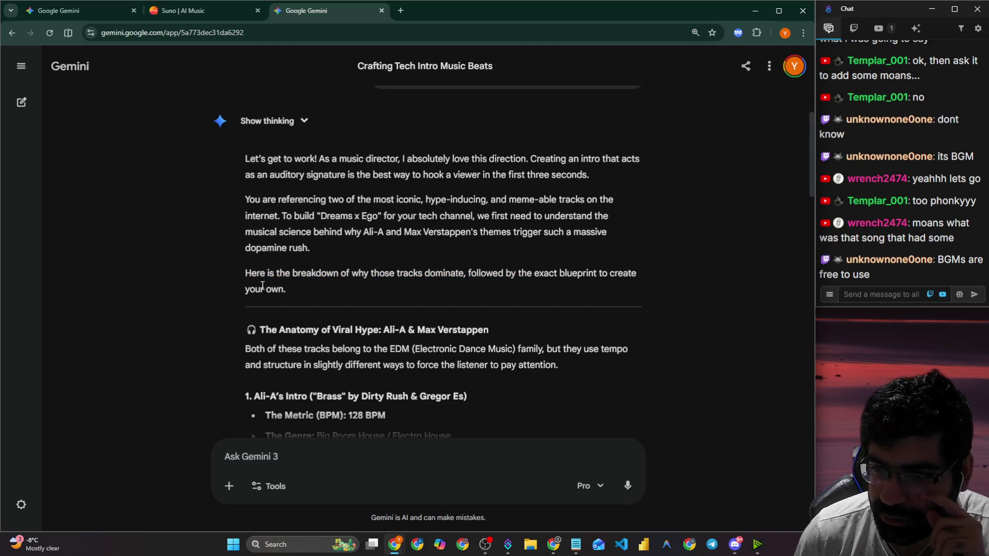
drag(251, 274, 464, 275)
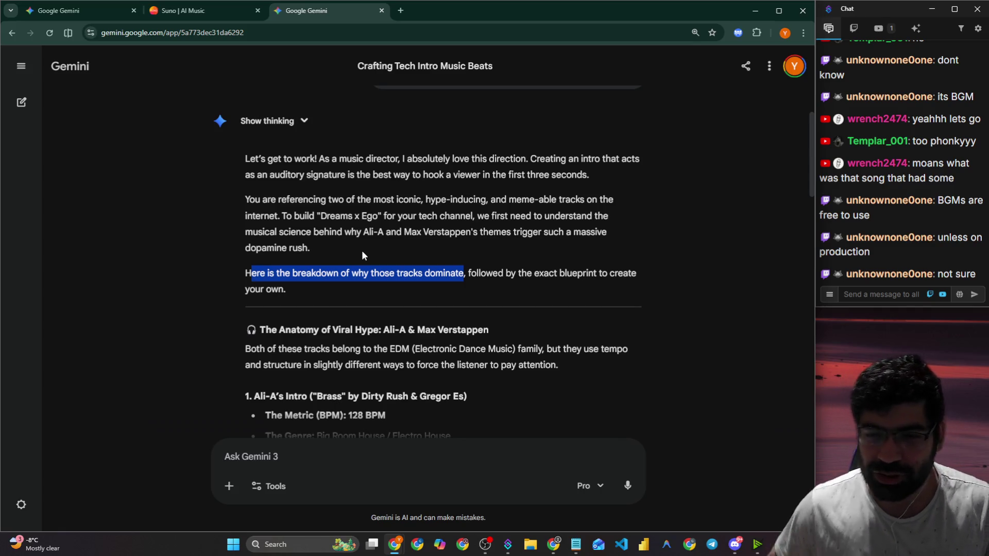
scroll(334, 195, down, 3)
drag(290, 176, 417, 169)
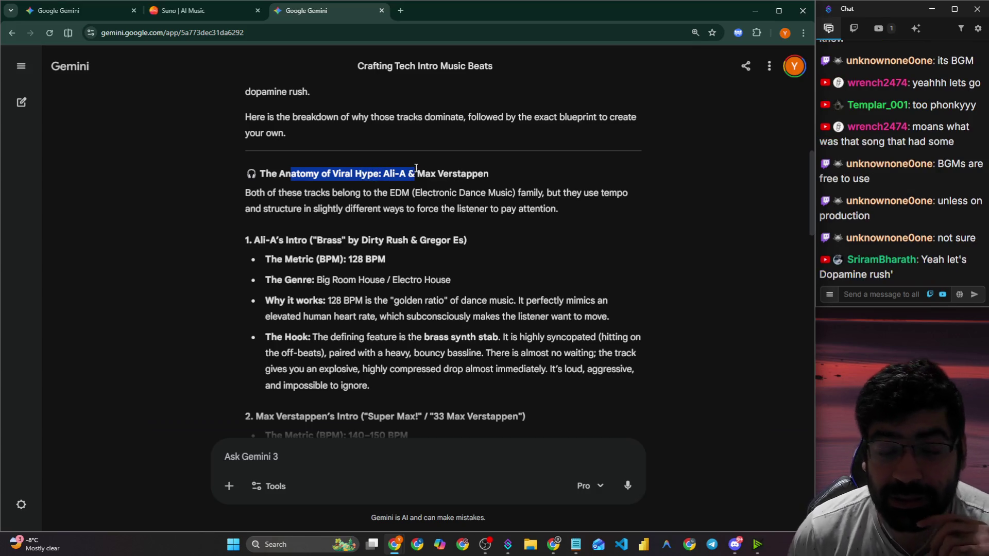
click(413, 235)
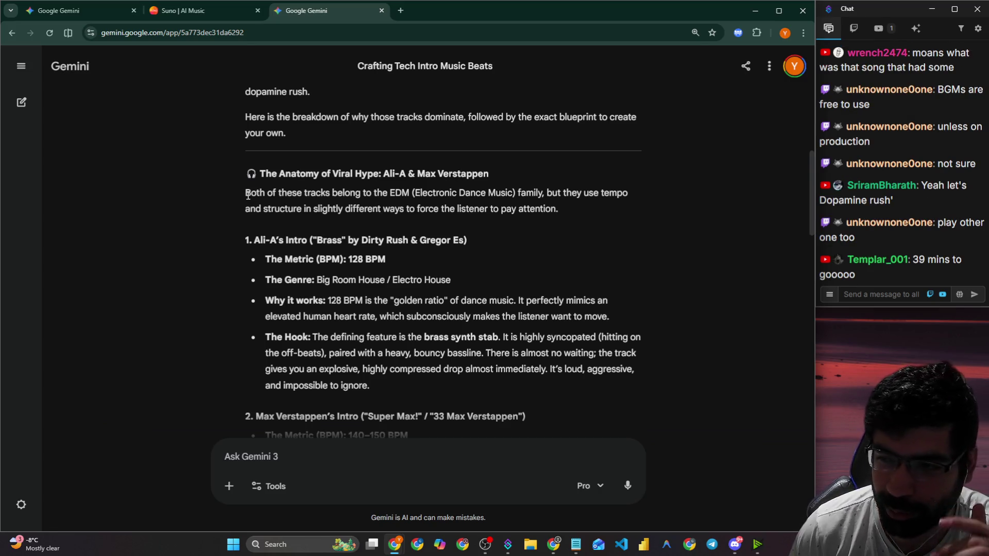
drag(246, 196, 427, 205)
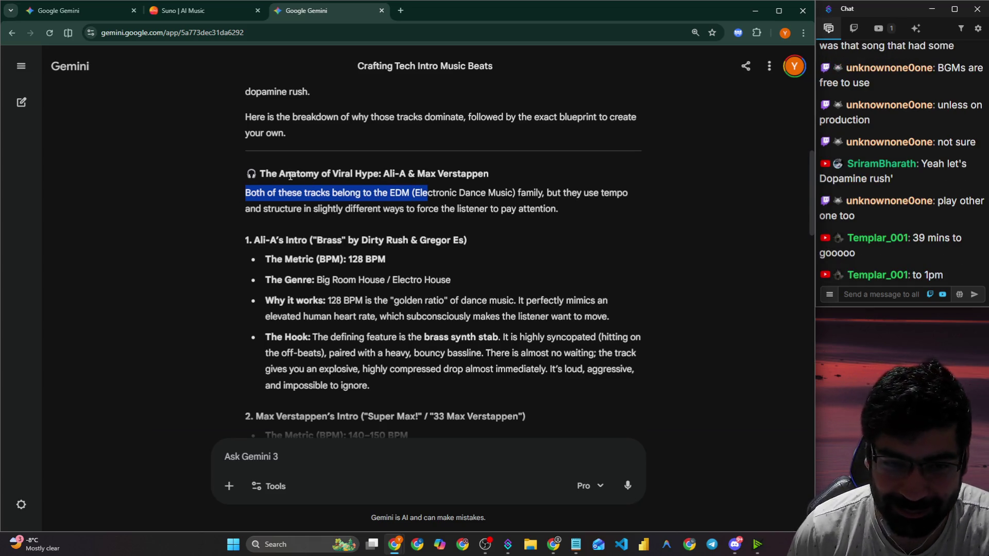
click(239, 201)
mouse_move(238, 203)
mouse_down()
mouse_move(348, 191)
mouse_move(300, 196)
mouse_move(633, 200)
mouse_up()
drag(262, 208, 556, 210)
Look up 'BPM' on Google from the Ali-A intro's 128 BPM line, then note its Big Room House genre.
scroll(409, 230, down, 1)
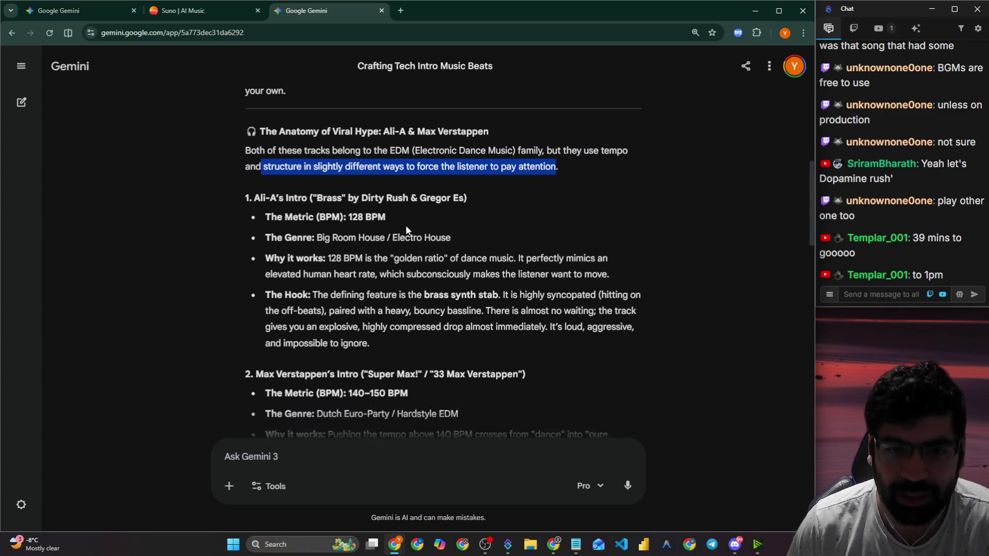
drag(339, 188, 463, 191)
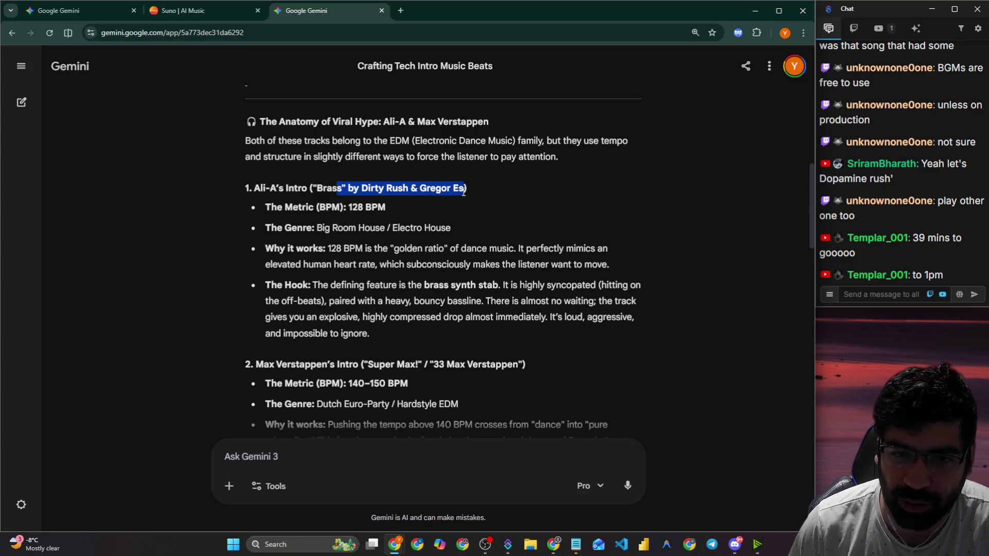
drag(349, 207, 390, 210)
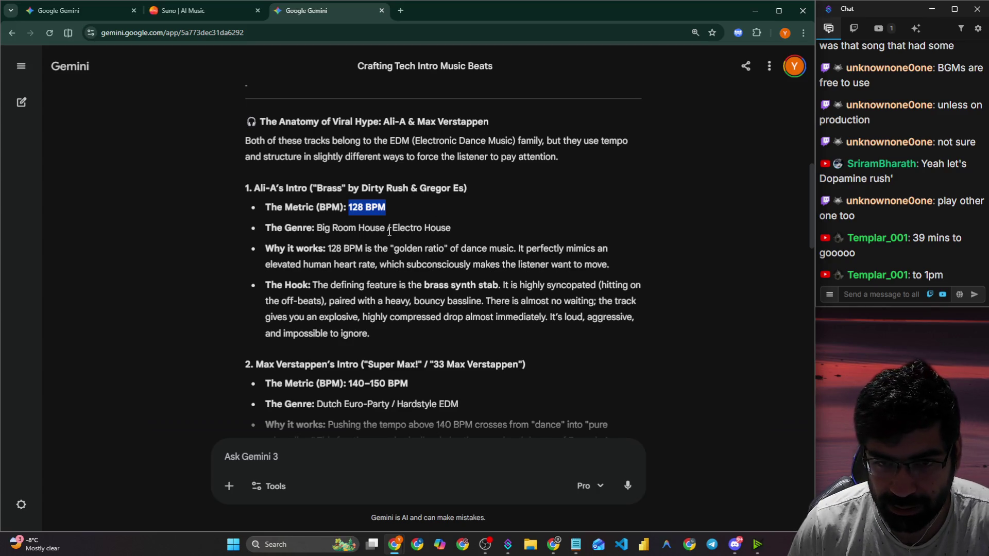
drag(266, 227, 349, 227)
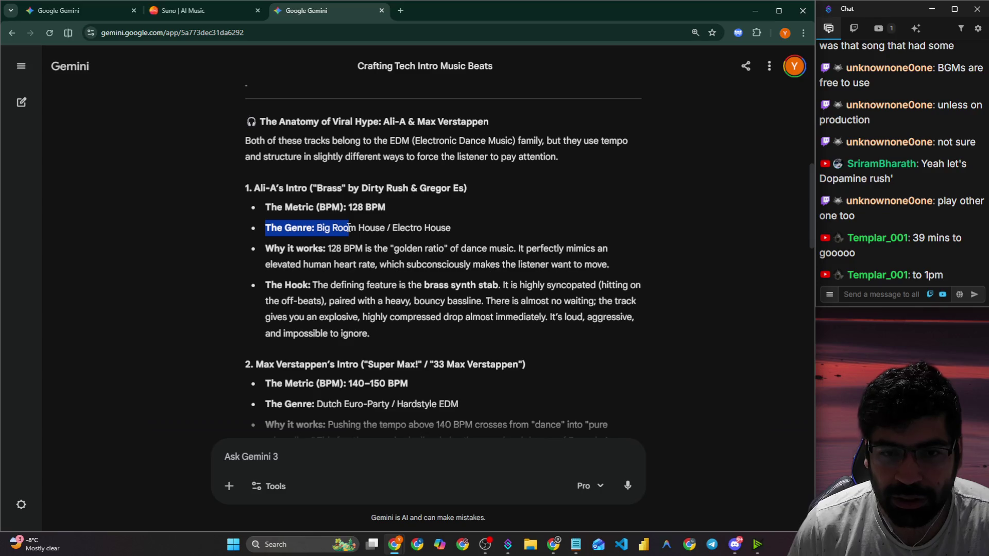
click(353, 208)
double_click(374, 207)
right_click(384, 207)
click(417, 242)
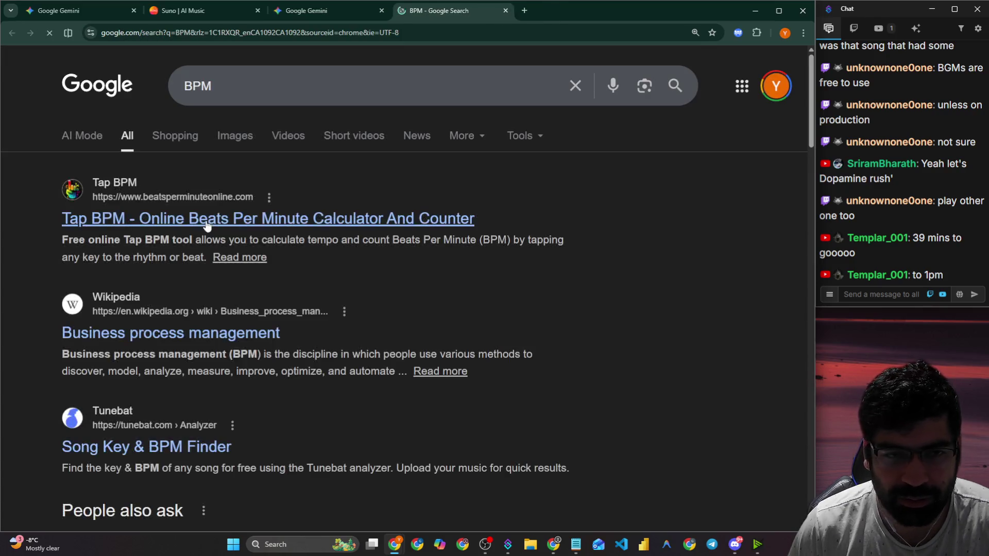
click(505, 11)
drag(307, 227, 452, 235)
Read the note on 128 BPM as a golden ratio that mimics an elevated heart rate.
drag(266, 248, 520, 249)
drag(323, 249, 511, 251)
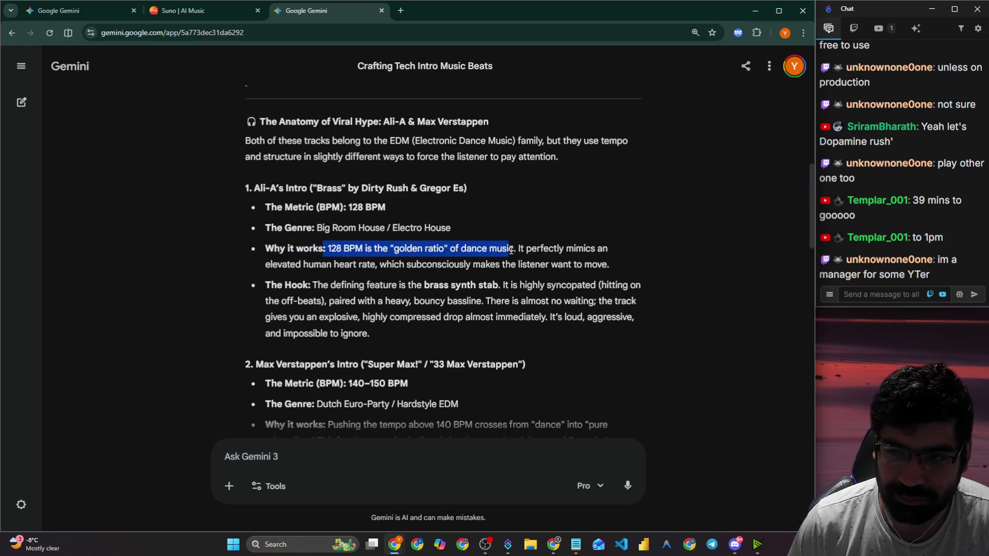
click(520, 250)
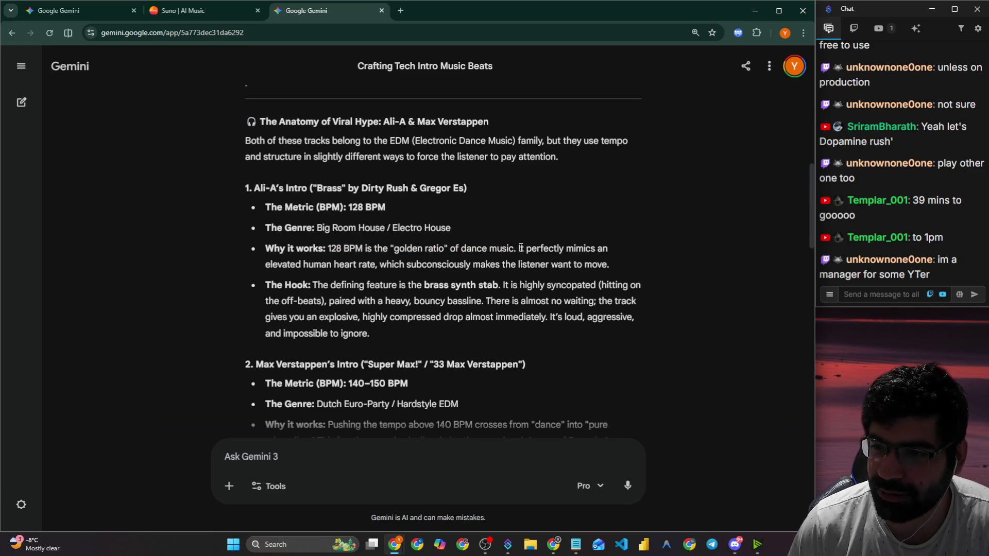
drag(525, 249, 615, 250)
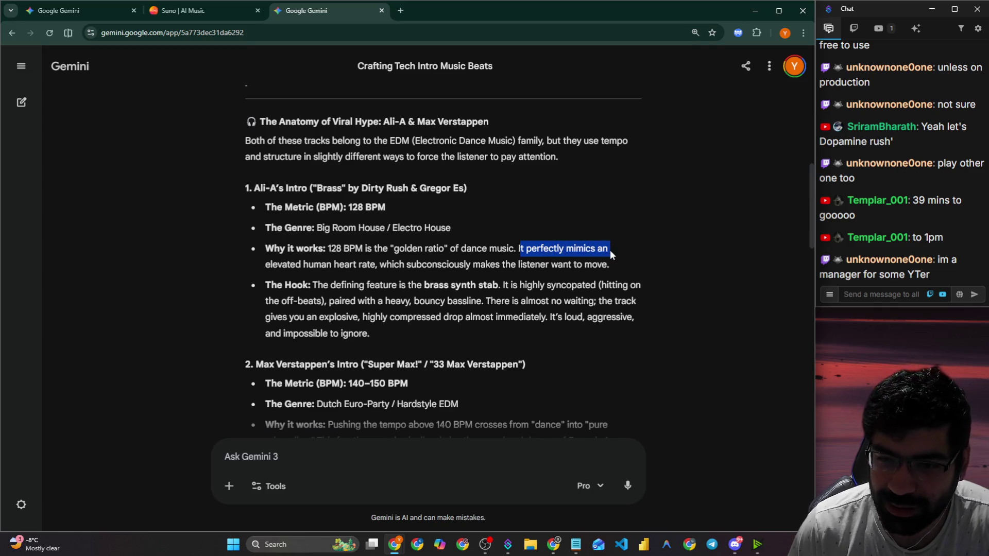
click(552, 259)
drag(518, 249, 612, 253)
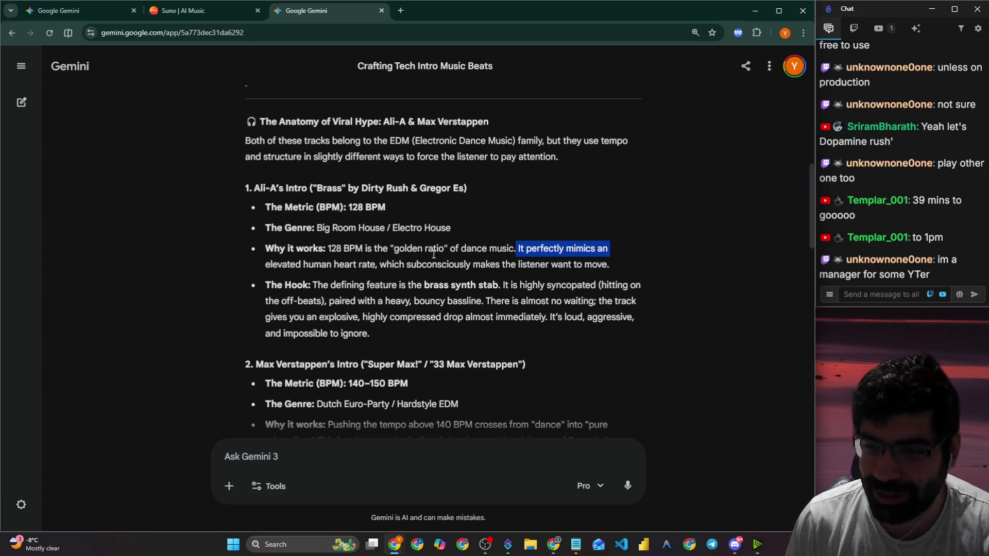
click(454, 247)
drag(520, 250, 605, 251)
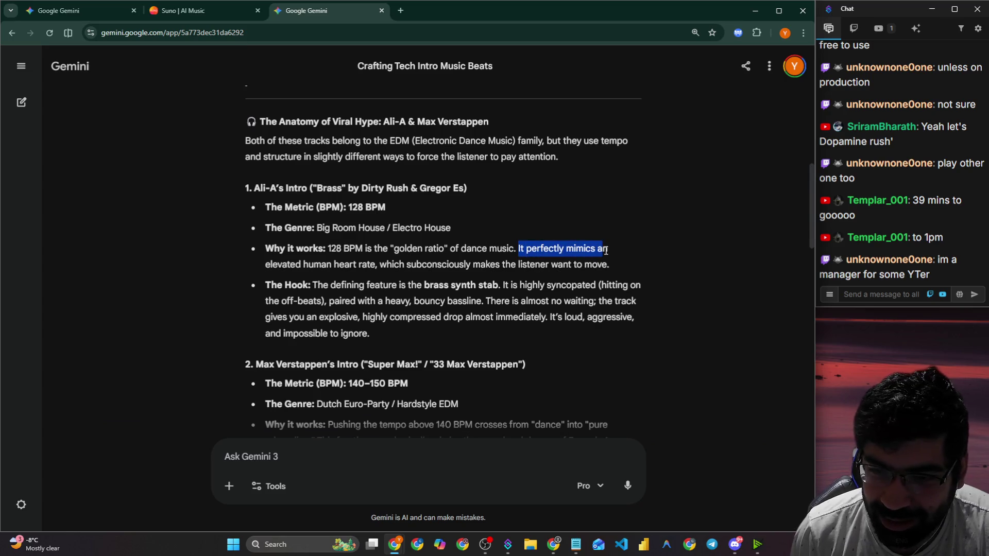
mouse_move(270, 264)
mouse_down()
mouse_move(607, 264)
mouse_move(273, 247)
mouse_move(268, 236)
mouse_move(471, 235)
mouse_up()
scroll(272, 247, down, 1)
Read the Ali-A hook details: brass synth stab, heavy bouncy bassline and compressed immediate drop.
drag(482, 235, 637, 238)
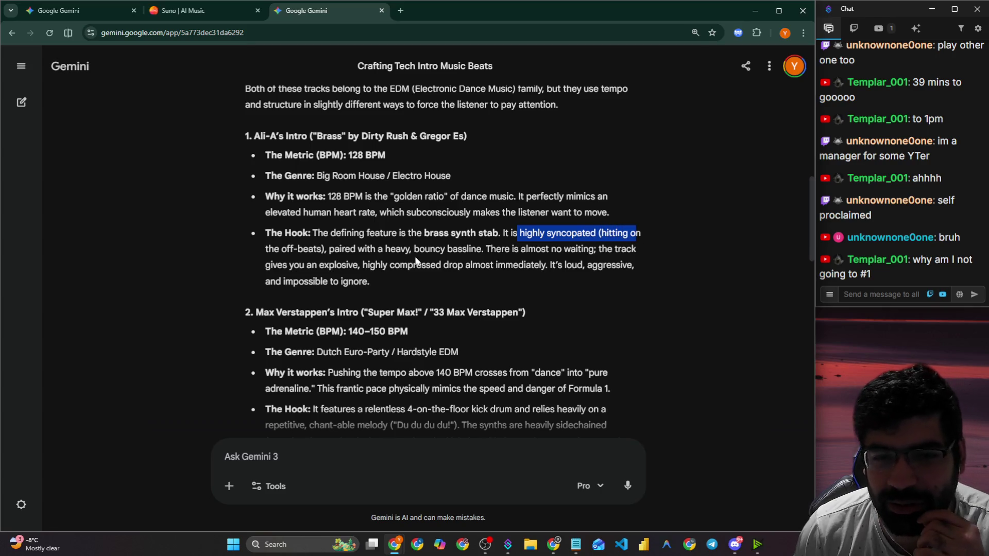
drag(340, 249, 627, 248)
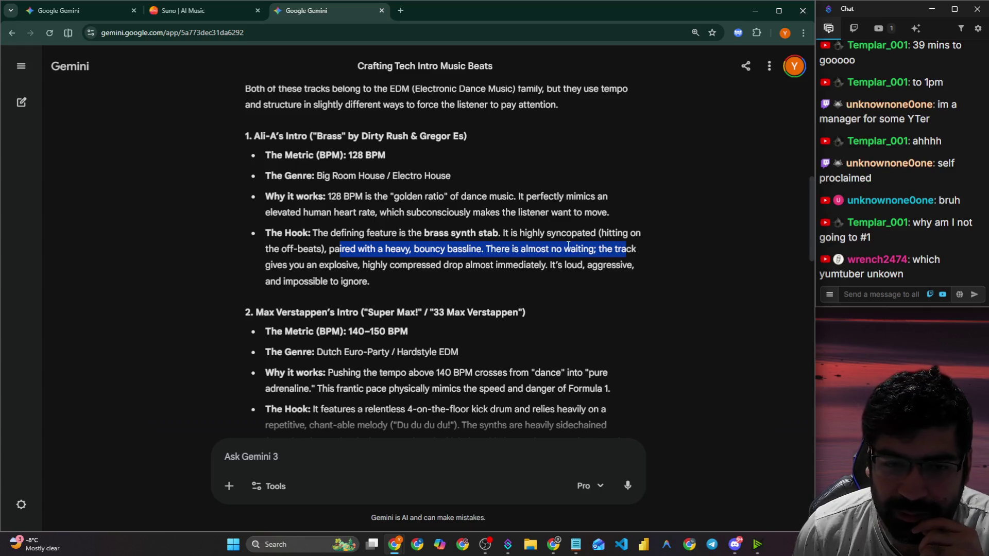
drag(369, 266, 620, 274)
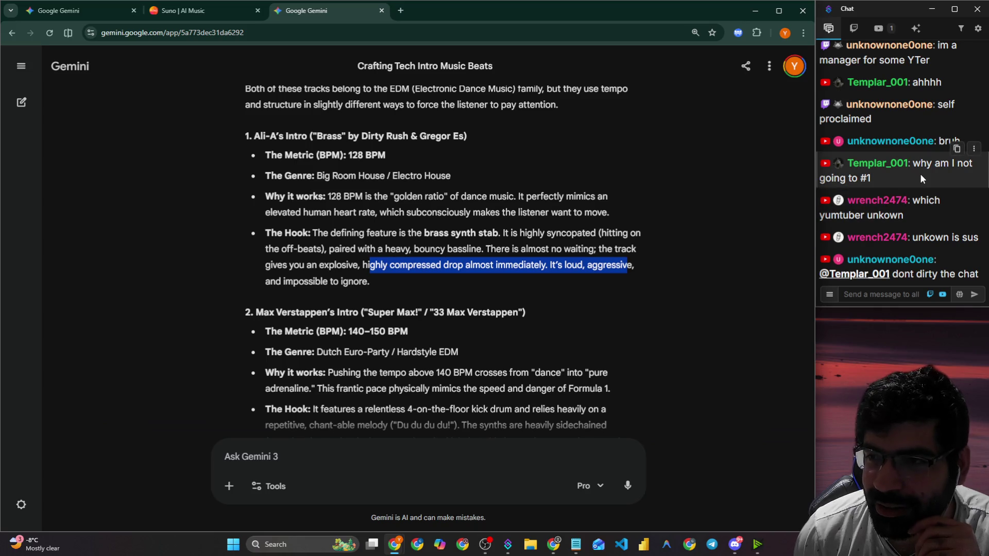
scroll(911, 174, up, 2)
scroll(902, 171, up, 1)
scroll(901, 171, down, 3)
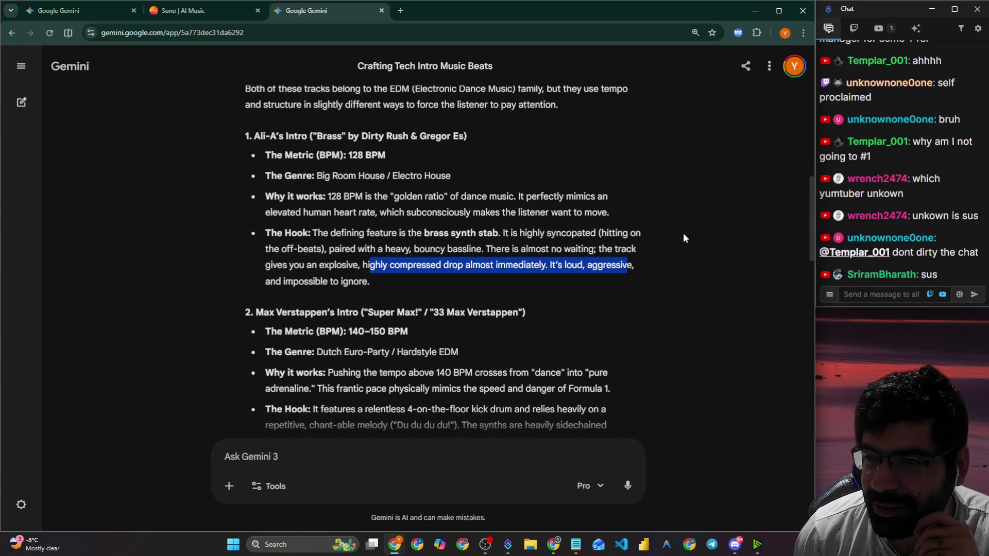
click(690, 220)
scroll(376, 276, down, 1)
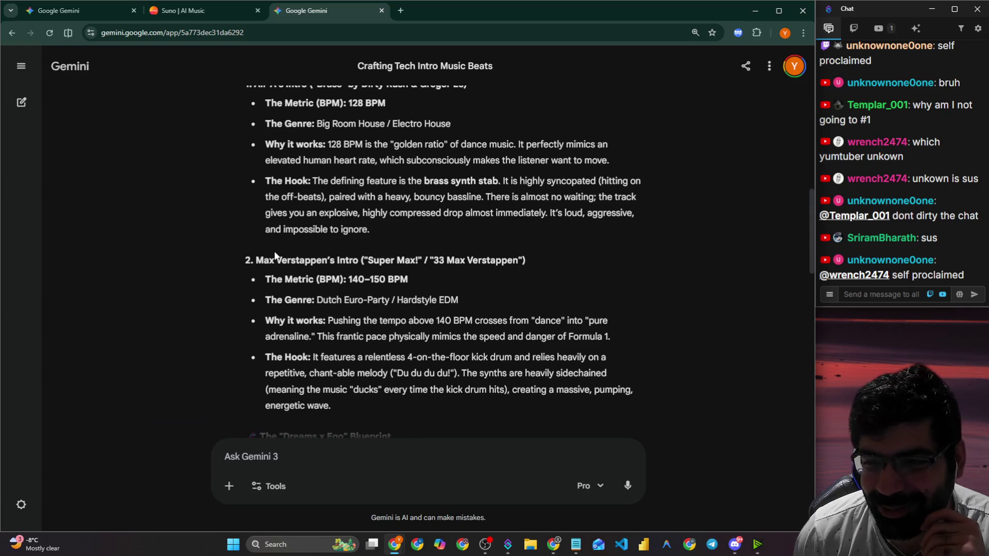
Read the Max Verstappen intro's 140–150 BPM Dutch Euro-Party/Hardstyle tempo and its Formula 1 pace.
drag(249, 260, 525, 261)
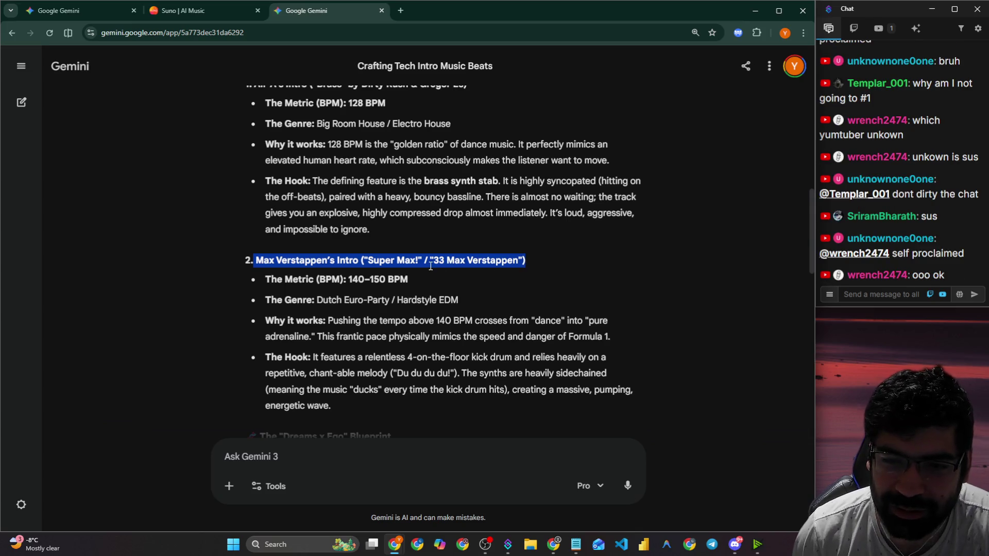
drag(358, 279, 399, 278)
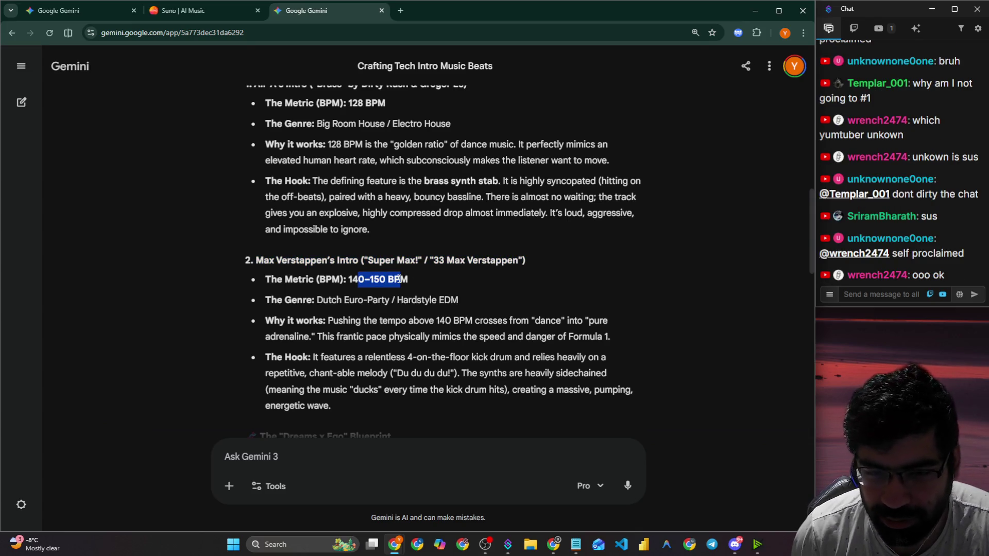
drag(308, 300, 484, 306)
drag(347, 279, 397, 279)
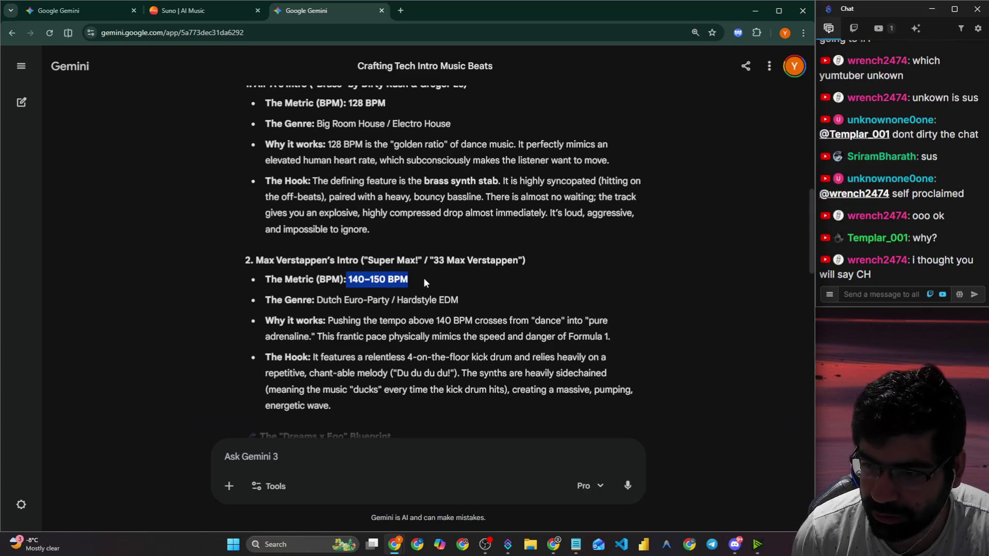
click(459, 291)
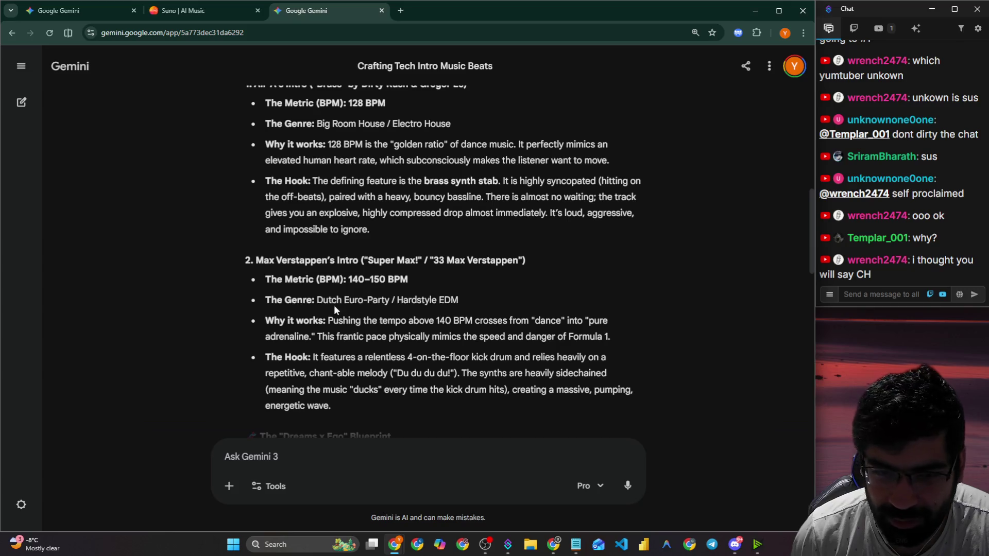
mouse_move(328, 319)
mouse_down()
mouse_move(617, 328)
mouse_move(608, 331)
mouse_up()
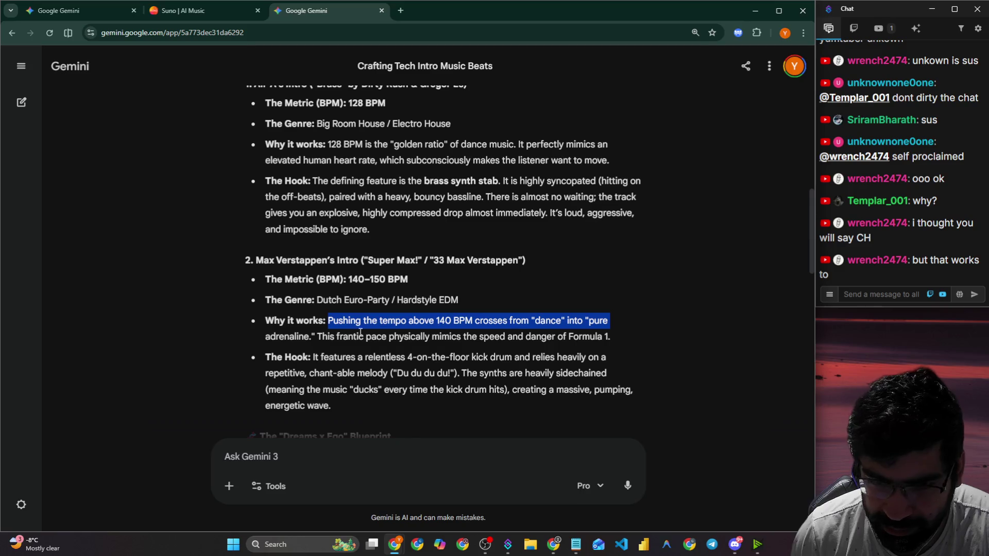
drag(315, 336, 616, 339)
Read the Verstappen hook: four-on-the-floor kick, chant-able melody and heavy sidechained ducking.
scroll(482, 318, down, 2)
click(325, 255)
mouse_move(325, 256)
mouse_down()
mouse_move(465, 262)
mouse_move(593, 254)
mouse_up()
scroll(306, 281, down, 1)
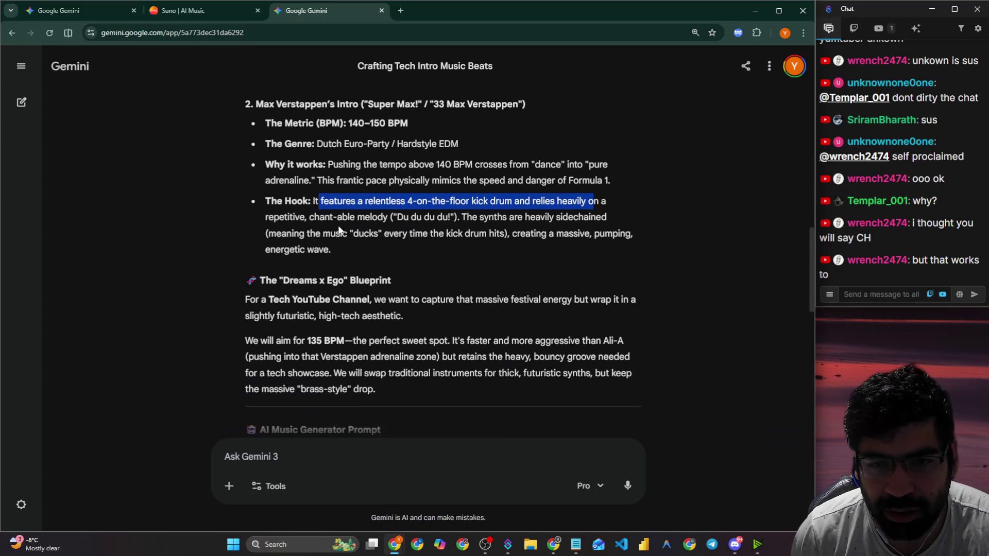
drag(339, 231, 439, 217)
click(370, 220)
drag(306, 221, 390, 220)
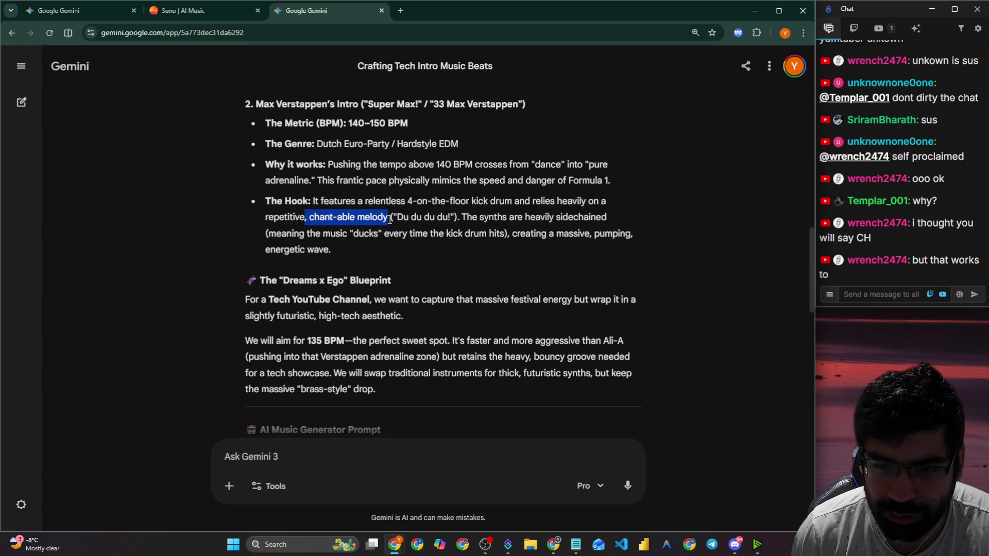
mouse_move(465, 218)
mouse_down()
mouse_move(532, 235)
mouse_move(626, 217)
mouse_up()
drag(308, 233, 634, 235)
Glance at a viewer's chat message and a chatter's user card, then return to the response.
drag(845, 272, 962, 273)
click(961, 273)
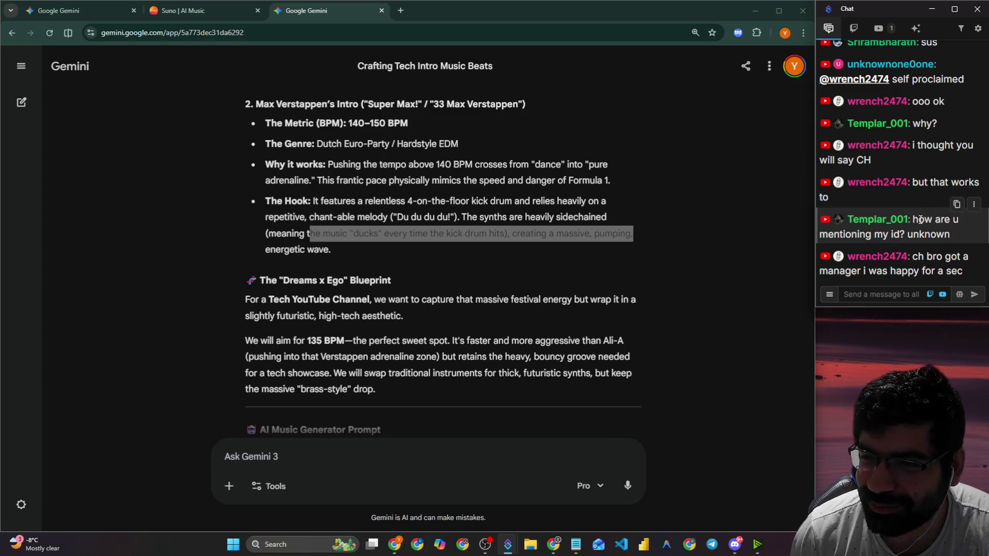
click(372, 257)
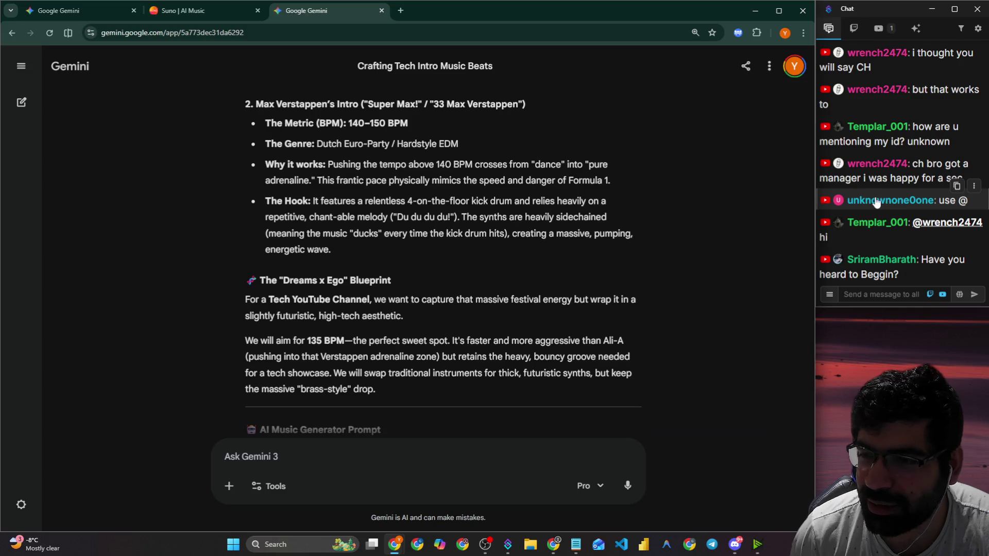
scroll(858, 201, up, 3)
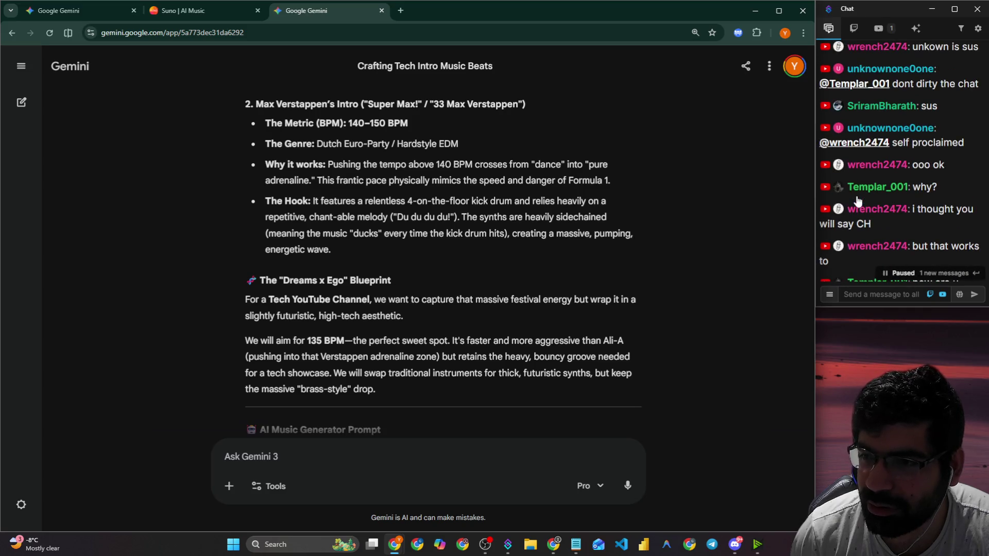
scroll(857, 201, up, 1)
click(859, 192)
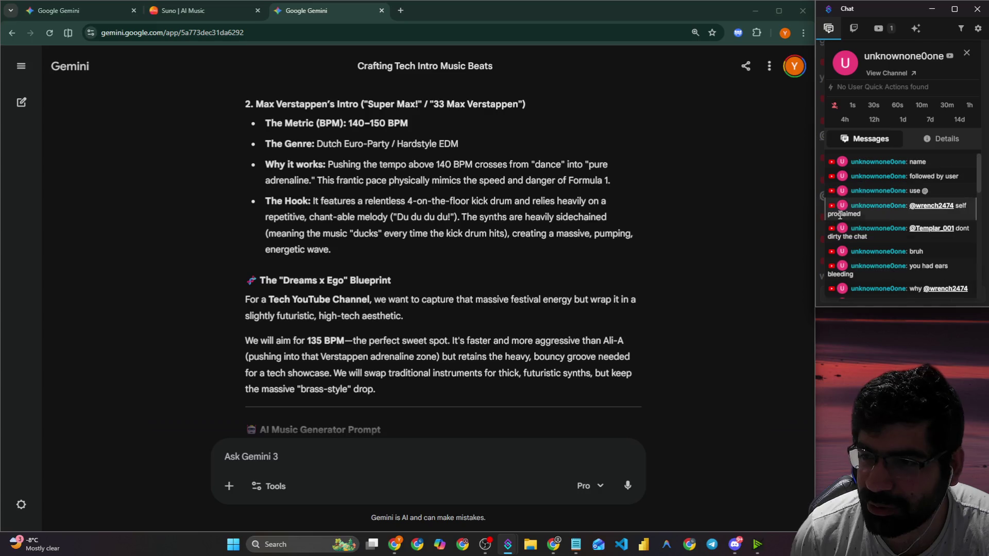
click(966, 56)
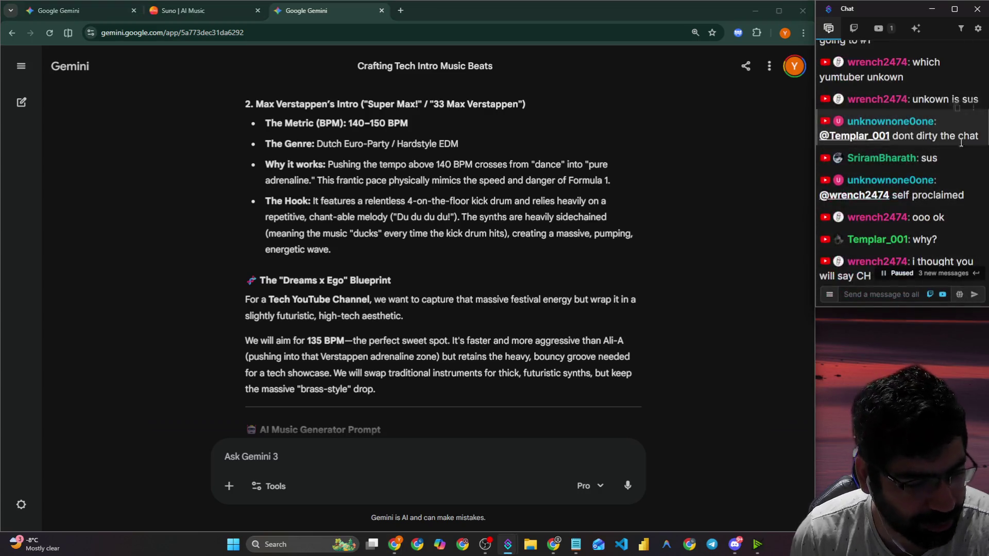
scroll(885, 237, down, 3)
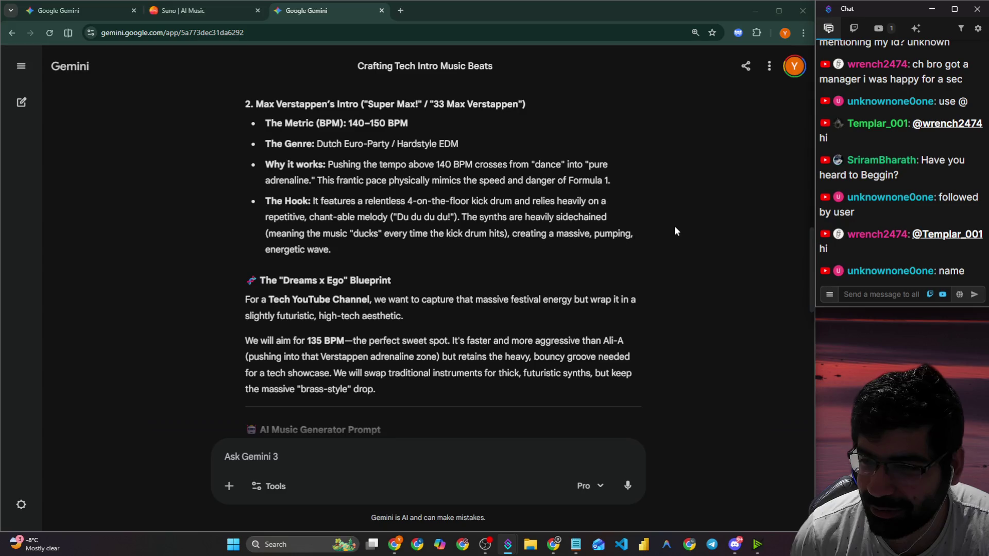
Read the blueprint's futuristic tech aesthetic, 135 BPM target tempo and Verstappen adrenaline comparison.
scroll(676, 231, down, 2)
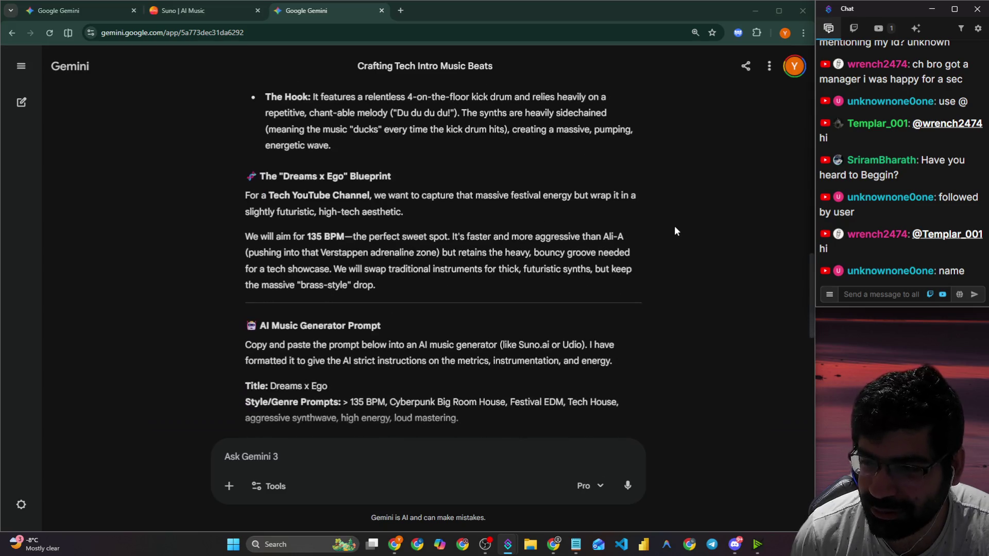
drag(246, 195, 636, 198)
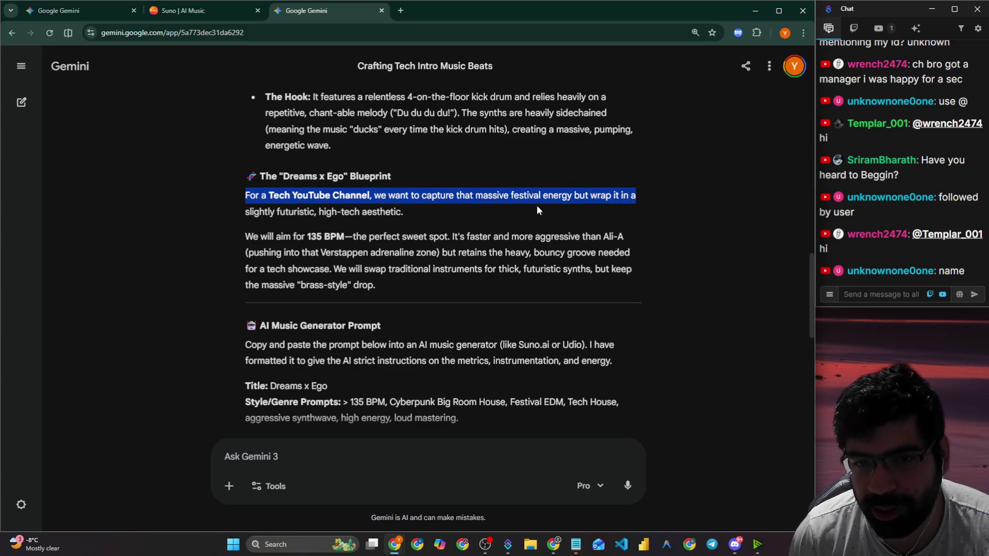
click(249, 216)
drag(249, 217, 386, 218)
mouse_move(307, 237)
mouse_down()
mouse_move(441, 253)
mouse_move(448, 240)
mouse_move(622, 240)
mouse_up()
drag(286, 252, 633, 246)
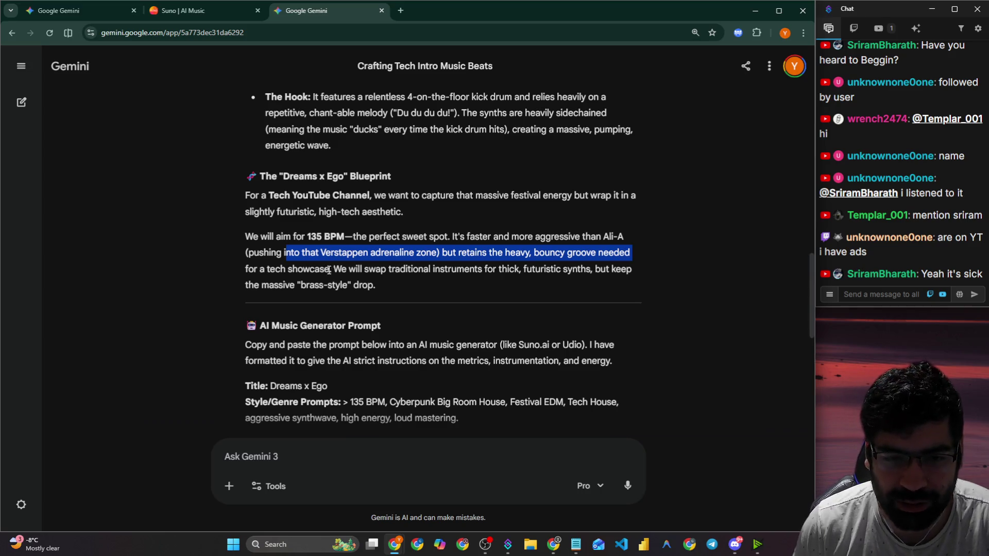
Scroll to the copy-and-paste AI Music Generator Prompt and its Dreams x Ego title.
scroll(329, 270, down, 2)
drag(261, 241, 615, 242)
drag(276, 257, 479, 257)
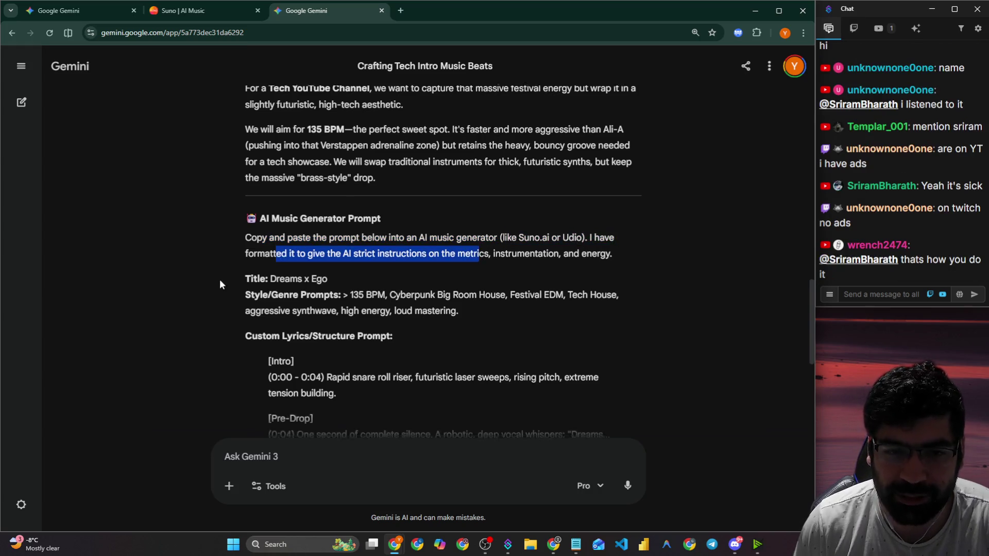
scroll(254, 206, down, 2)
drag(239, 184, 301, 180)
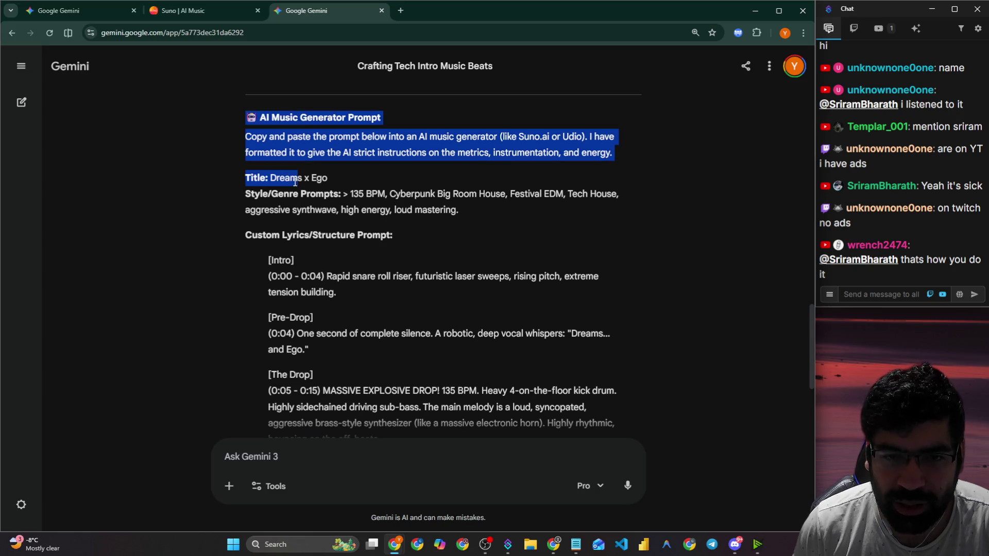
drag(239, 178, 331, 179)
click(330, 180)
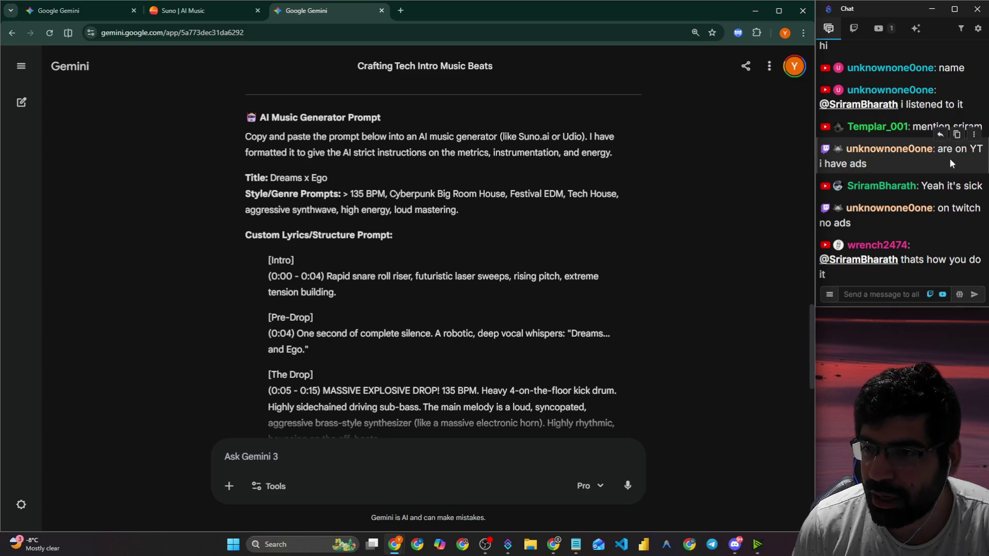
drag(865, 163, 839, 164)
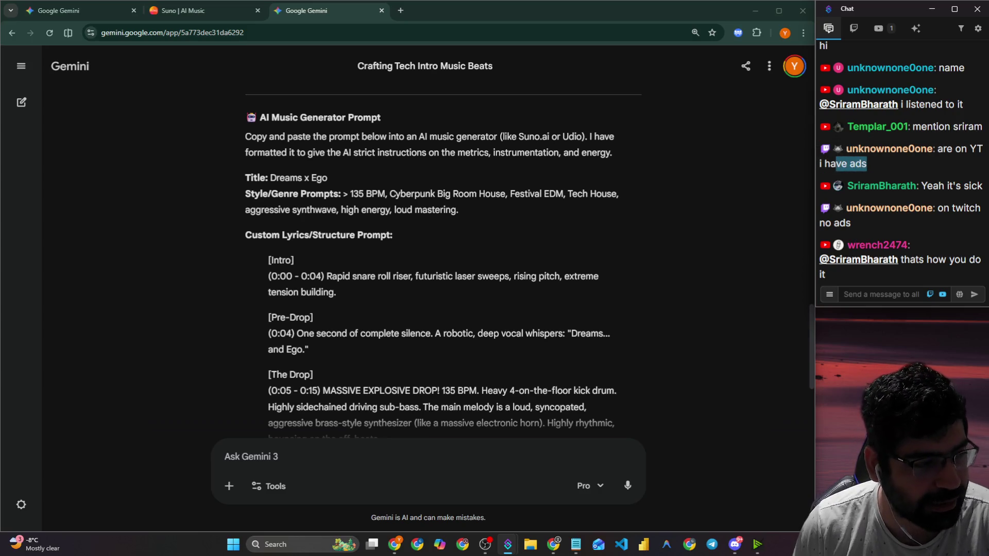
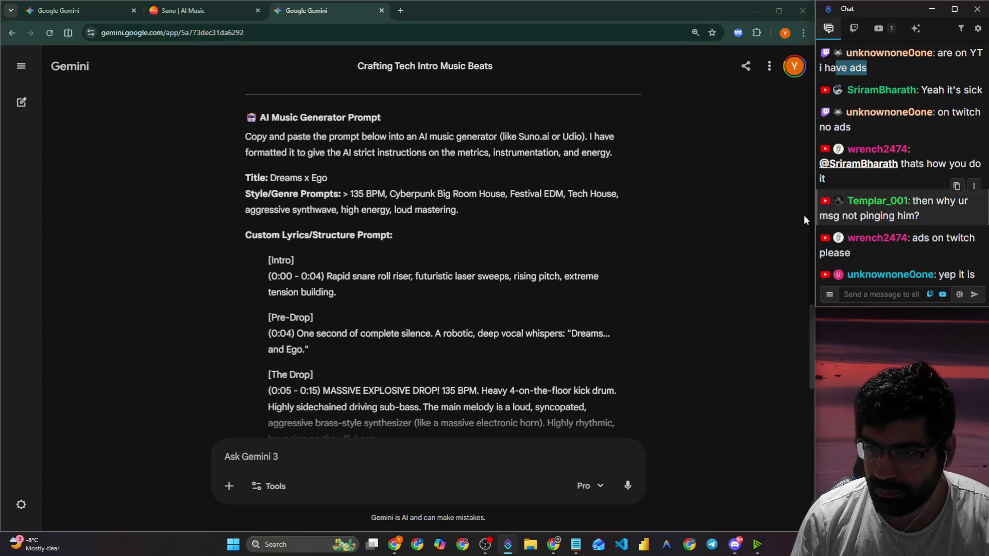
Select the prompt's Title line, then clear the selection.
scroll(440, 222, down, 1)
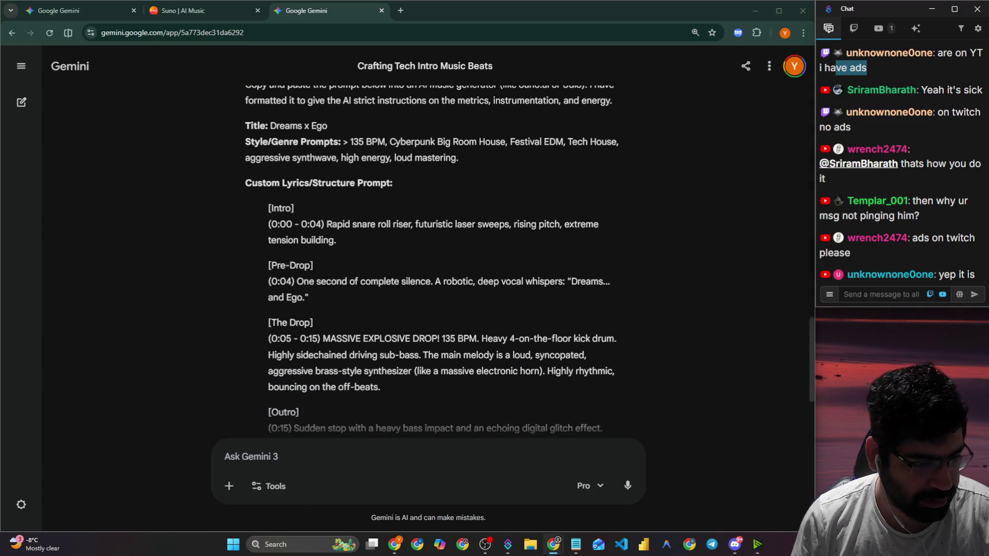
click(459, 259)
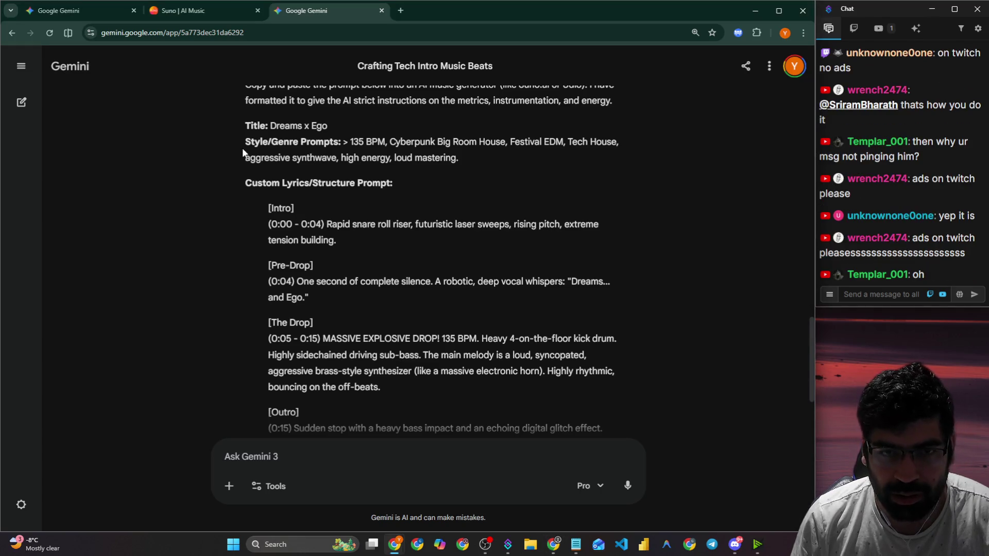
mouse_move(243, 125)
mouse_down()
mouse_move(371, 144)
mouse_move(477, 145)
mouse_up()
click(328, 149)
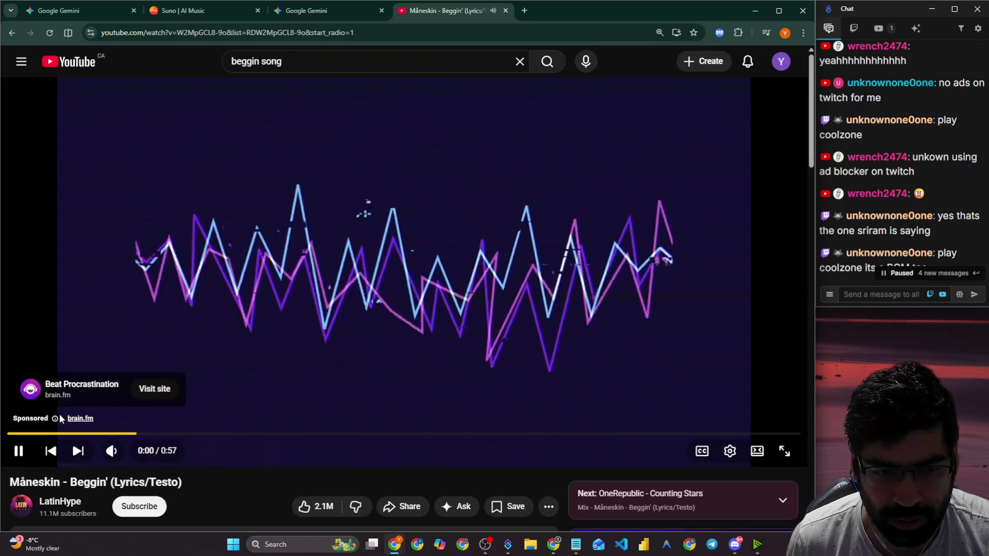
Block the sponsored ad through My Ad Center so the Beggin' lyrics video plays.
click(54, 418)
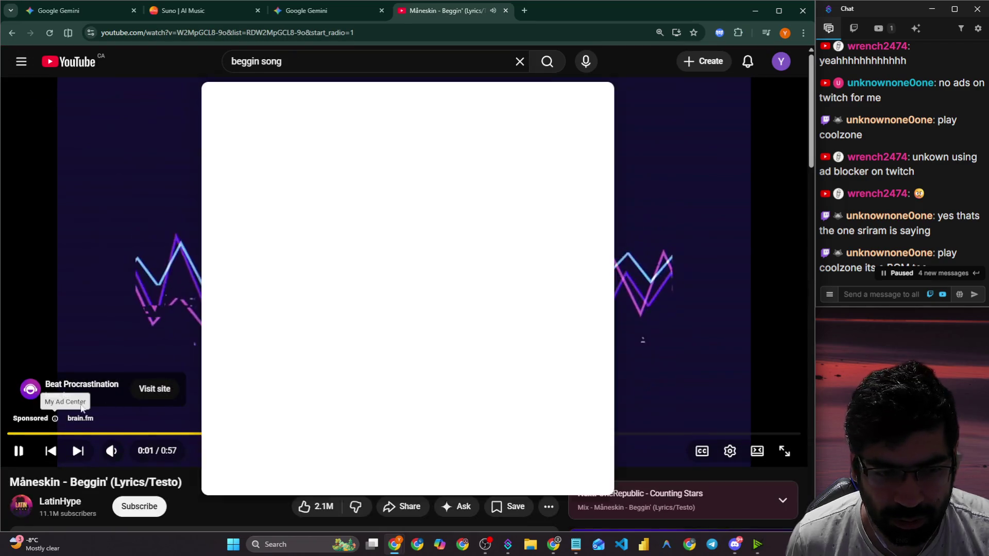
click(437, 161)
click(503, 316)
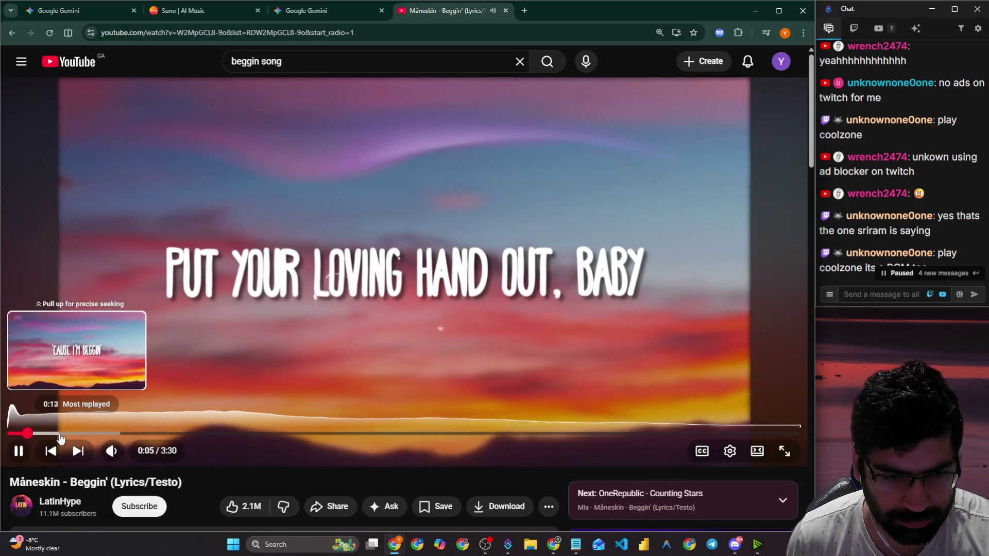
scroll(857, 268, down, 3)
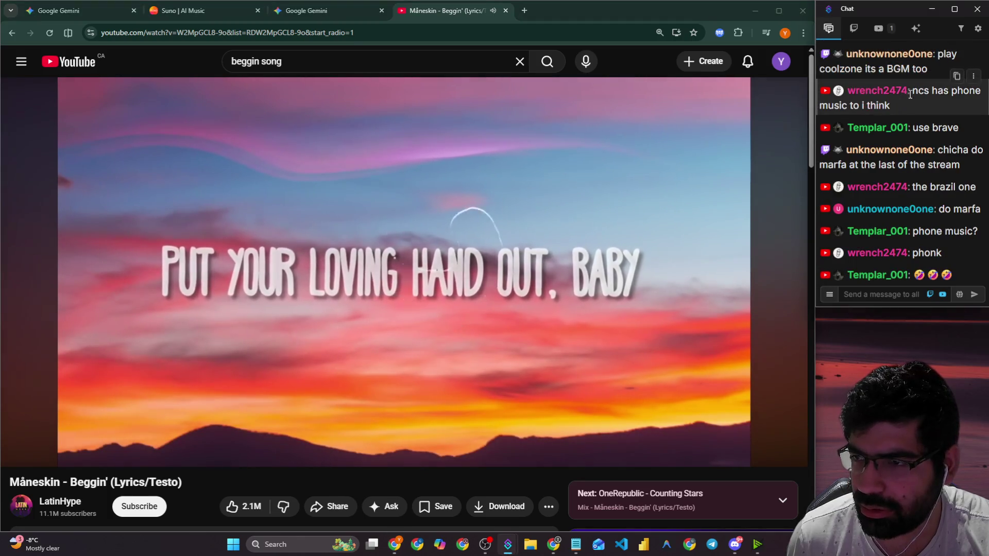
Select 'coolzone' and an end-of-stream phrase in the live chat, pausing the lyrics video.
double_click(841, 69)
key(ctrl+c)
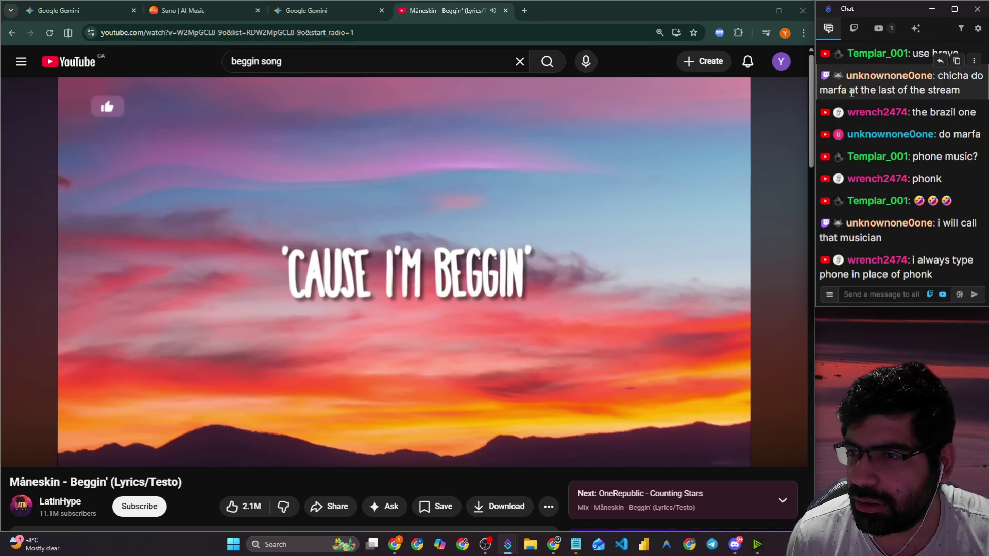
drag(960, 91, 849, 90)
click(557, 166)
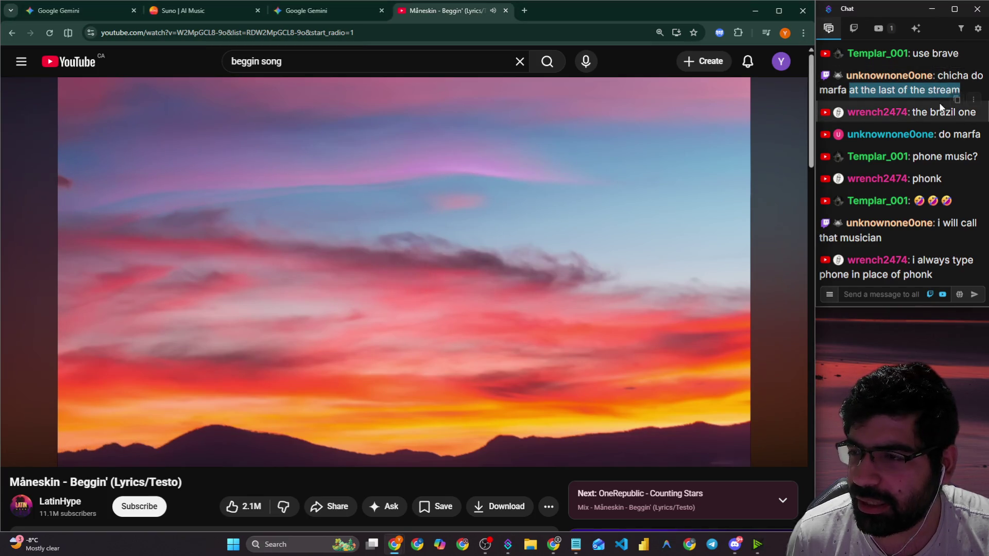
double_click(966, 112)
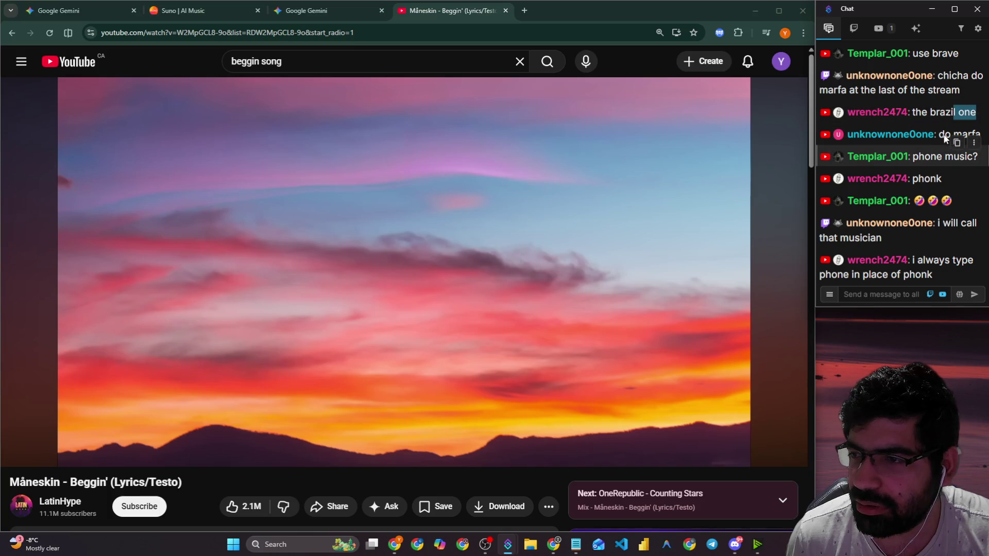
key(alt+Tab)
Resume, pause and resume again the Måneskin Beggin' lyrics video.
click(534, 154)
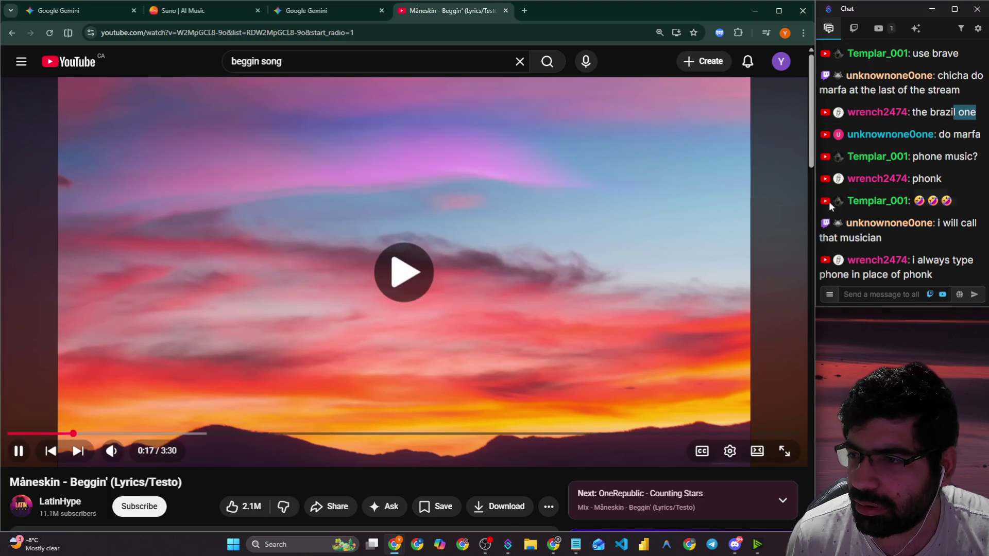
click(482, 224)
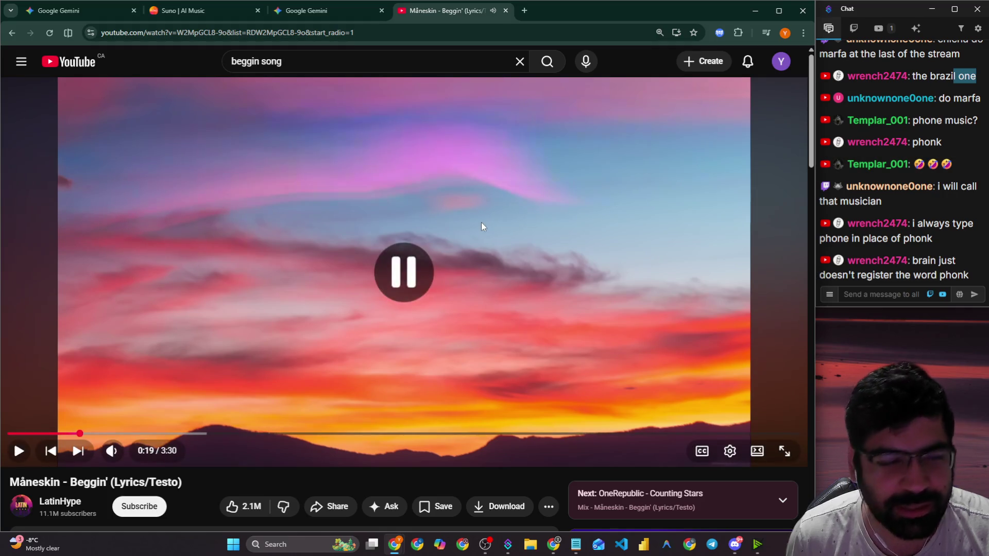
click(562, 193)
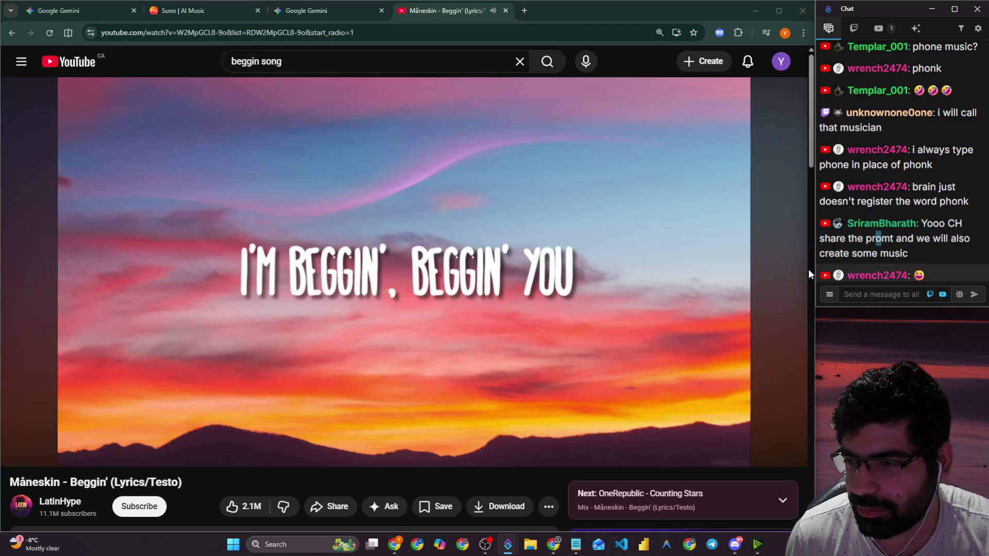
click(735, 544)
Paste and select 'coolzone' in the Discord draft, then clear the selection in Gemini's reply.
key(ctrl+v)
key(ctrl+a)
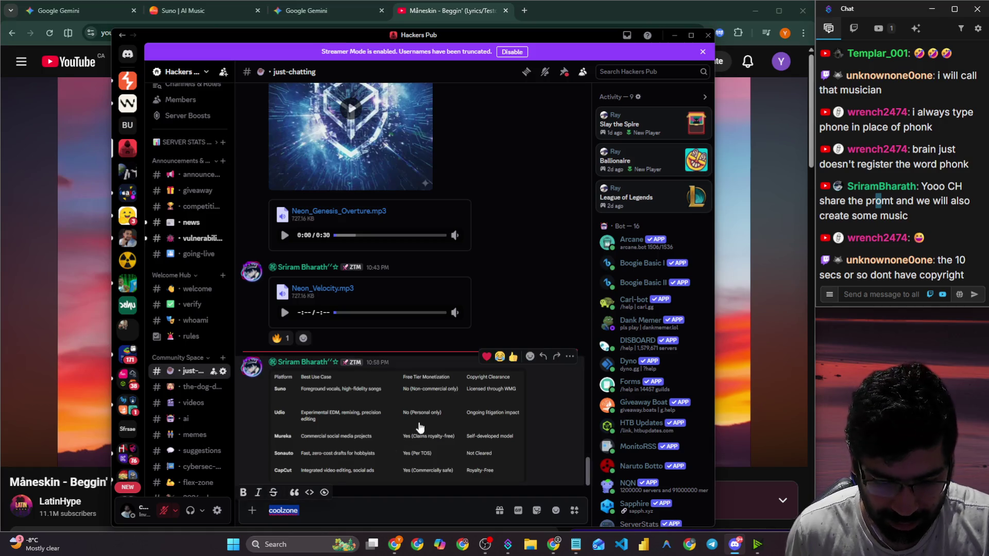
click(218, 8)
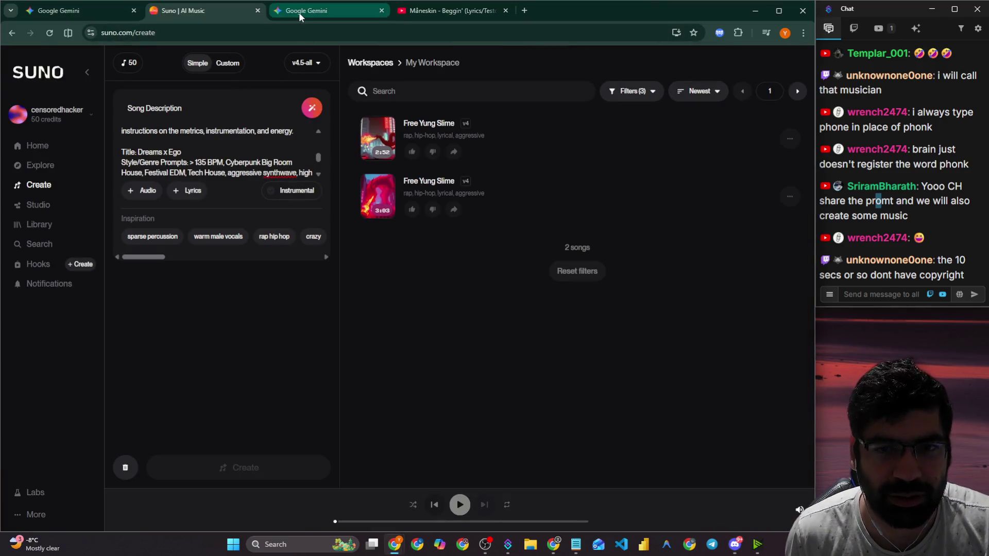
click(300, 12)
scroll(387, 227, up, 15)
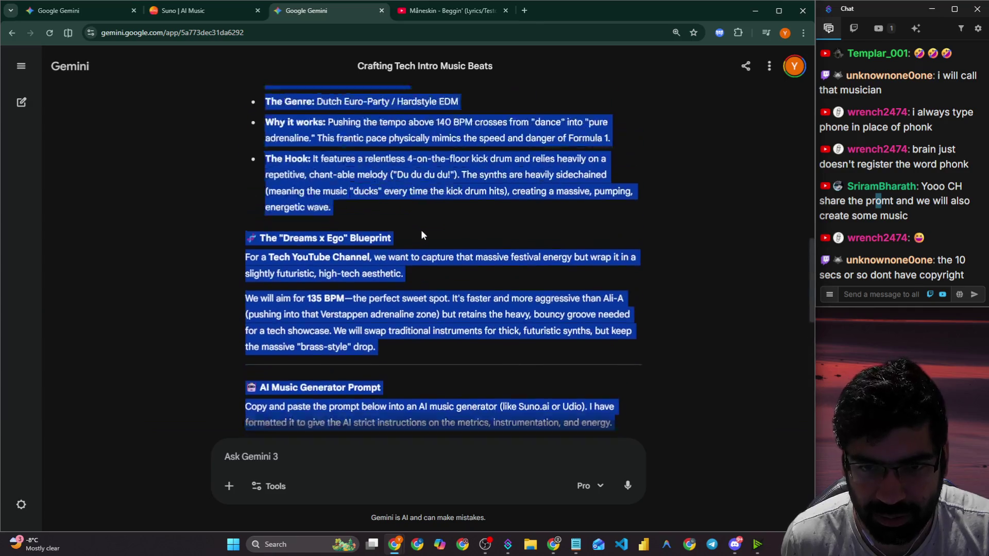
click(422, 229)
scroll(422, 230, up, 3)
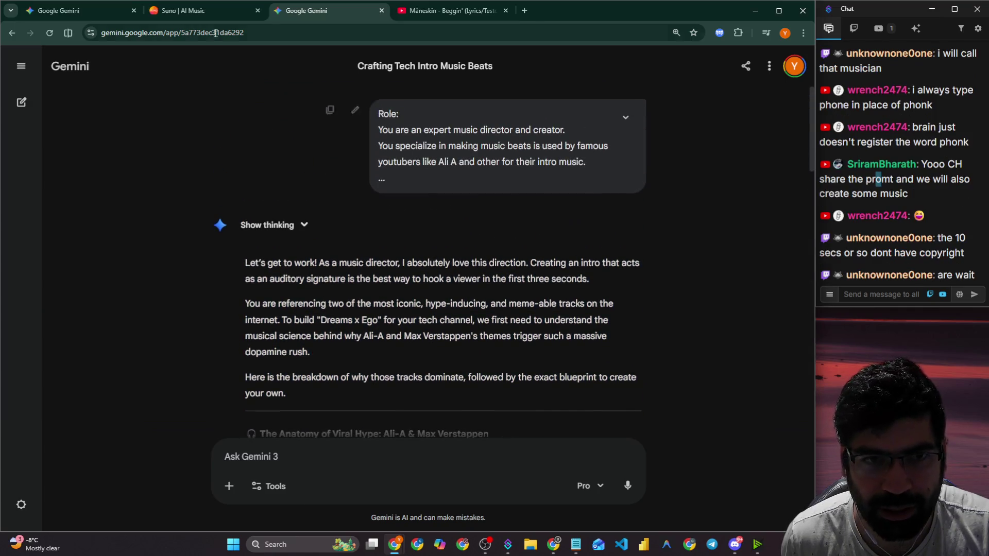
Delete the Gemini preamble above the 'Title:' line in Suno's Song Description.
click(227, 15)
mouse_move(181, 152)
mouse_down()
mouse_move(122, 152)
mouse_move(189, 150)
mouse_move(133, 70)
mouse_up()
key(BackSpace)
key(BackSpace)
key(BackSpace)
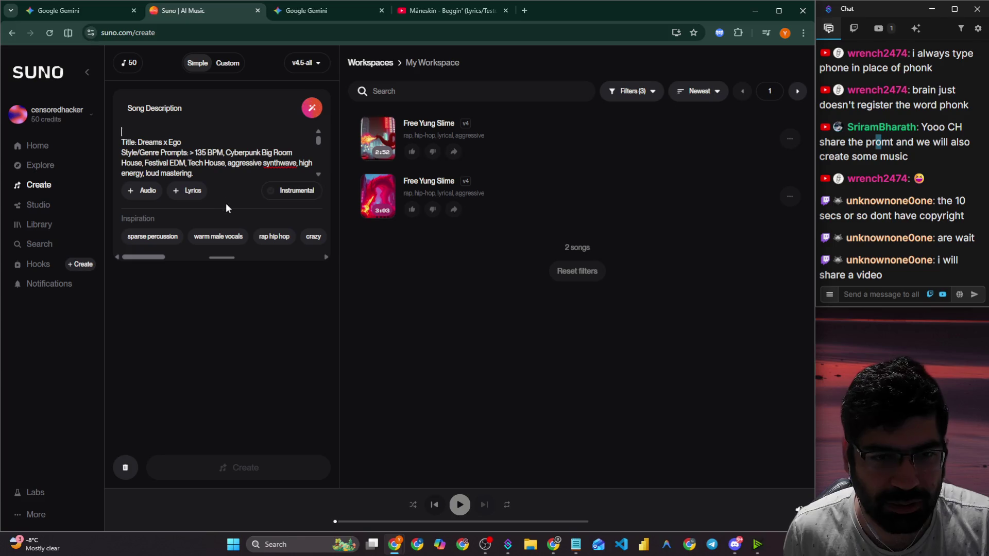
scroll(211, 160, down, 5)
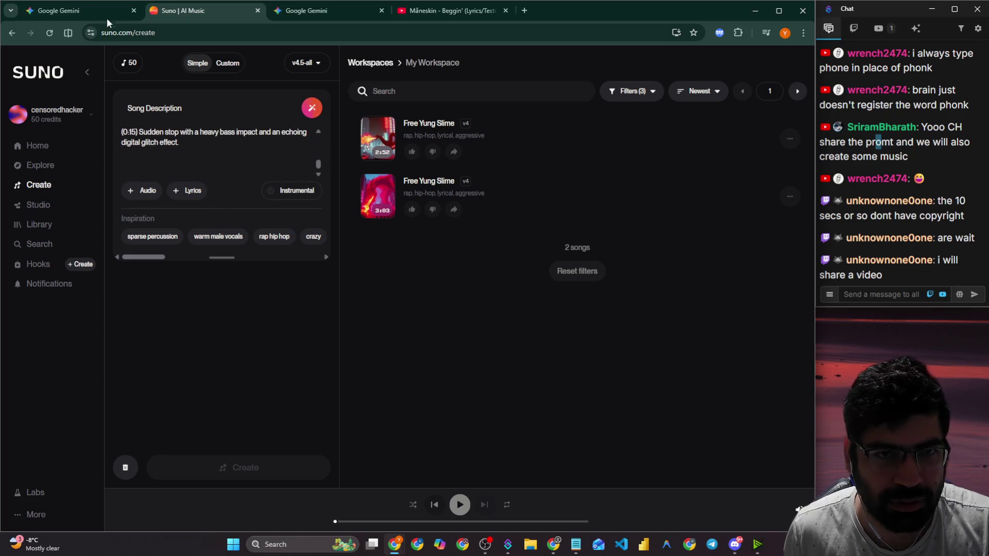
click(72, 11)
Post the Role/Content/Task prompt from Notepad to just-chatting as a code block.
key(alt+Tab)
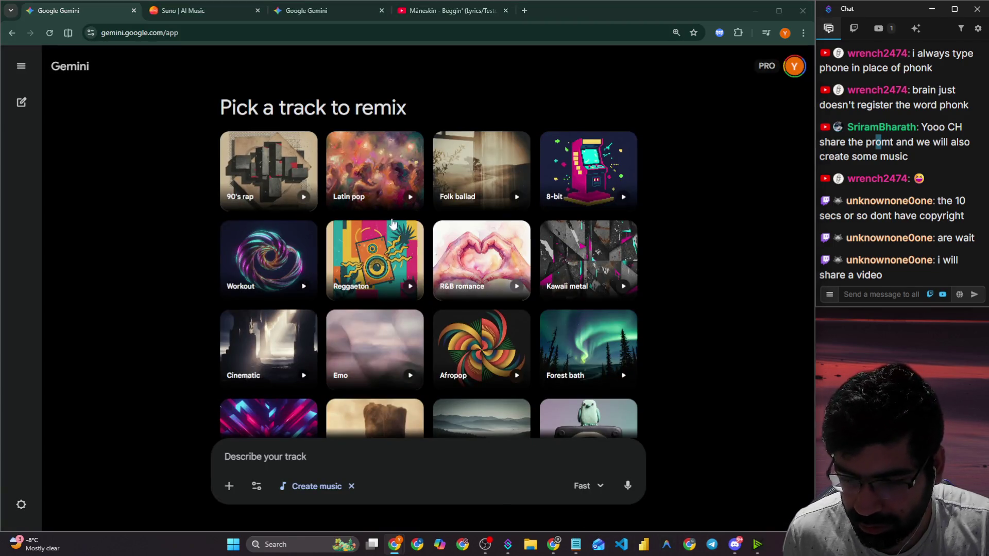
click(247, 264)
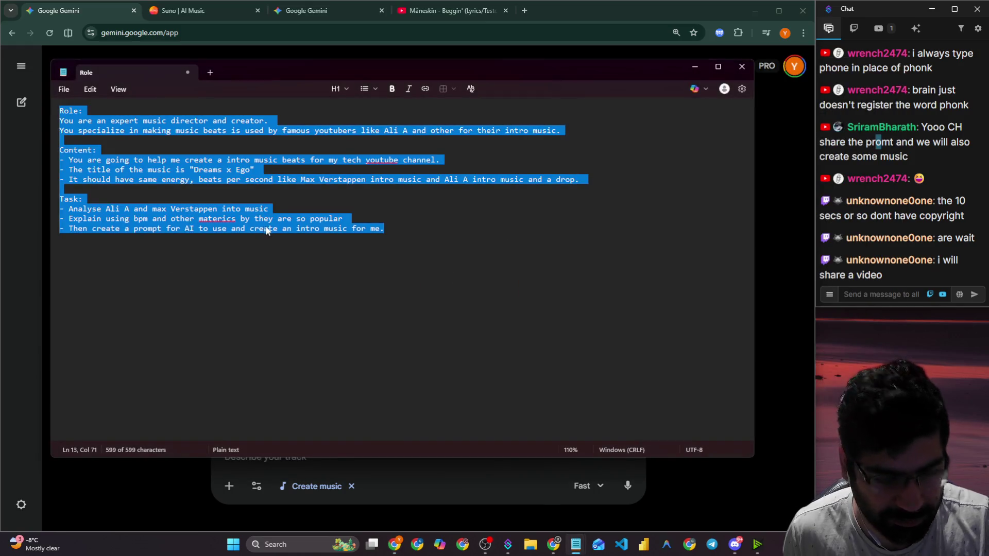
click(735, 544)
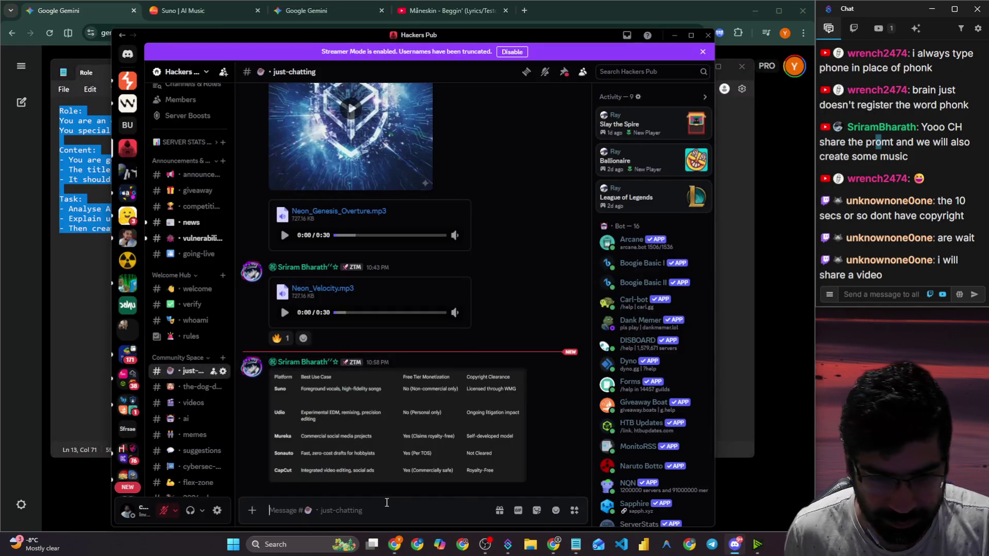
text(`)
text(Role: You are an expert music director and creator. You specialize in making music beats is used by famous youtubers like Ali A and other for their intro music.  Content: - You are going to help me create a intro music beats for my tech youtube channel. - The title of the music is "Dreams x Ego" - It should have same energy, beats per second like Max Verstappen intro music and Ali A intro music and a drop.  Task: - Analyse Ali A and max Verstappen into music - Explain using bpm and other materics by they are so popular - Then create a prompt for AI to use and create an intro music for me.)
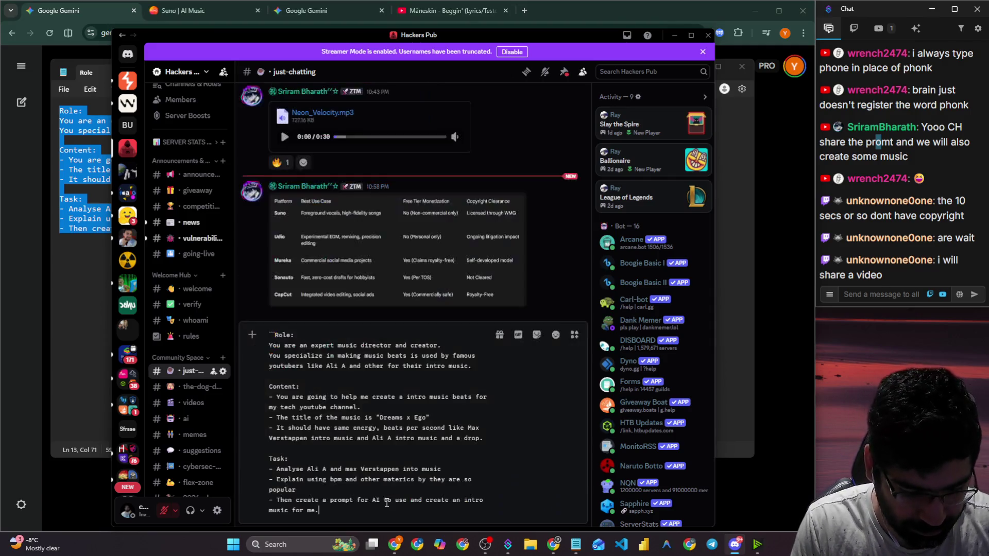
text(`)
key(Return)
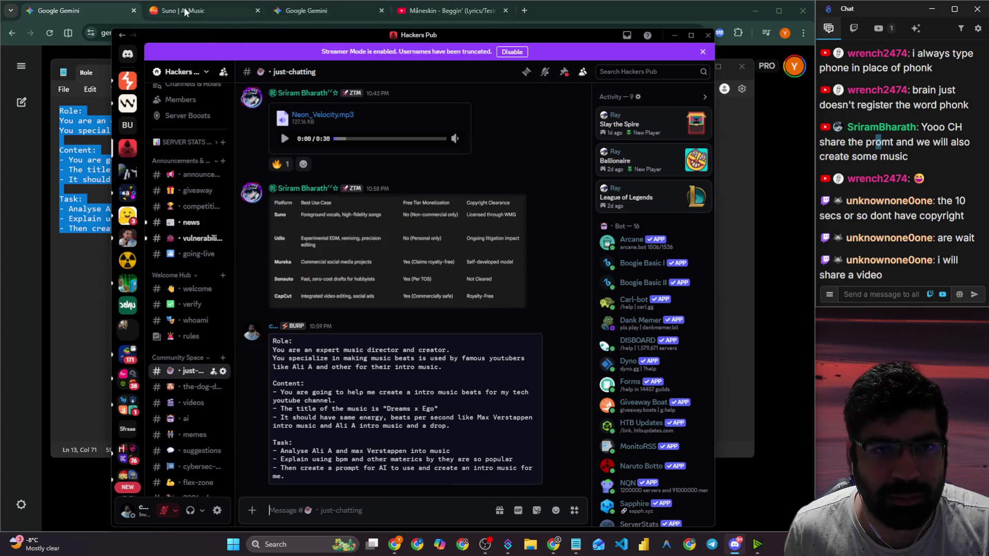
Copy the Dreams x Ego prompt from Gemini and post it to just-chatting as a code block.
click(314, 11)
scroll(259, 251, down, 15)
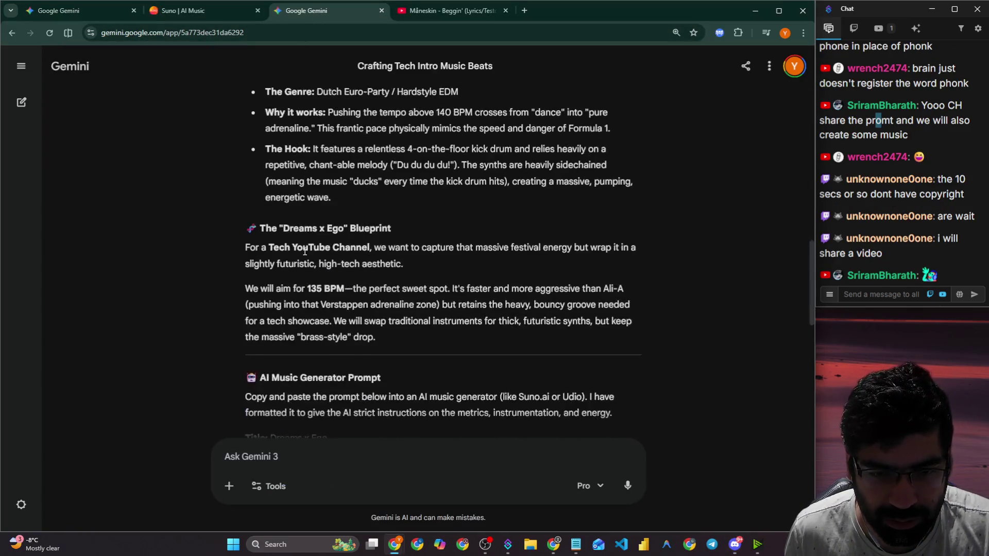
mouse_move(245, 282)
mouse_down()
mouse_move(456, 313)
mouse_move(386, 397)
mouse_move(602, 280)
mouse_move(618, 287)
mouse_up()
scroll(454, 303, down, 2)
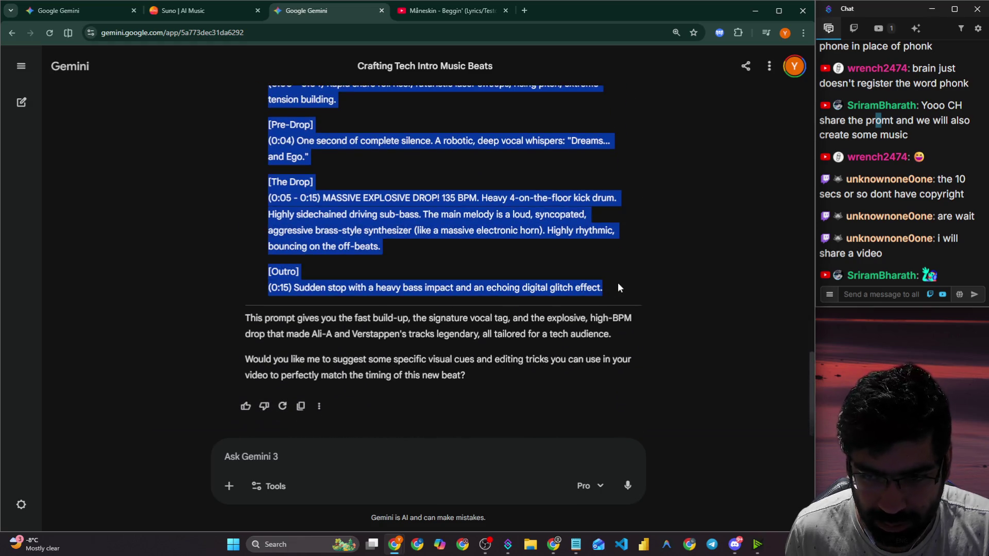
key(alt+Tab)
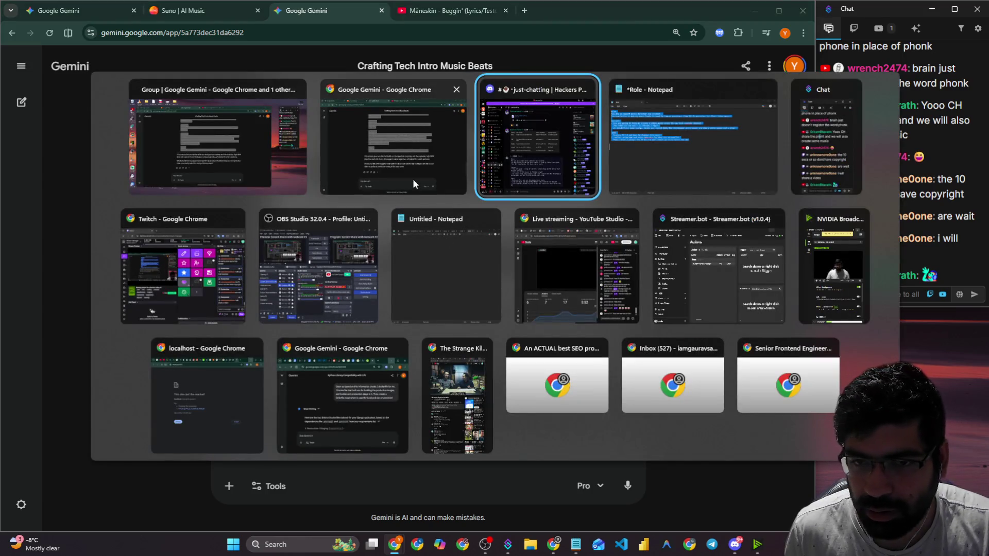
click(492, 179)
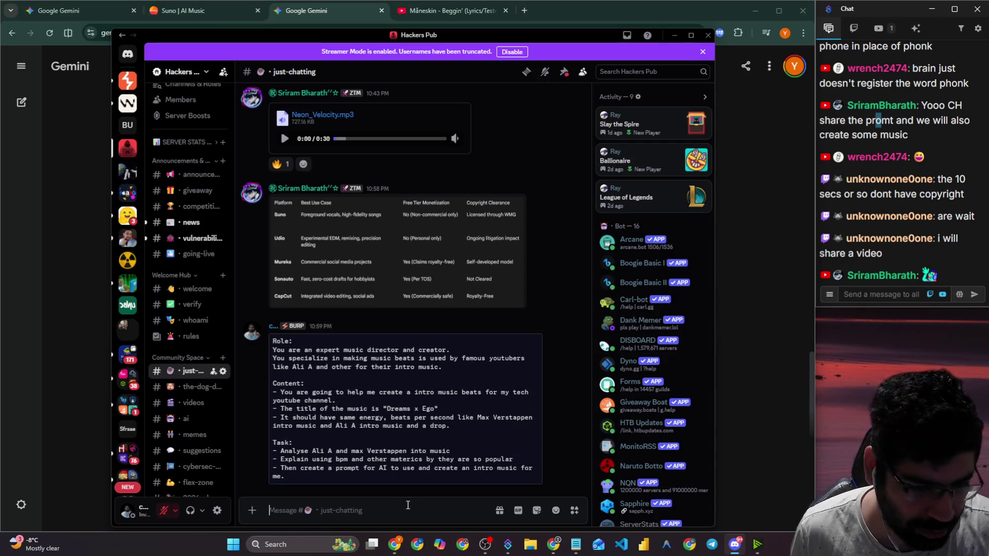
text(`)
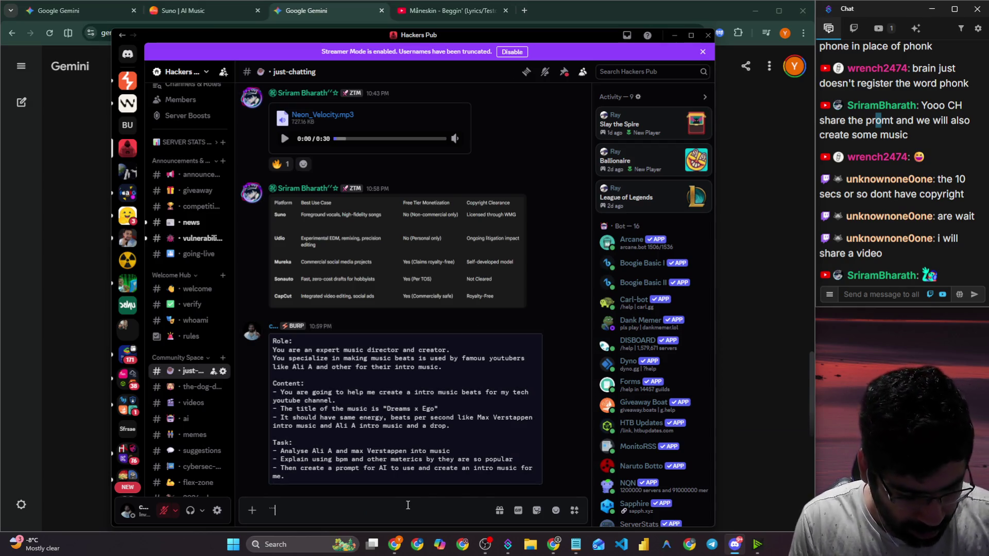
key(ctrl+v)
text(`)
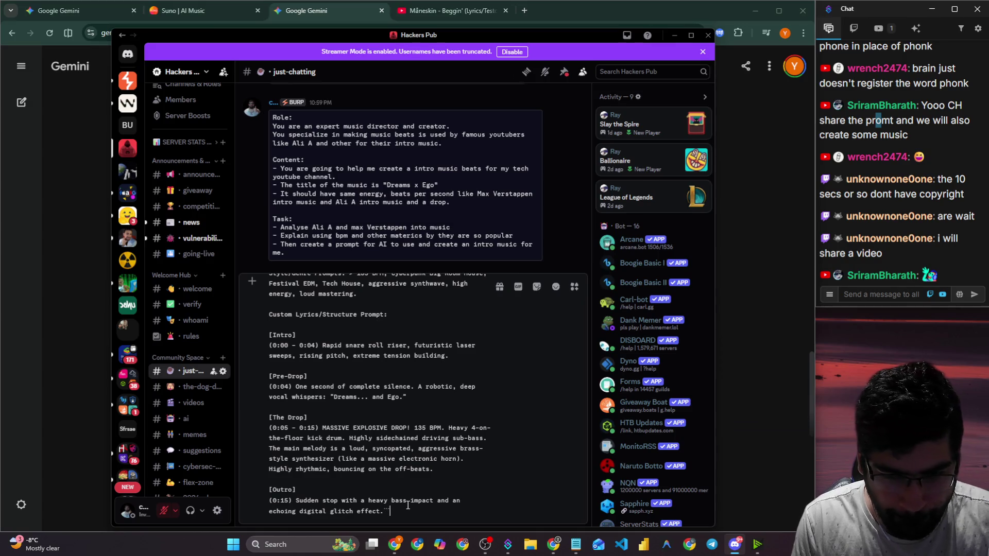
key(Return)
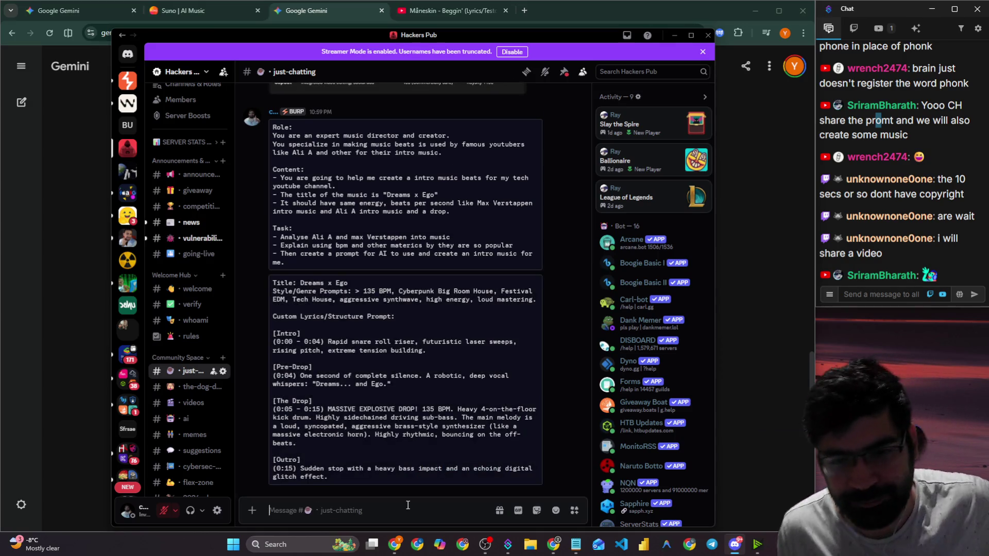
click(61, 274)
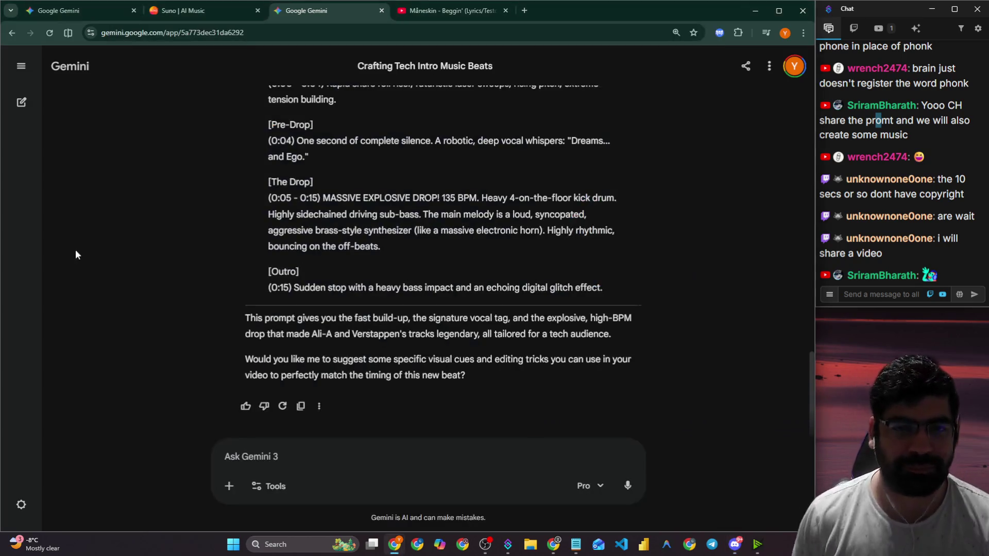
Paste the Dreams x Ego prompt into Gemini's Describe your track box and send it on Pro.
key(ctrl+1)
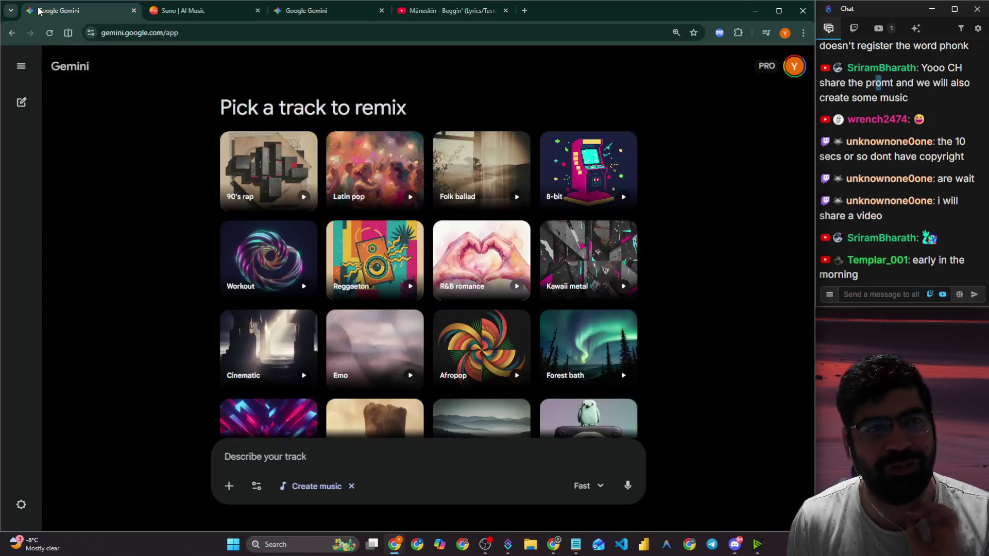
click(365, 456)
key(ctrl+v)
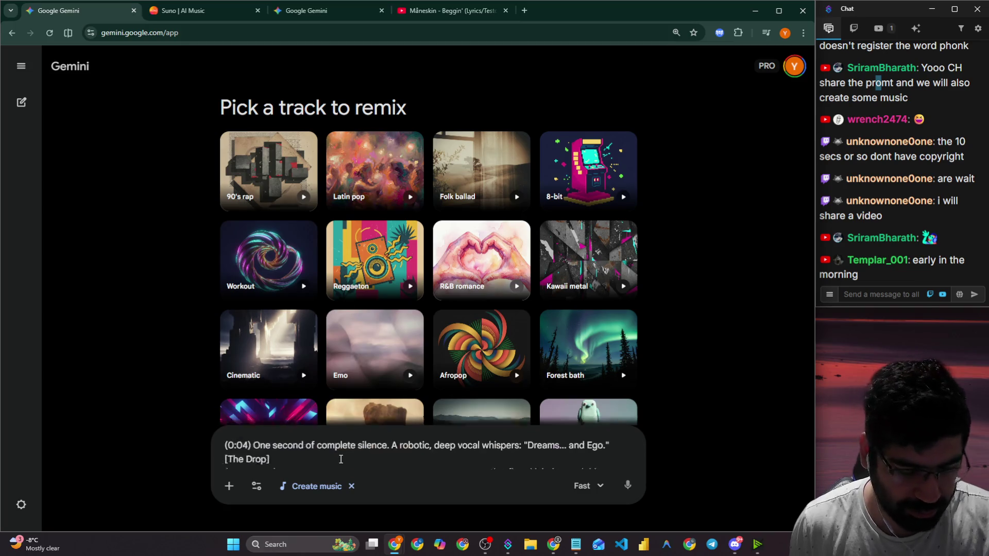
click(596, 490)
click(598, 386)
click(257, 487)
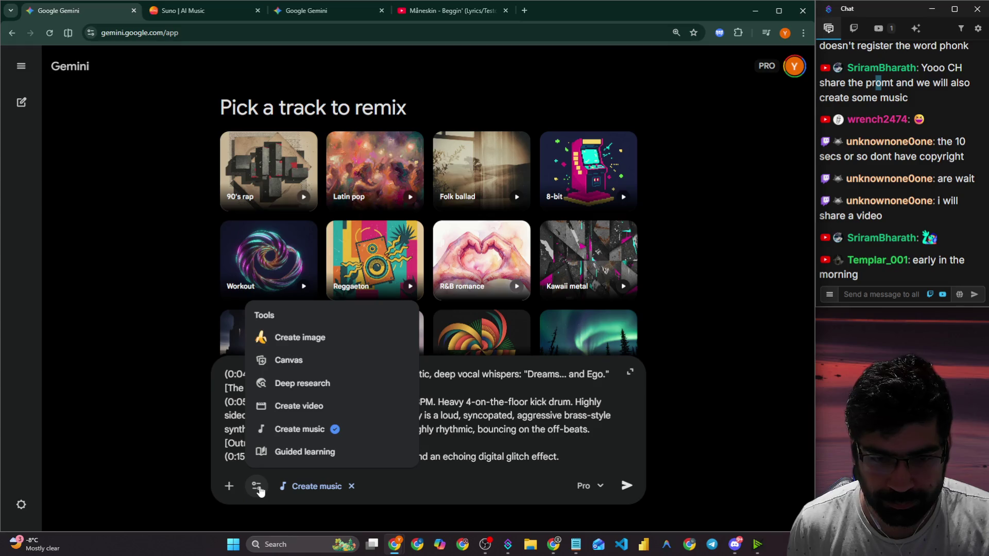
click(257, 487)
click(627, 485)
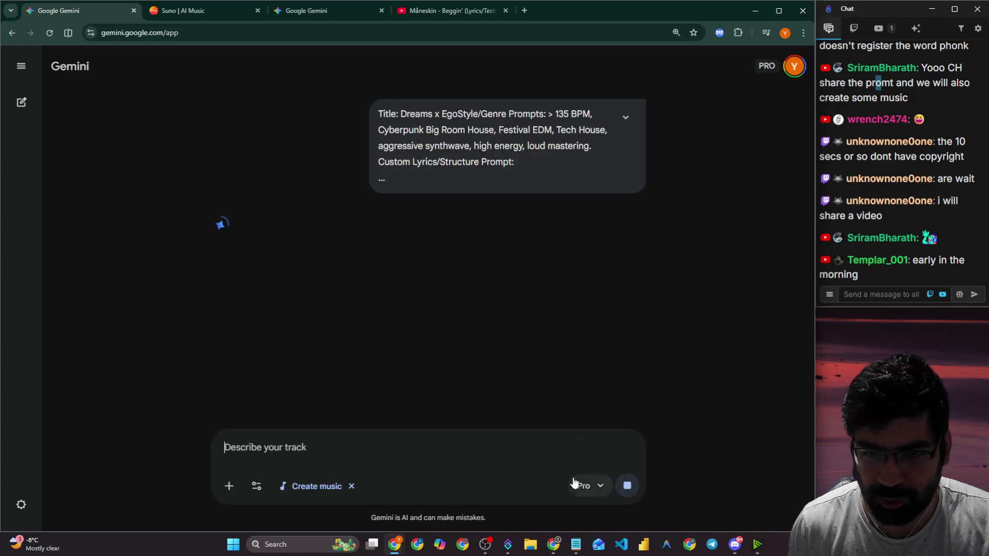
click(448, 10)
click(181, 11)
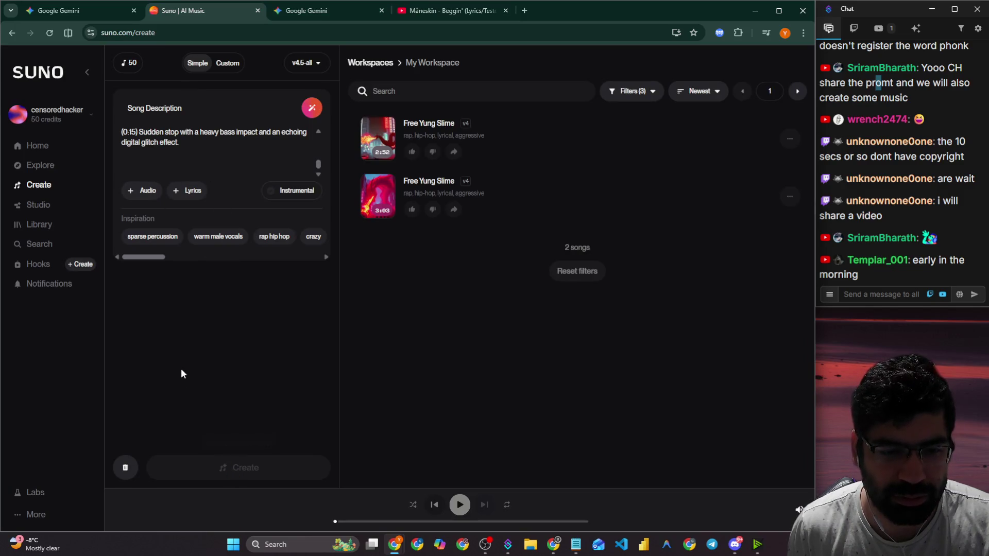
Toggle Instrumental on and back off for the song description.
click(213, 164)
scroll(212, 163, up, 10)
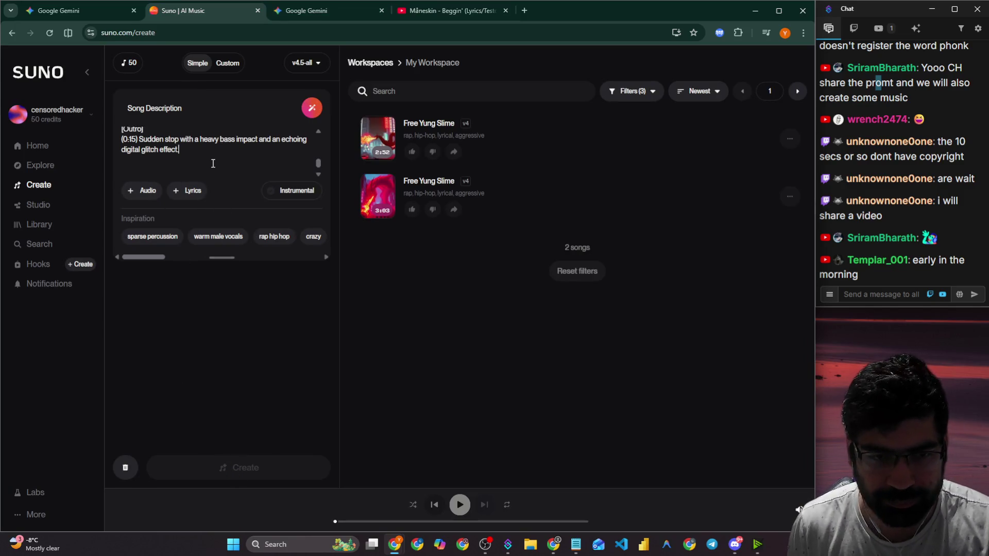
click(289, 193)
click(289, 192)
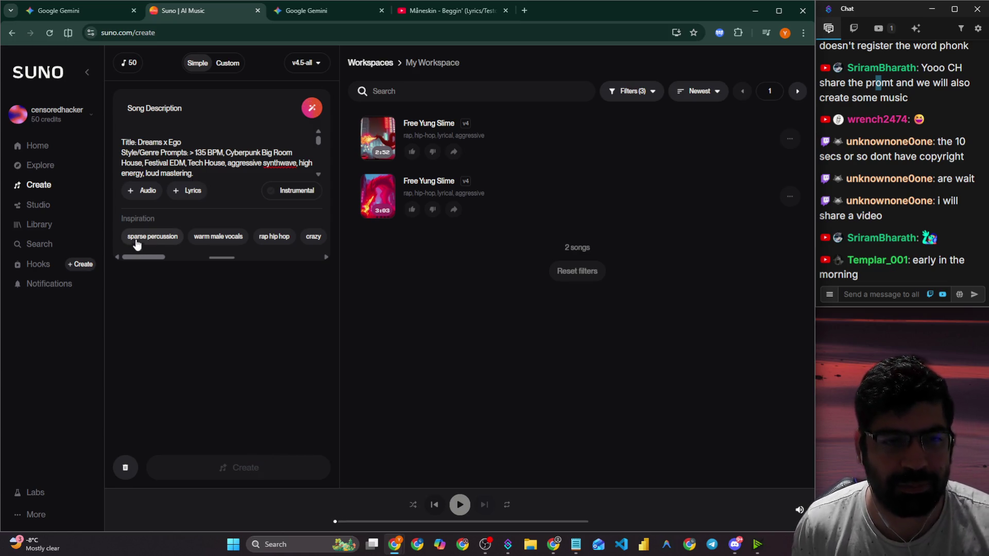
Append tags: sparse percussion, warm male vocals, rap hip hop, violin, slurred whisper, jazz-funk, low octave, relajado.
click(167, 241)
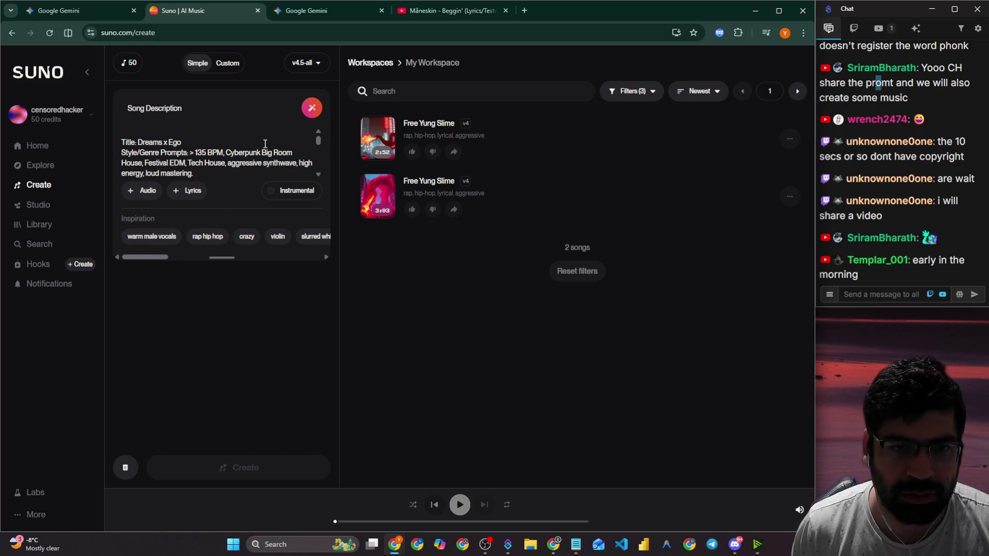
scroll(265, 143, down, 5)
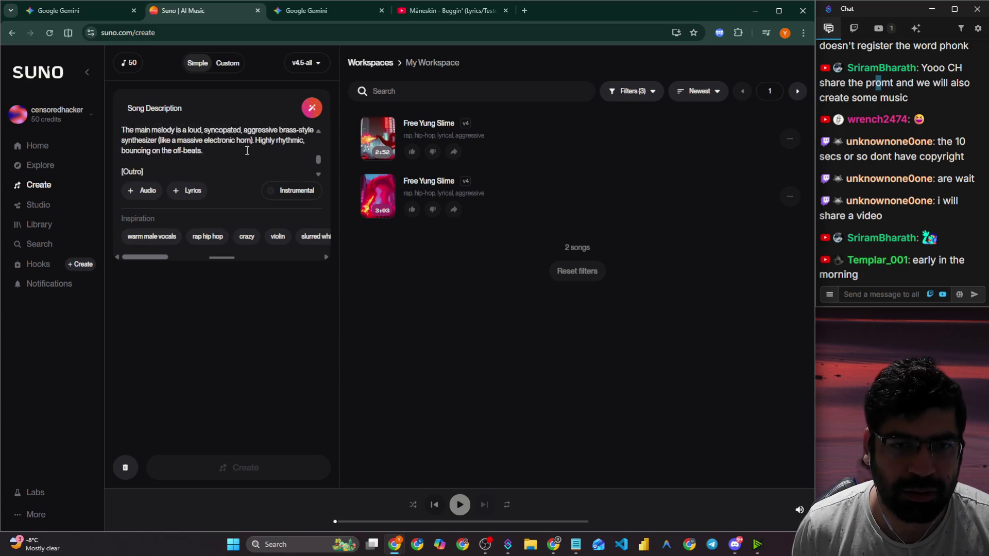
click(150, 237)
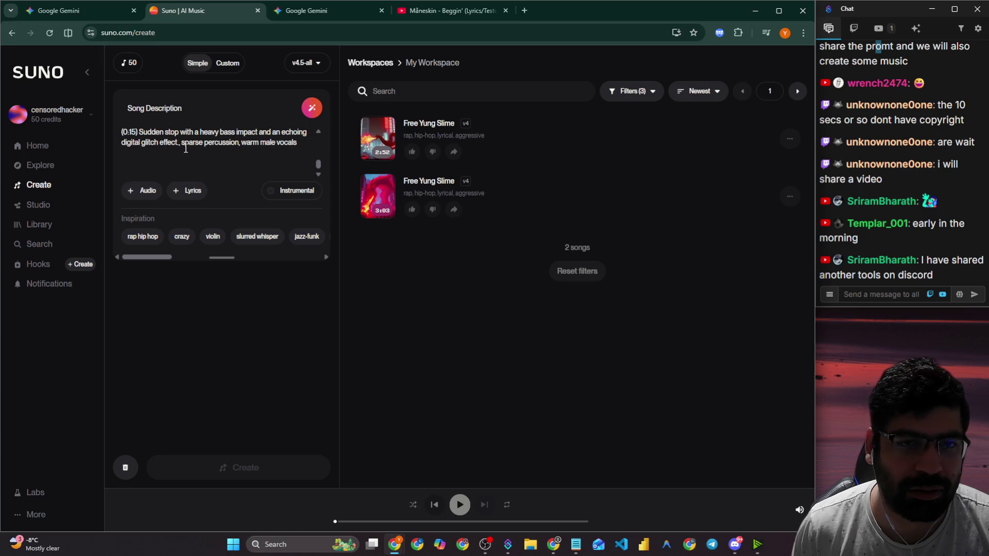
click(157, 238)
click(165, 237)
click(188, 238)
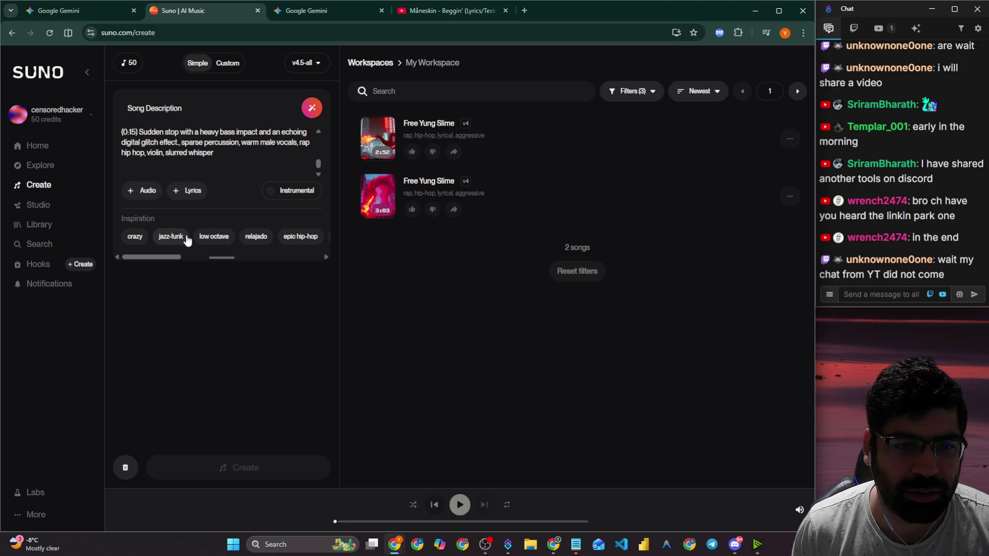
click(184, 239)
click(185, 240)
click(184, 238)
Add epic hip-hop, then select and delete all appended tags from the description.
click(184, 239)
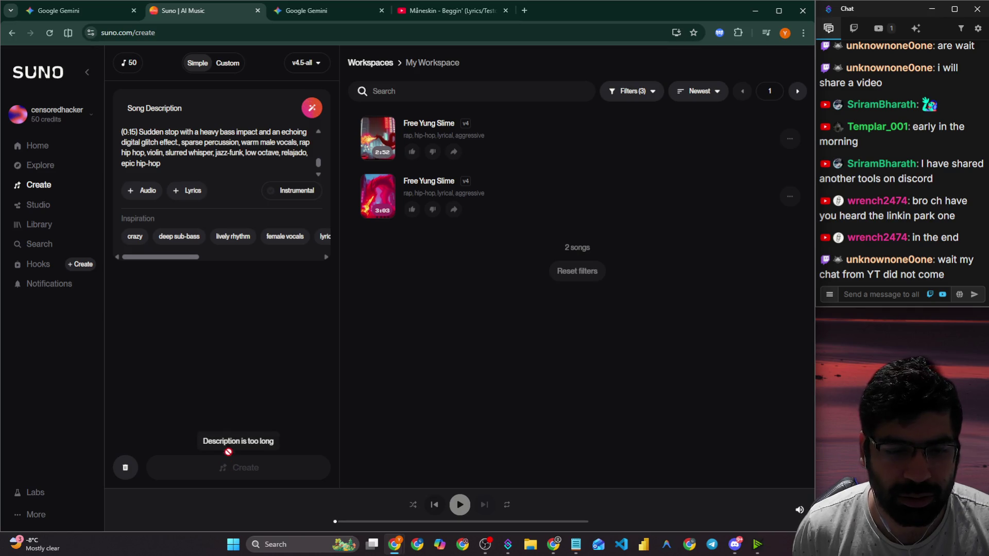
mouse_move(221, 164)
mouse_down()
mouse_move(155, 153)
mouse_move(152, 143)
mouse_move(232, 144)
mouse_move(165, 132)
mouse_move(181, 146)
mouse_up()
key(BackSpace)
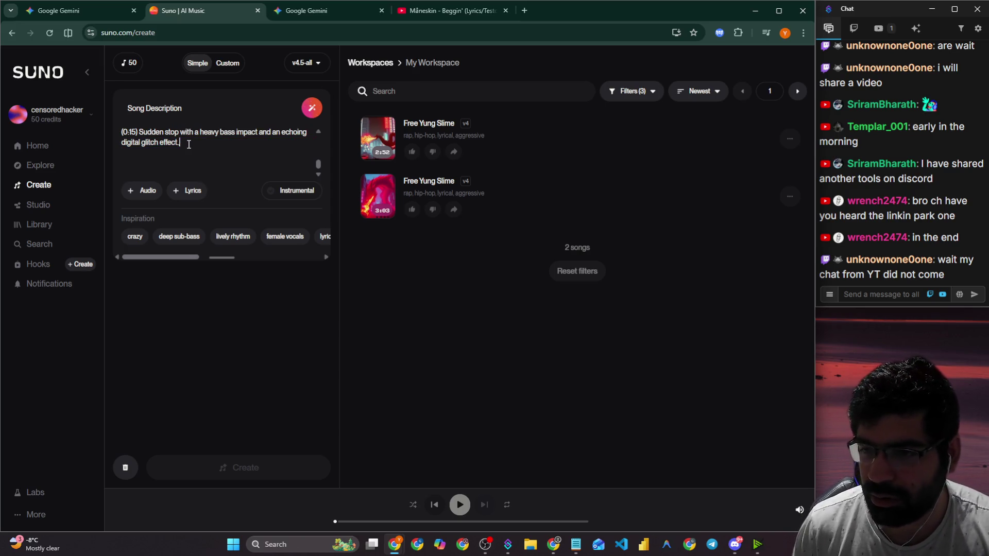
scroll(188, 145, up, 5)
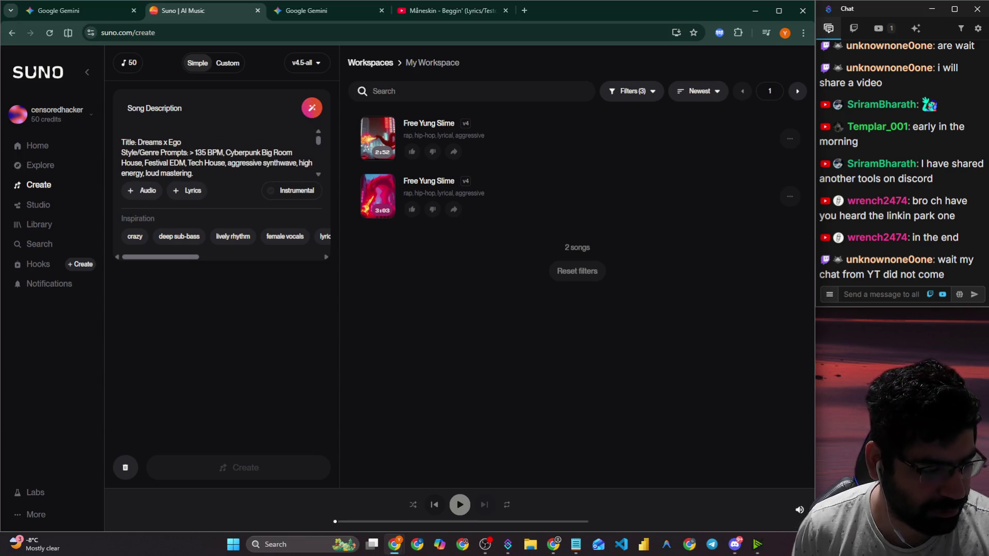
key(alt+Tab)
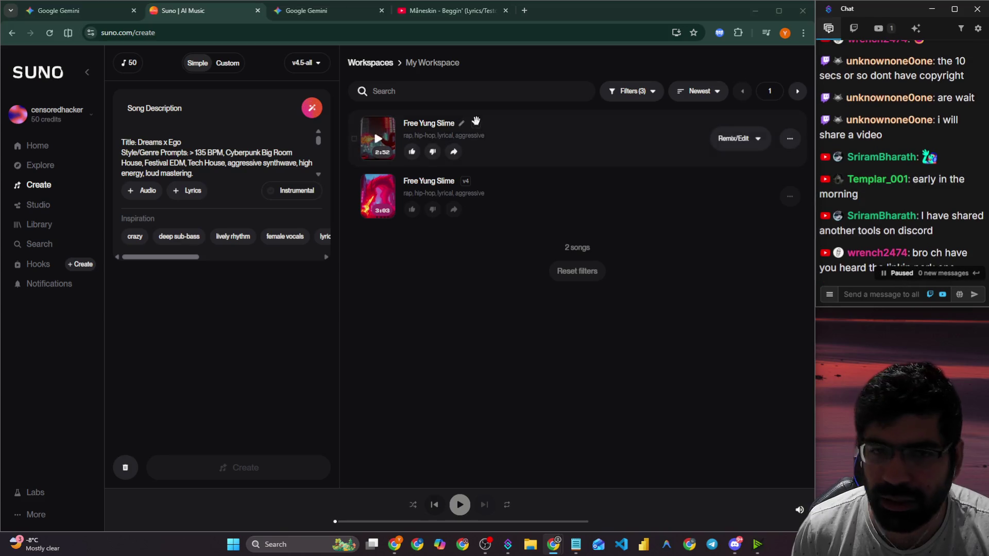
Remove the top blank lines and join the [Intro] and [Pre-Drop] text onto their labels.
click(168, 134)
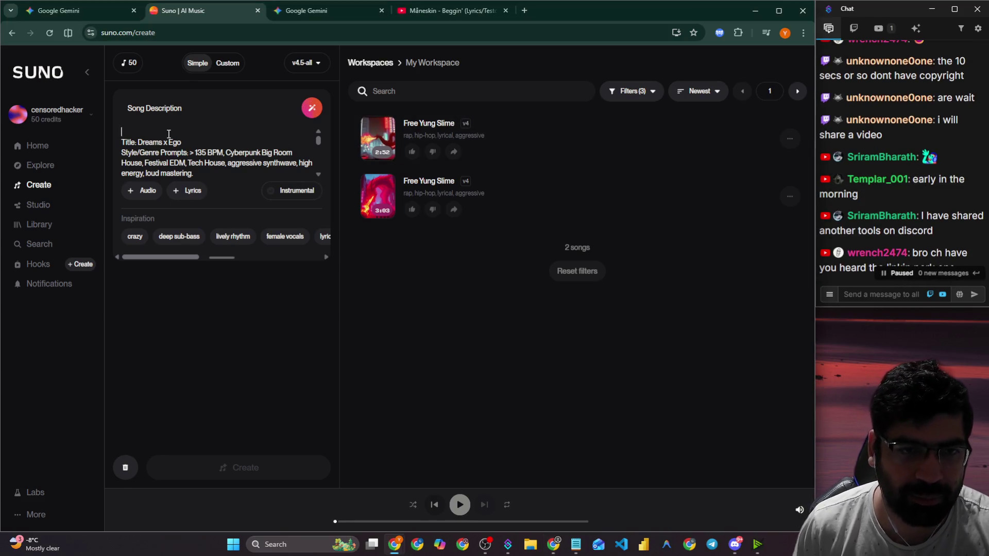
key(BackSpace)
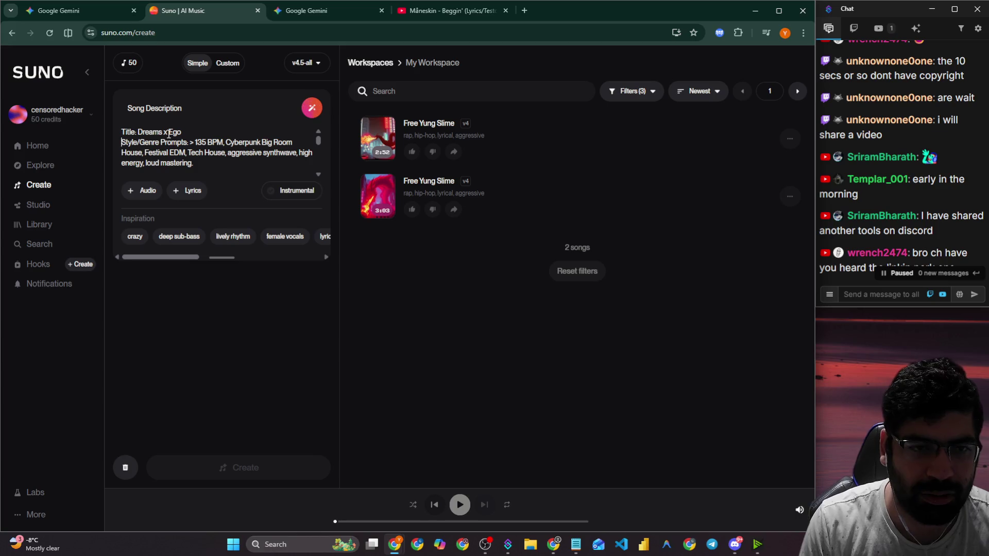
key(BackSpace)
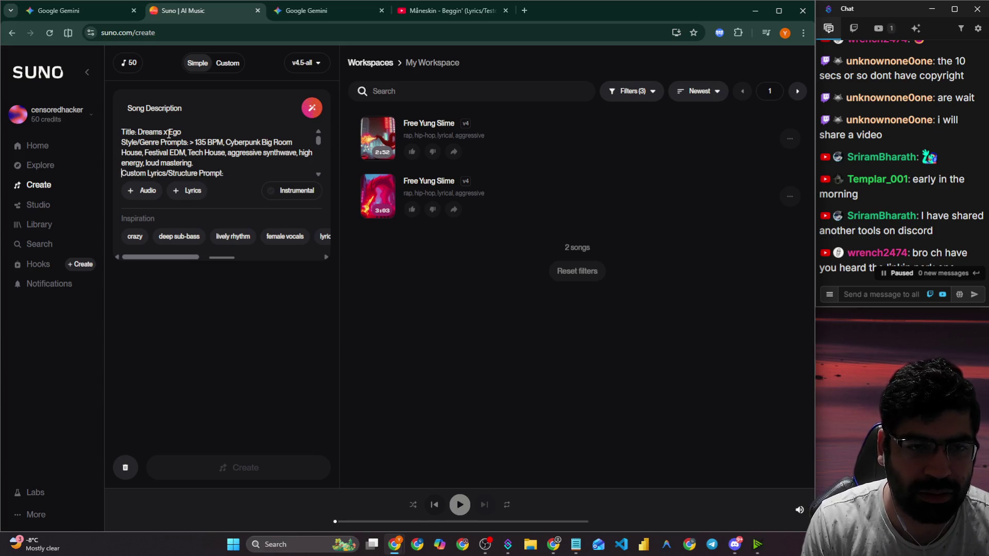
key(Down)
key(Down)
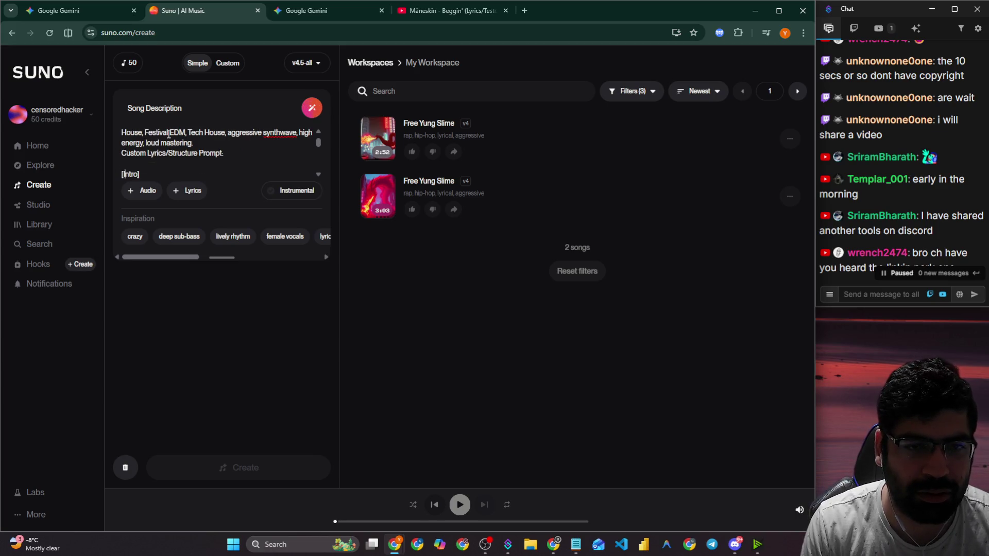
key(BackSpace)
key(Down)
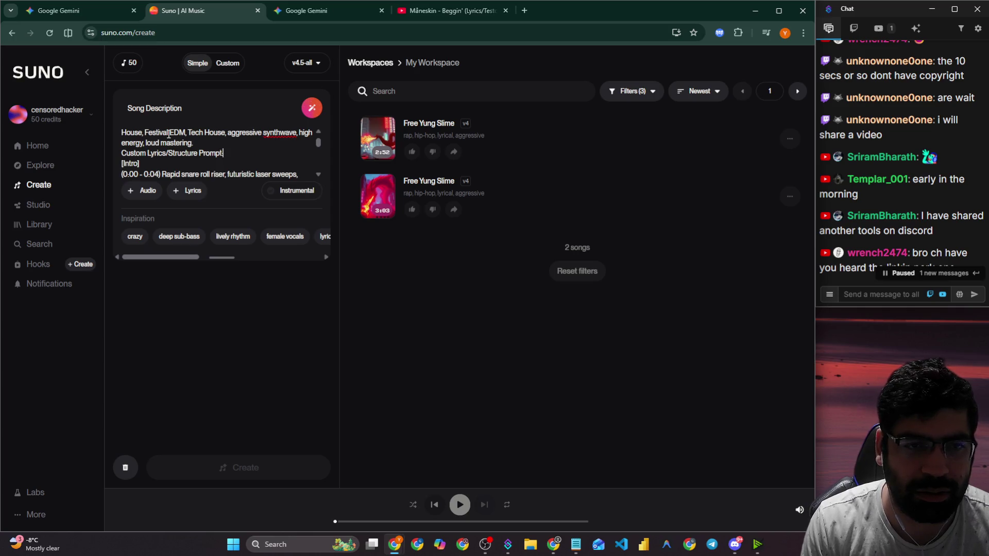
key(Delete)
key(Down)
key(Down)
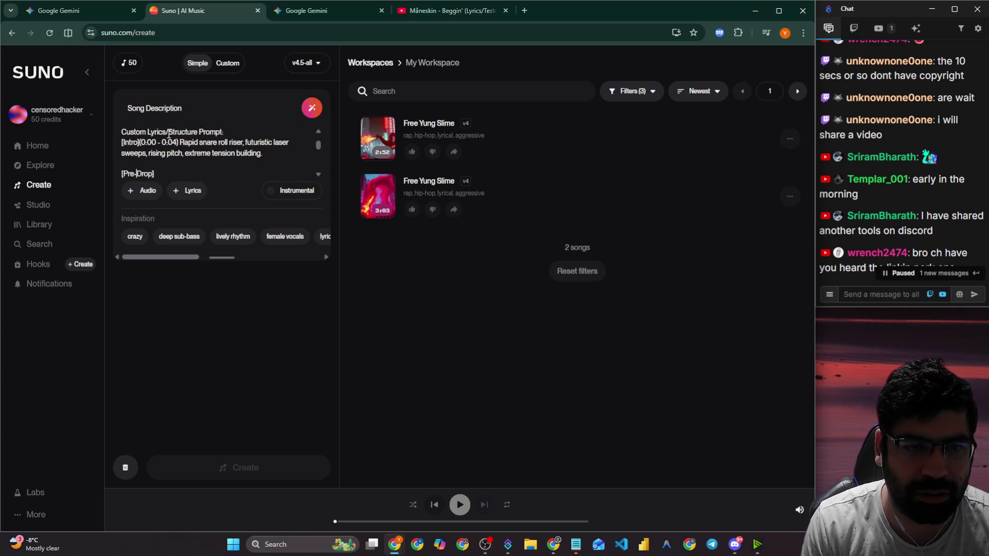
key(Delete)
key(End)
key(BackSpace)
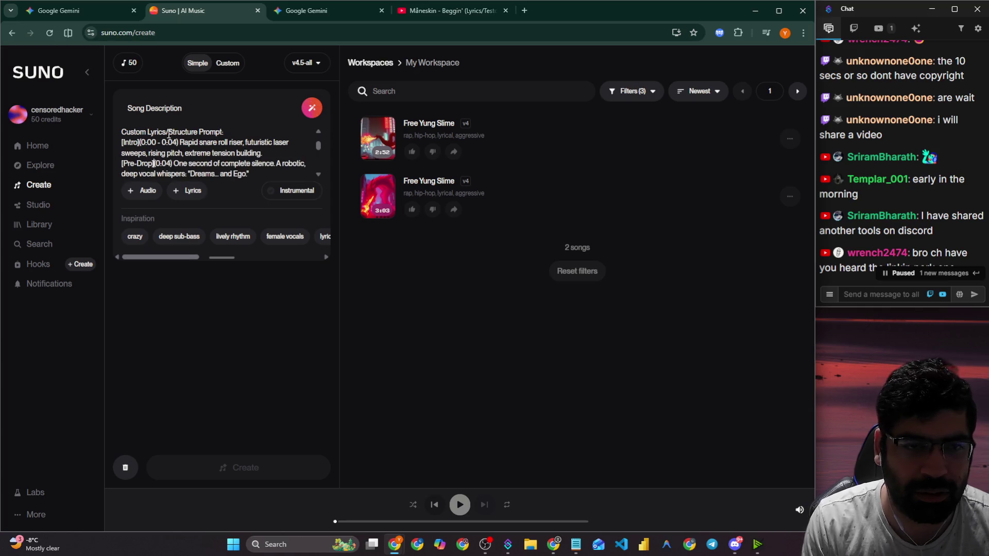
Remove remaining blank lines and join the [The Drop] and [Outro] descriptions onto their labels.
key(Down)
key(Down)
key(Delete)
key(End)
key(Down)
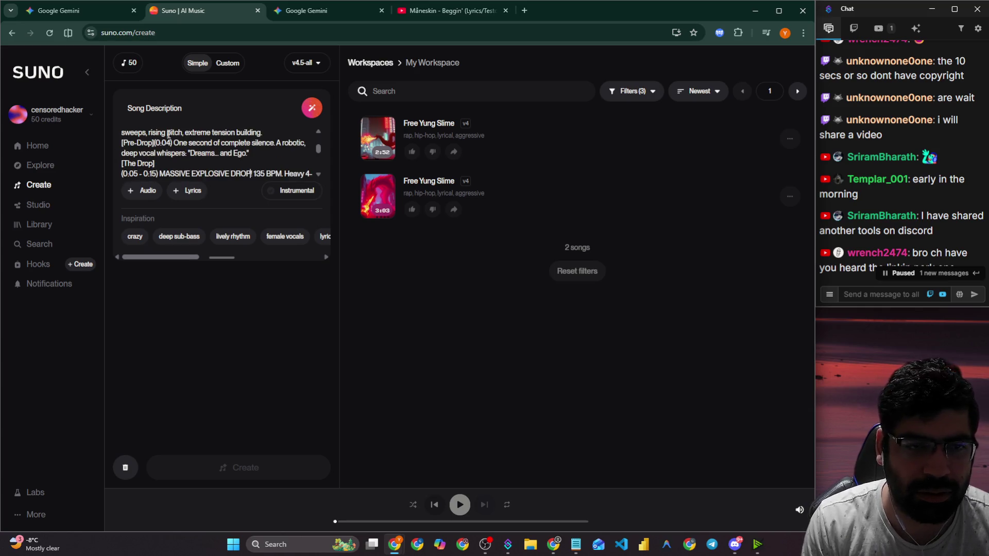
key(BackSpace)
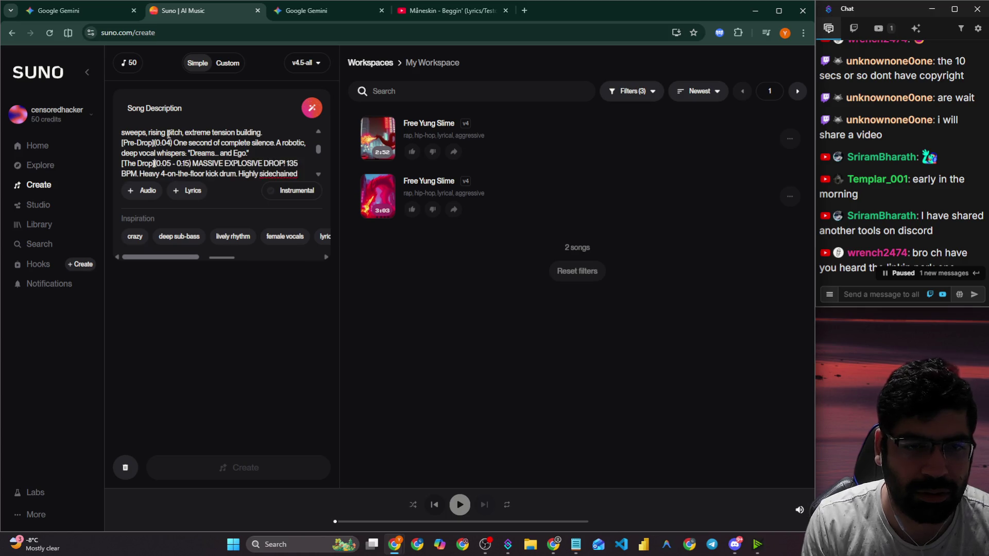
key(Down)
key(Down)
key(Down)
key(Delete)
key(Down)
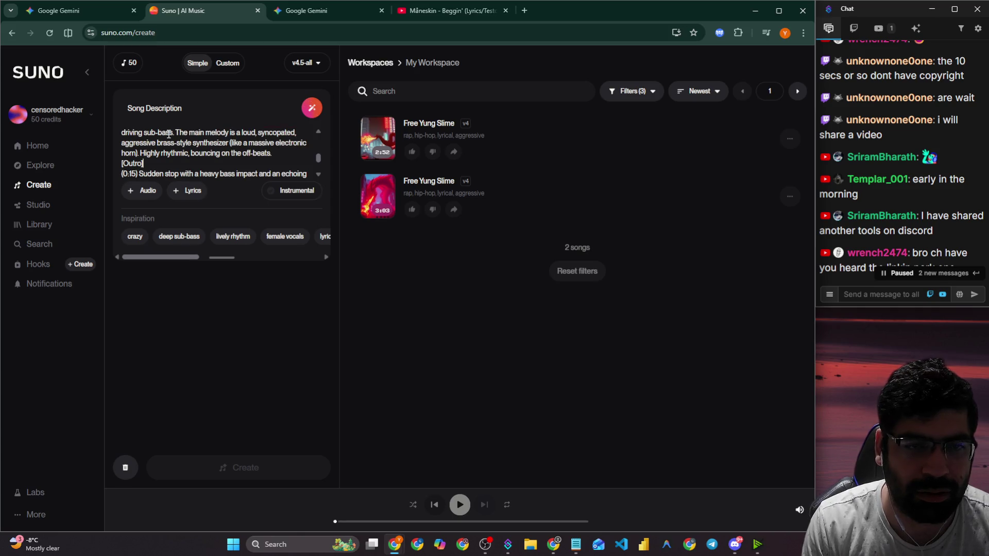
key(BackSpace)
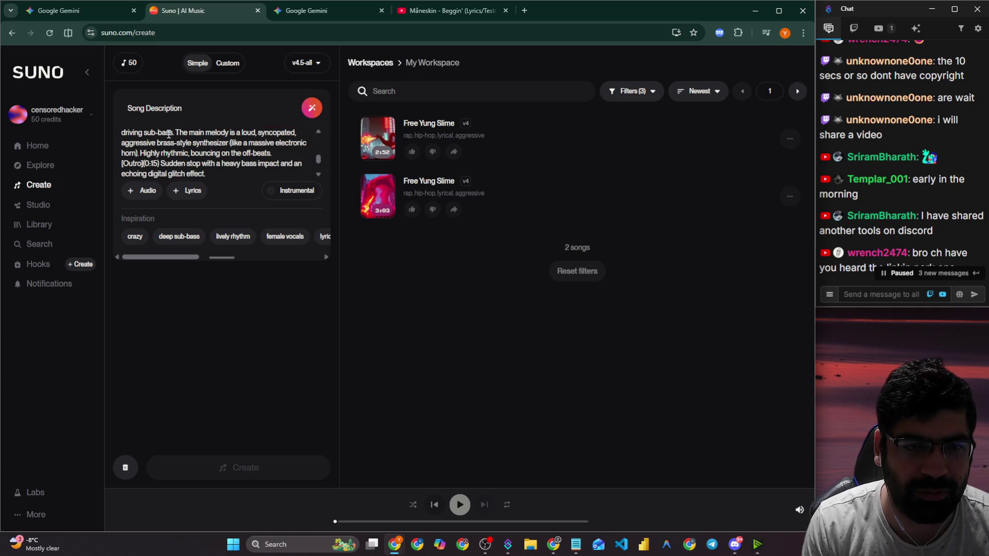
Delete the [Outro] section, then undo to restore it.
key(ctrl+shift+End)
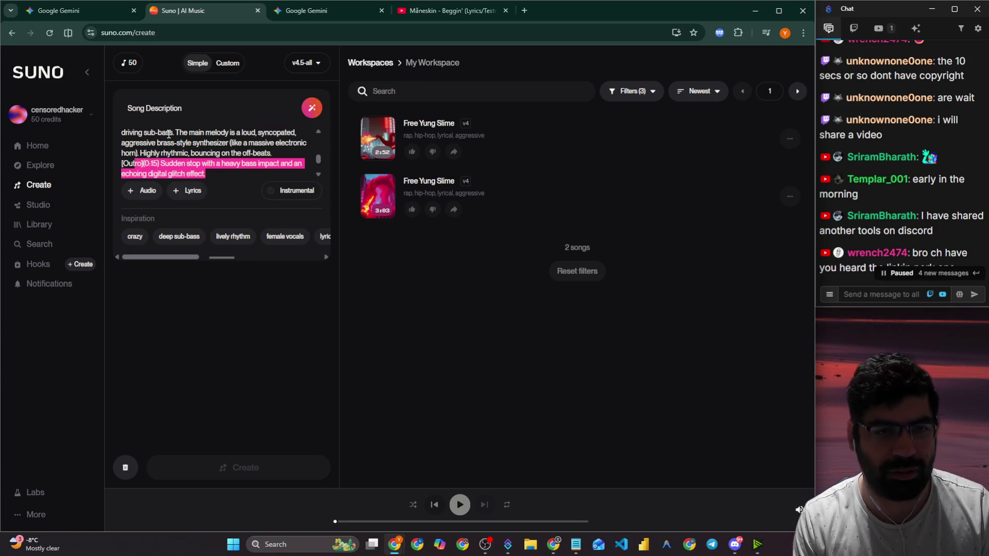
key(shift+Left)
key(shift+Left)
key(BackSpace)
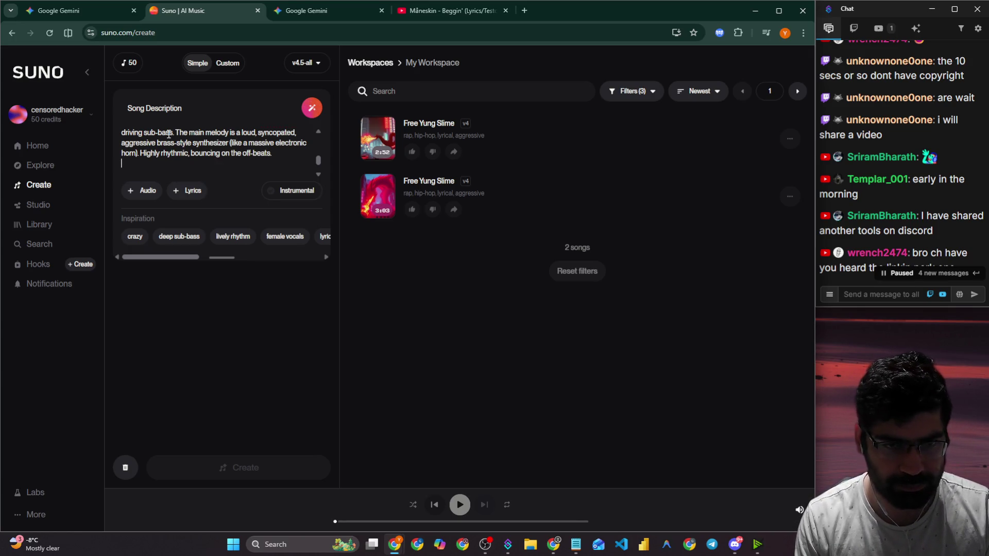
key(Up)
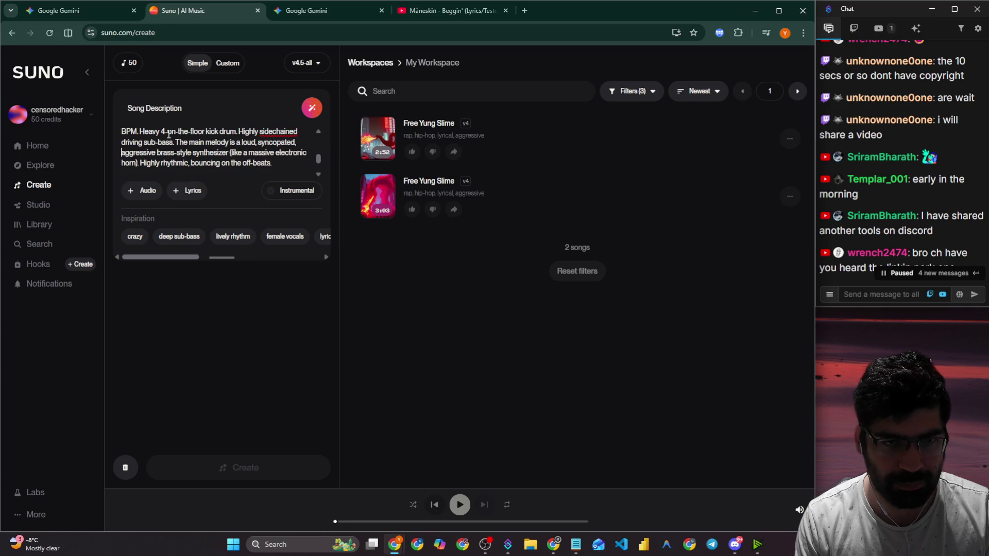
key(ctrl+z)
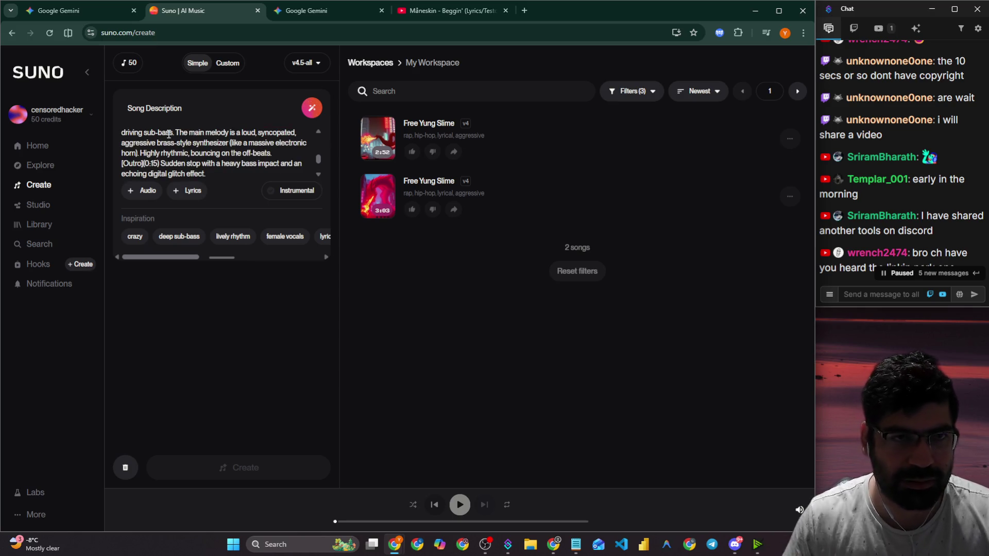
click(108, 10)
Download the Dreams x Ego track as an audio-only MP3 and open Ego_Death_Protocol.mp3.
scroll(280, 280, down, 3)
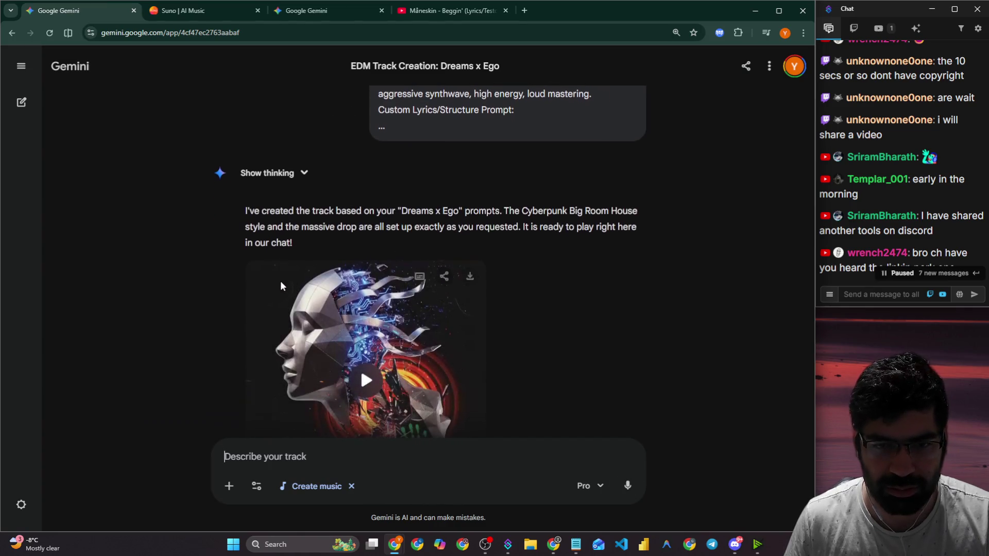
click(366, 277)
click(367, 280)
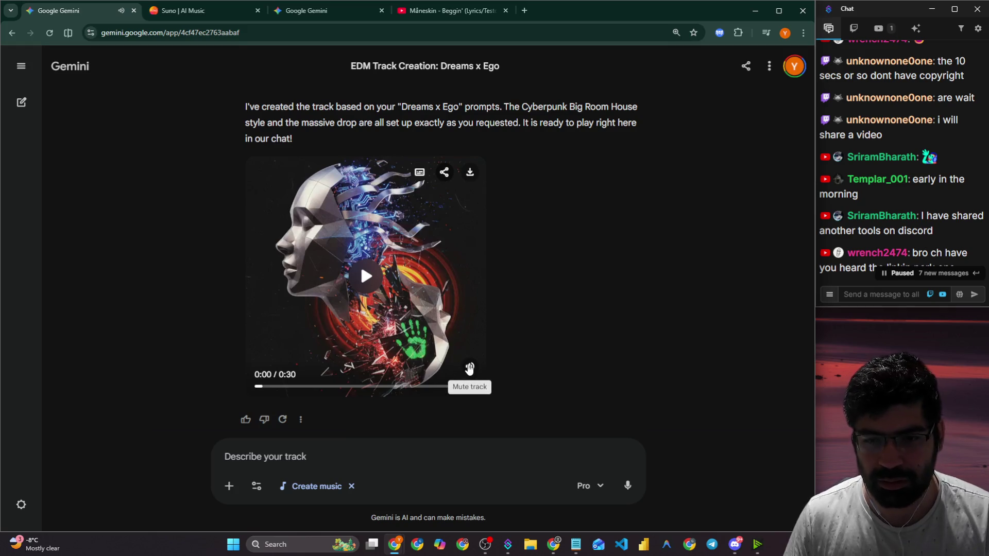
click(470, 172)
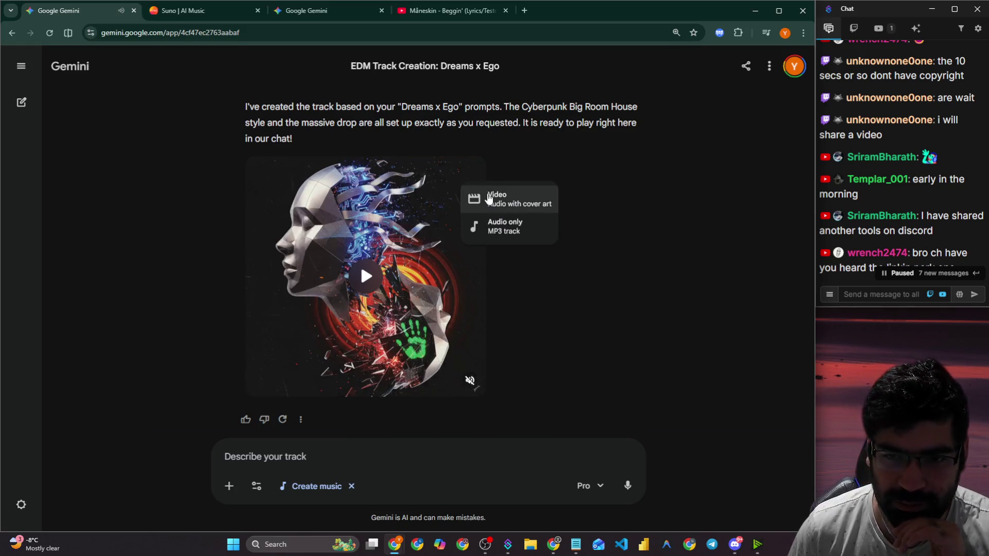
click(498, 232)
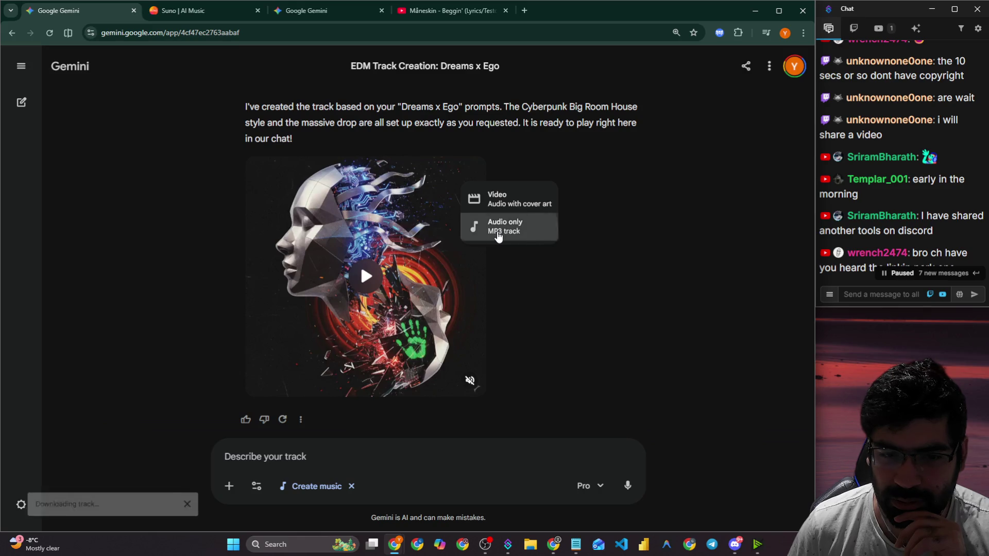
click(657, 61)
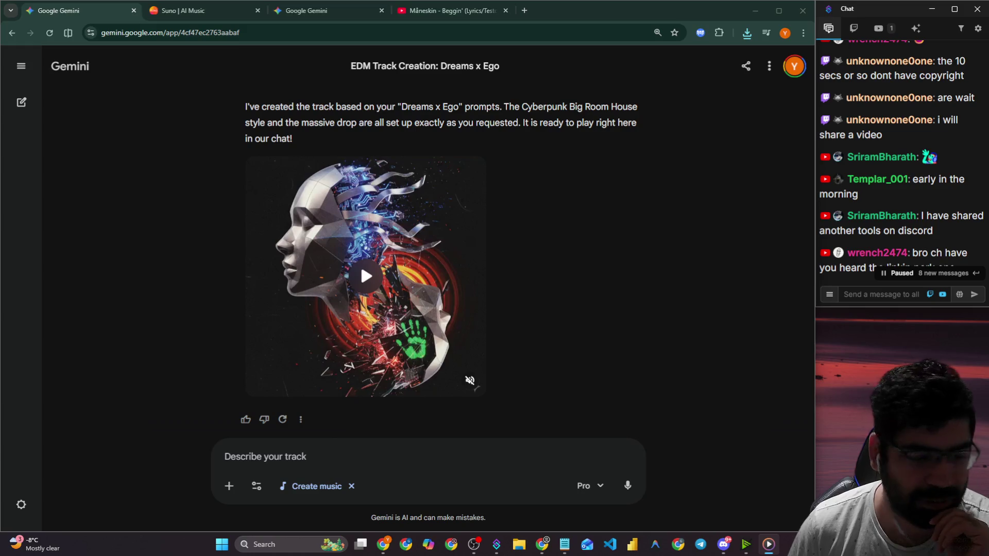
scroll(870, 211, down, 5)
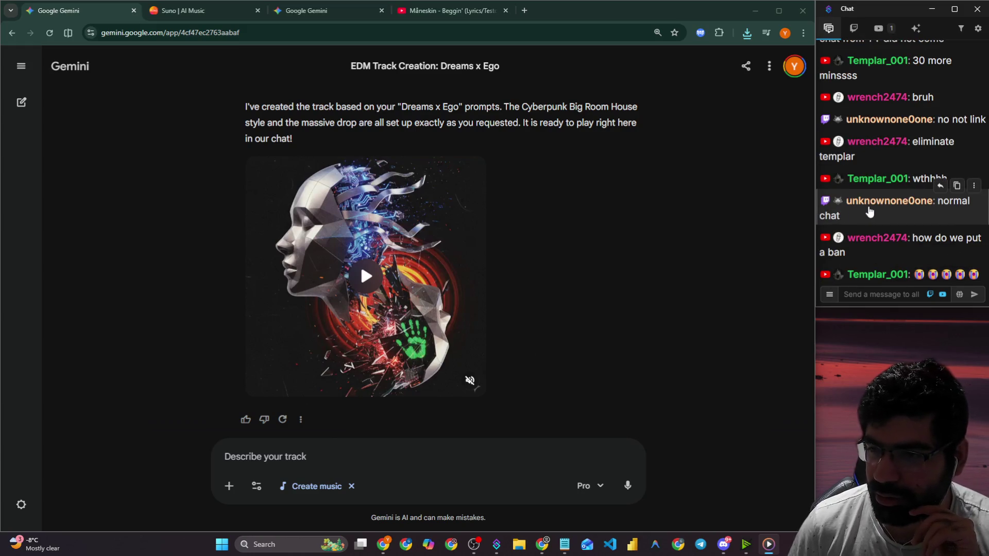
scroll(929, 158, up, 2)
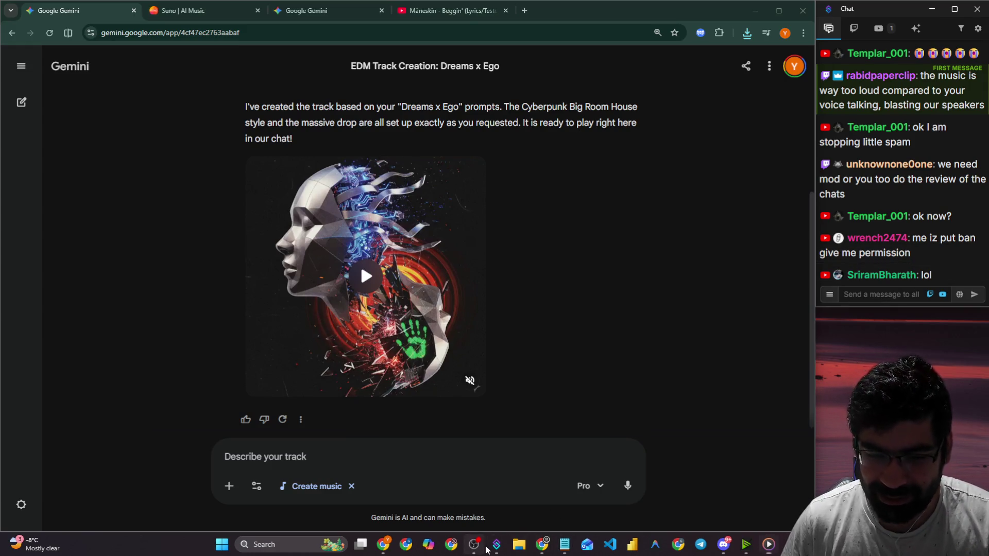
key(alt+Tab)
Drop OBS Desktop Audio from -4.2 dB, then settle it at about -27.1 dB.
mouse_move(515, 80)
mouse_down()
mouse_move(518, 42)
mouse_move(485, 101)
mouse_up()
click(395, 356)
drag(396, 355, 389, 355)
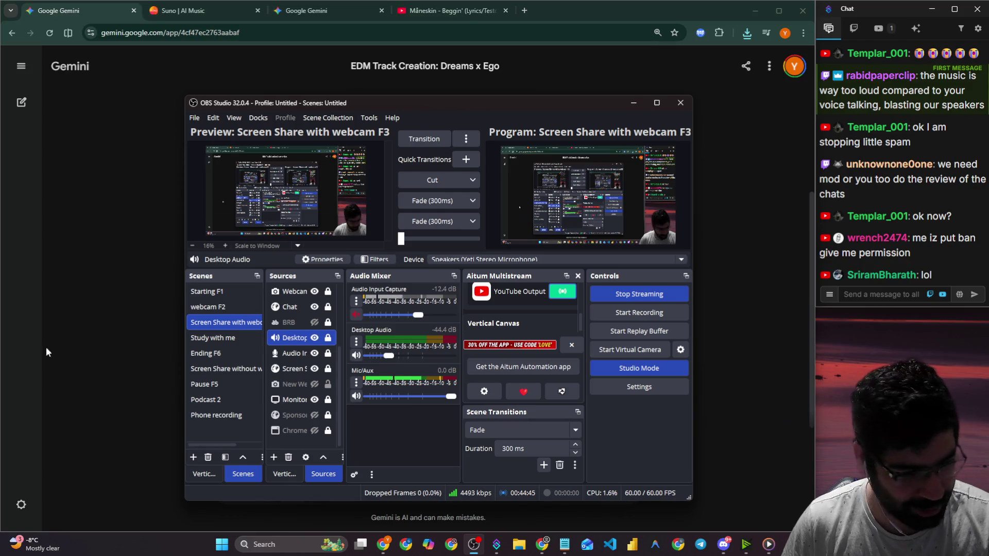
key(alt+Tab)
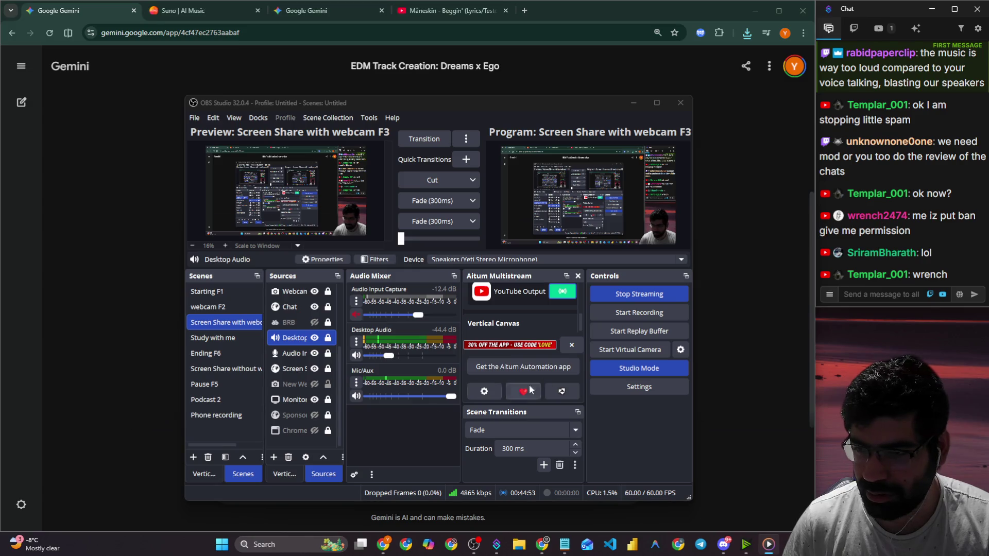
click(399, 355)
drag(400, 359, 402, 360)
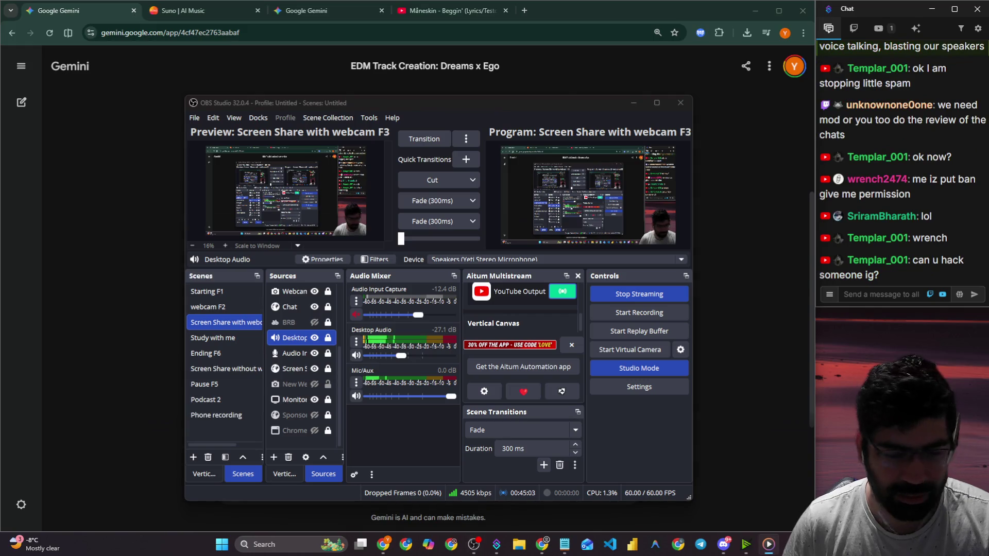
click(718, 353)
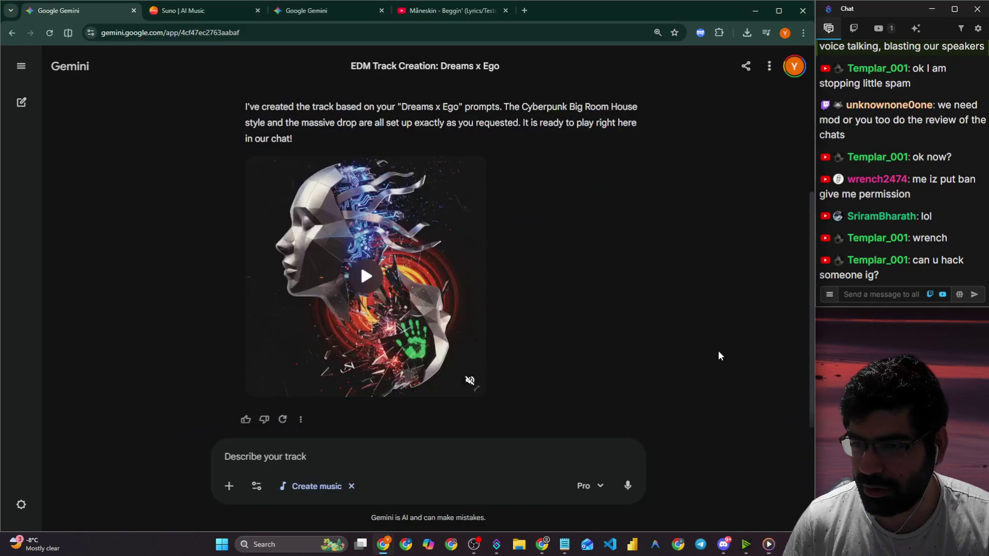
mouse_move(391, 209)
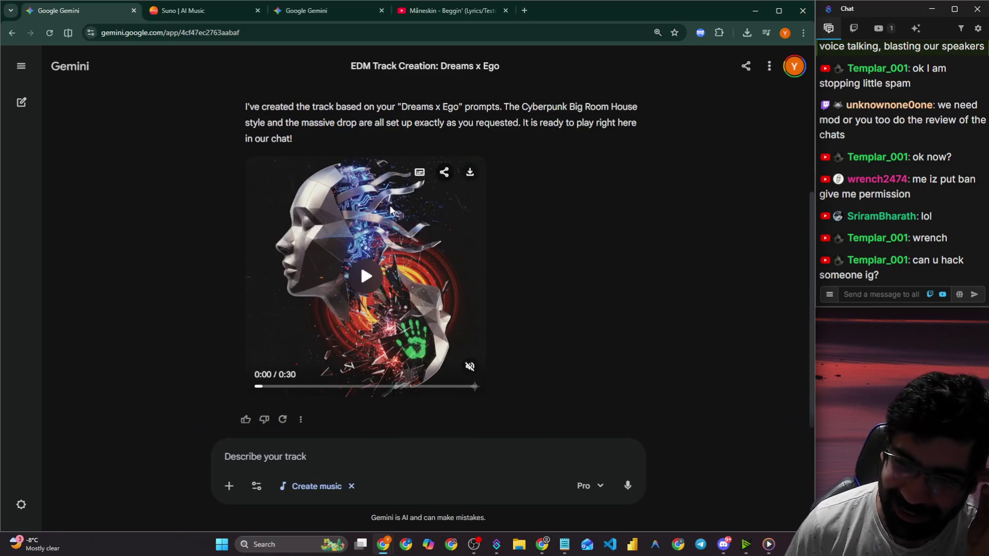
click(337, 453)
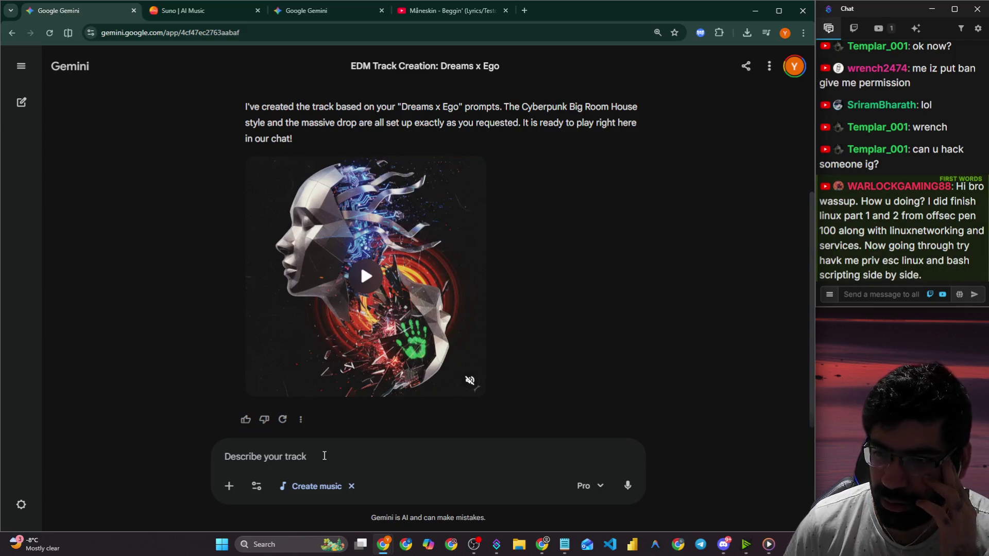
double_click(872, 201)
mouse_move(908, 201)
mouse_down()
mouse_move(972, 201)
mouse_move(966, 215)
mouse_move(974, 216)
mouse_up()
drag(838, 231, 979, 230)
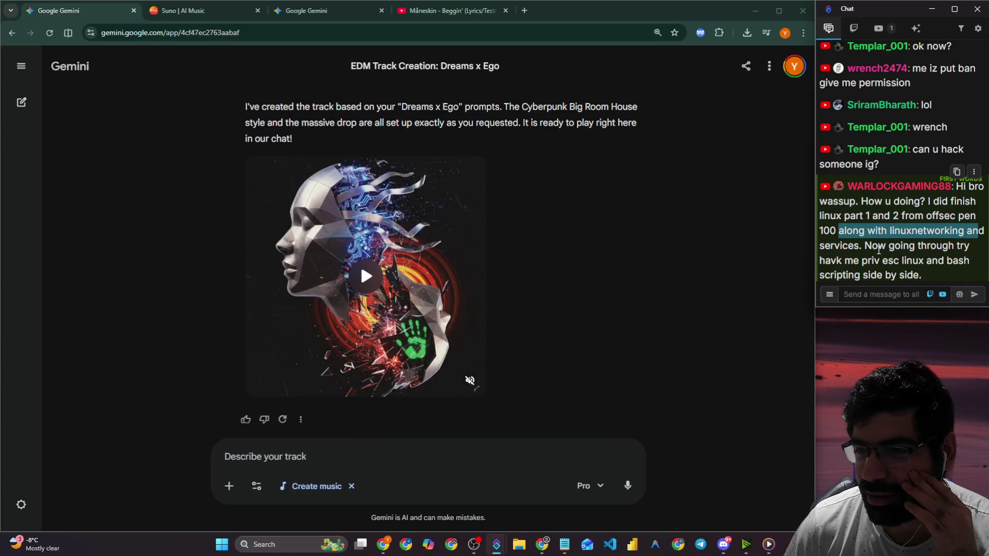
mouse_move(839, 260)
mouse_down()
mouse_move(958, 260)
mouse_move(961, 276)
mouse_move(930, 287)
mouse_up()
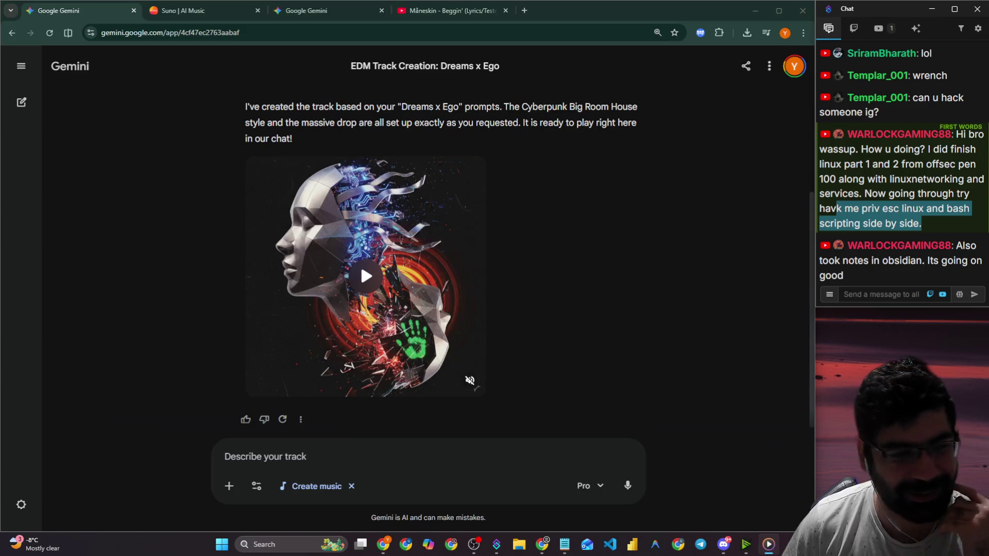
scroll(585, 369, down, 1)
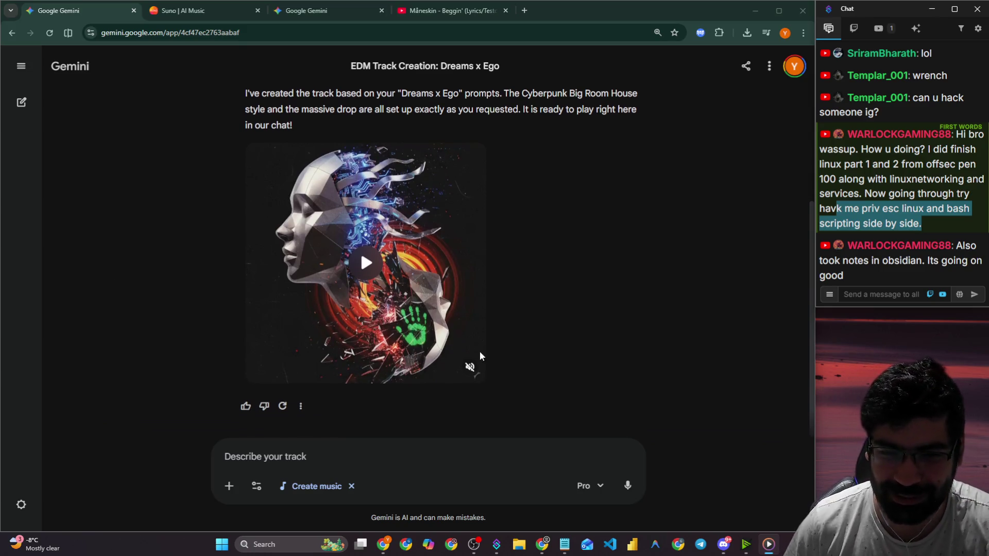
click(385, 461)
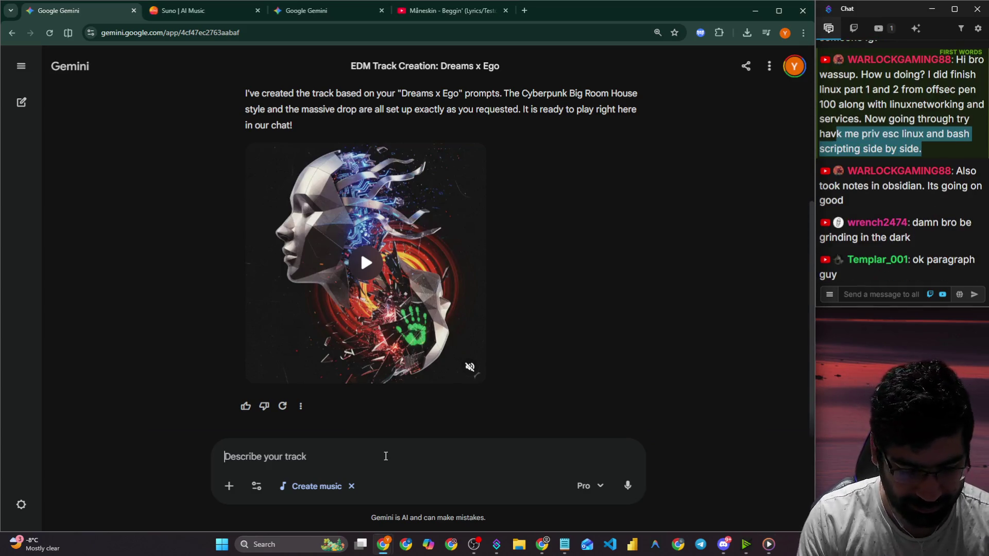
Ask Gemini to 'add some drums and less of edm' for a revised track.
text(add some dr)
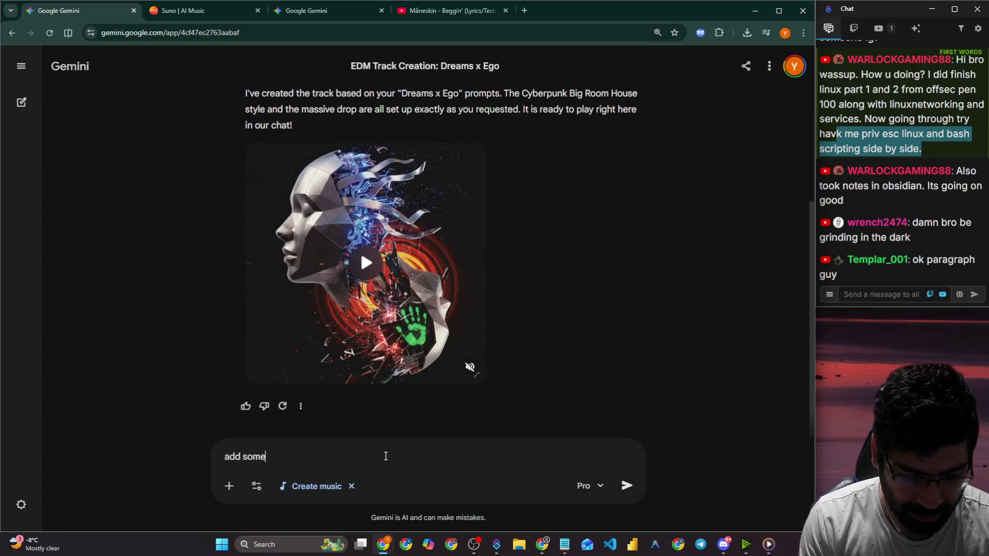
text(ums and less of e)
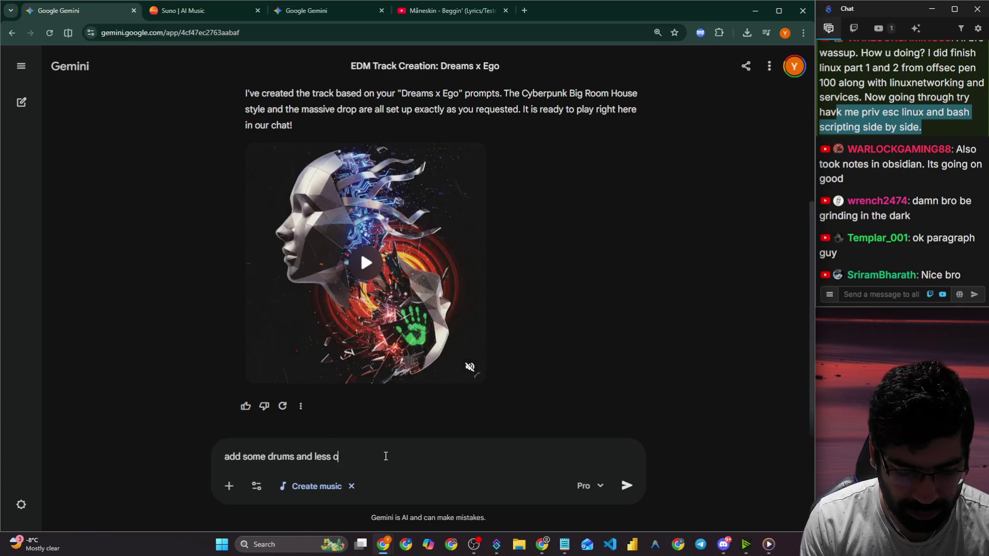
text(dm)
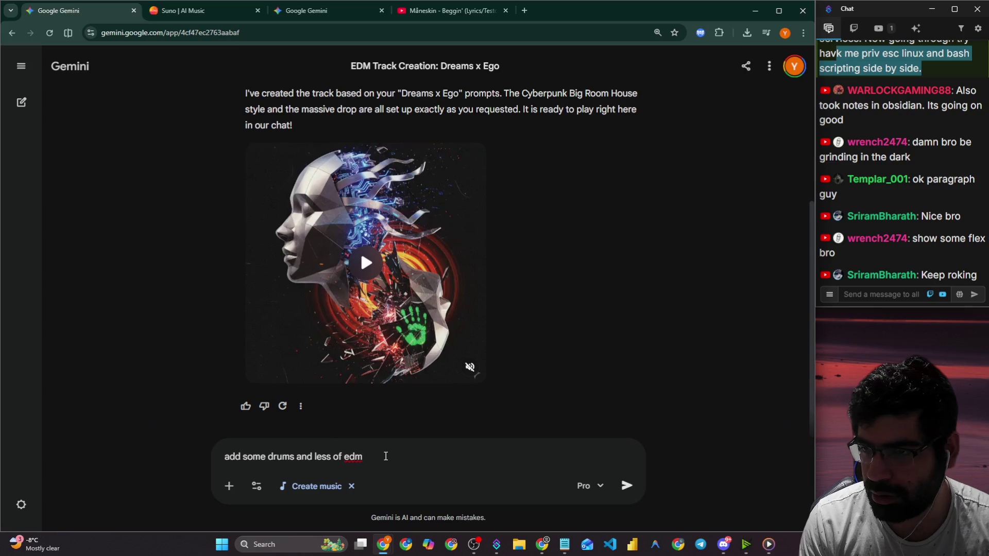
key(Return)
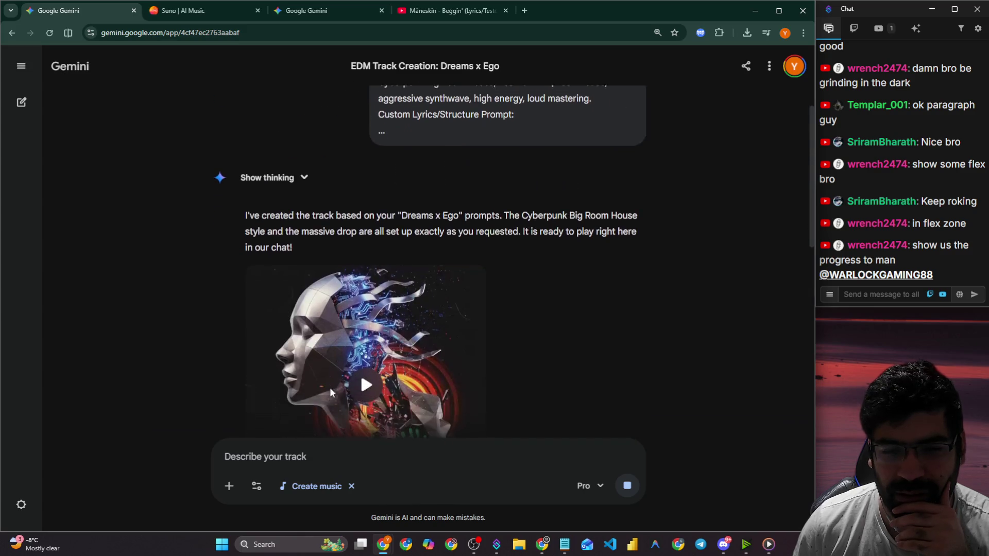
click(184, 9)
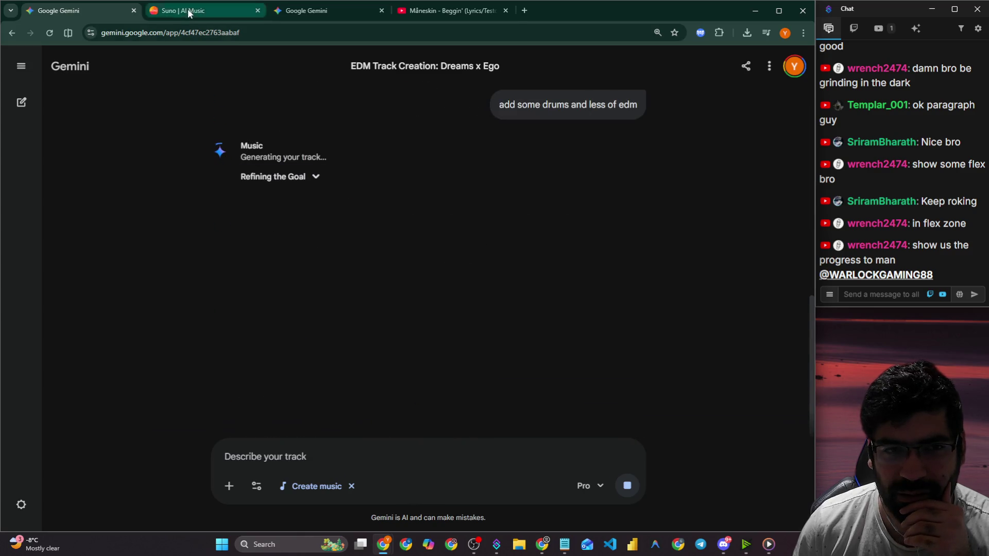
Delete the Outro's 0:15 timestamp and the title and style-prompt heading at the top.
double_click(147, 165)
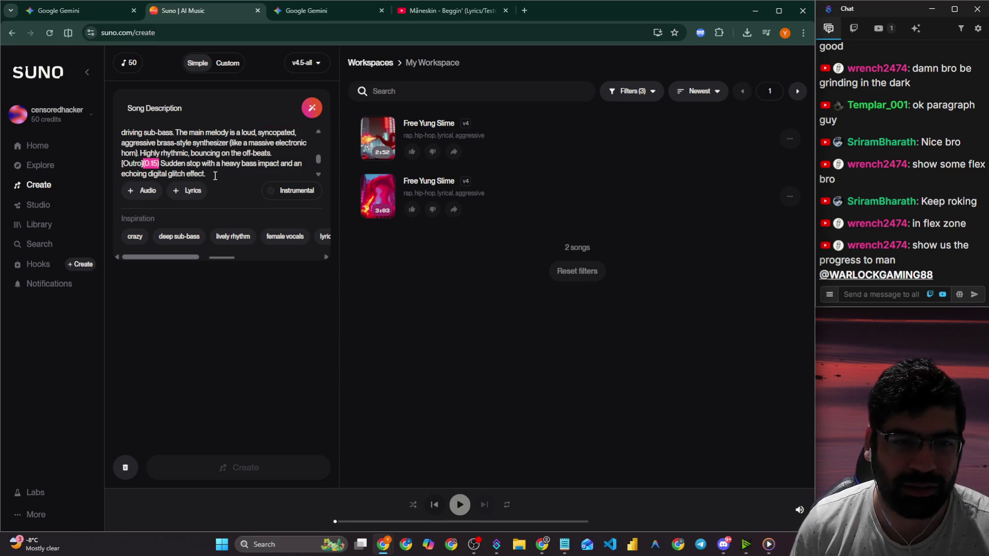
key(BackSpace)
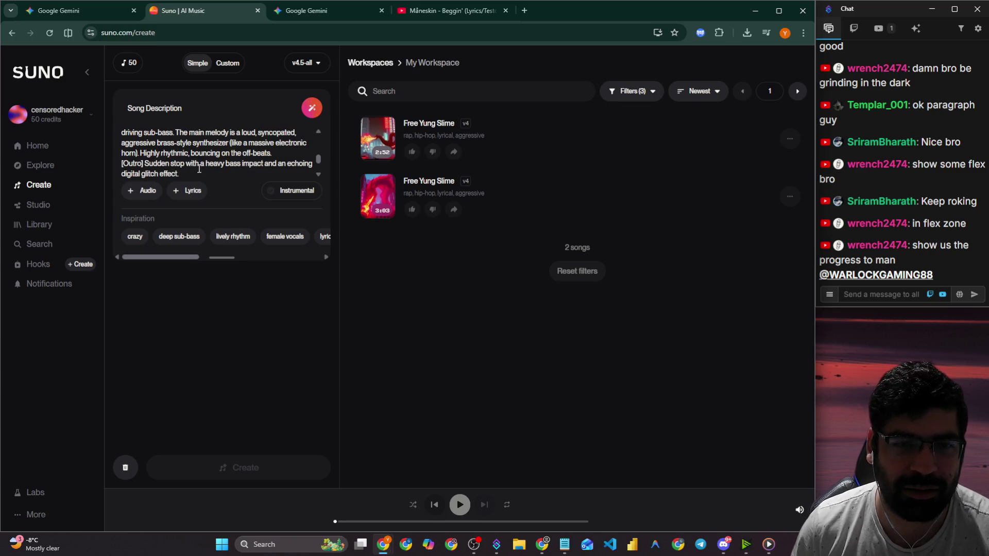
scroll(201, 171, up, 5)
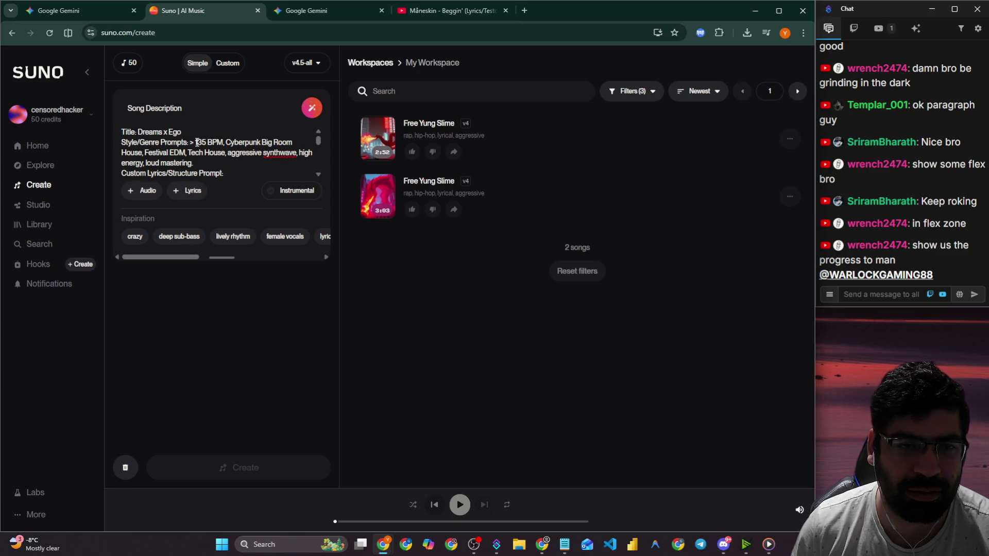
drag(195, 142, 122, 131)
key(BackSpace)
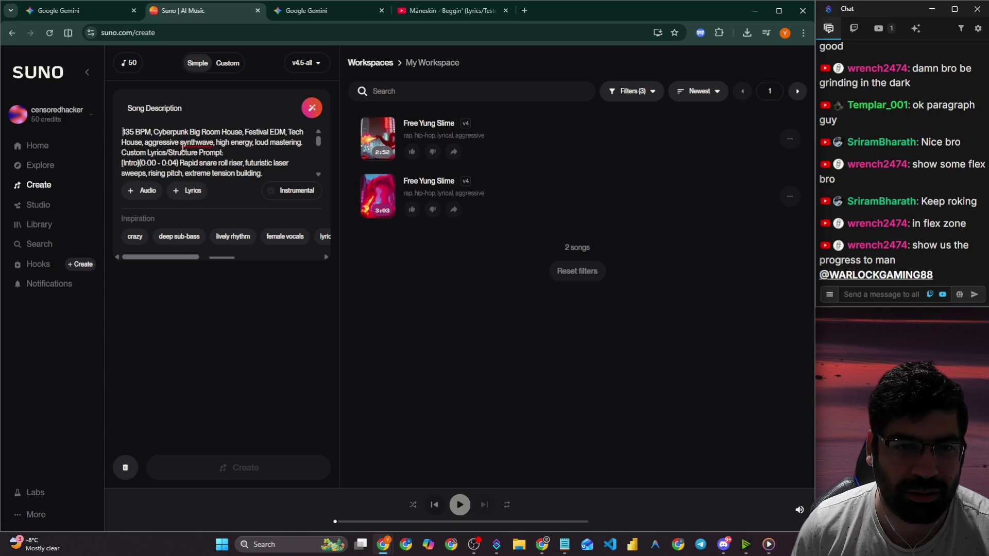
key(Delete)
Enlarge the description box to review it, undoing an accidental deletion of the intro text.
mouse_move(225, 262)
mouse_down()
mouse_move(220, 430)
mouse_move(207, 252)
mouse_up()
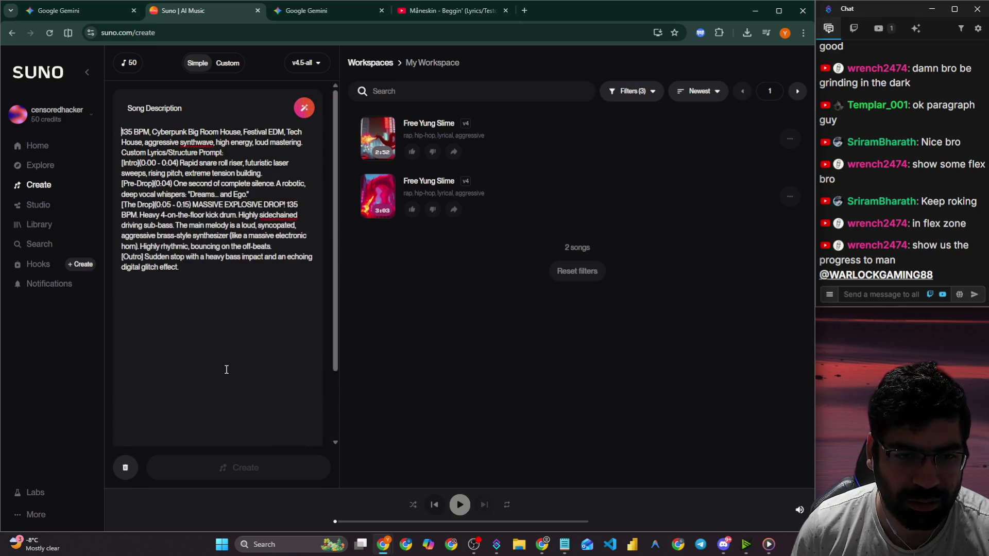
scroll(240, 169, down, 5)
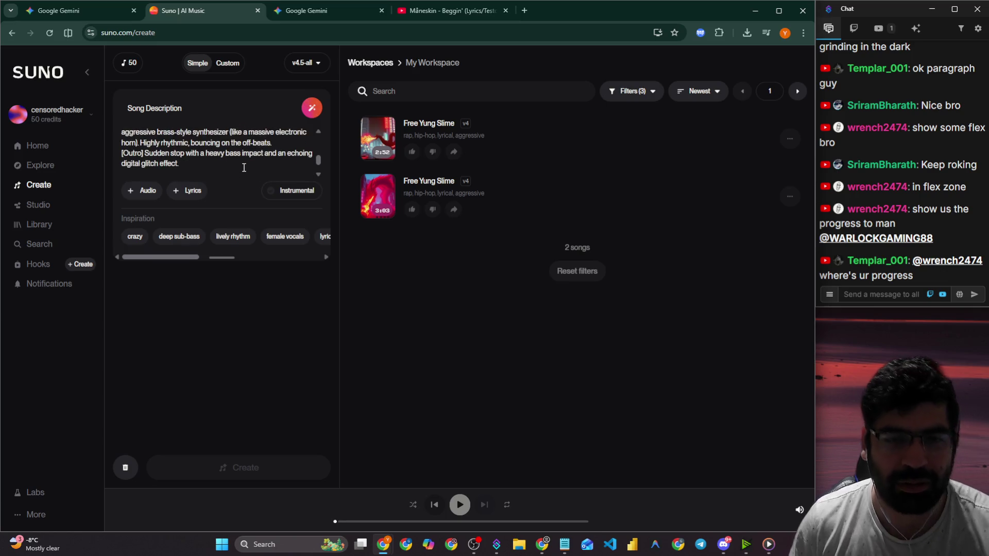
scroll(242, 166, up, 2)
scroll(208, 168, down, 2)
mouse_move(203, 151)
mouse_down()
mouse_move(194, 126)
mouse_move(203, 150)
mouse_move(223, 153)
mouse_move(186, 154)
mouse_move(213, 159)
mouse_move(219, 131)
mouse_move(232, 161)
mouse_move(259, 147)
mouse_up()
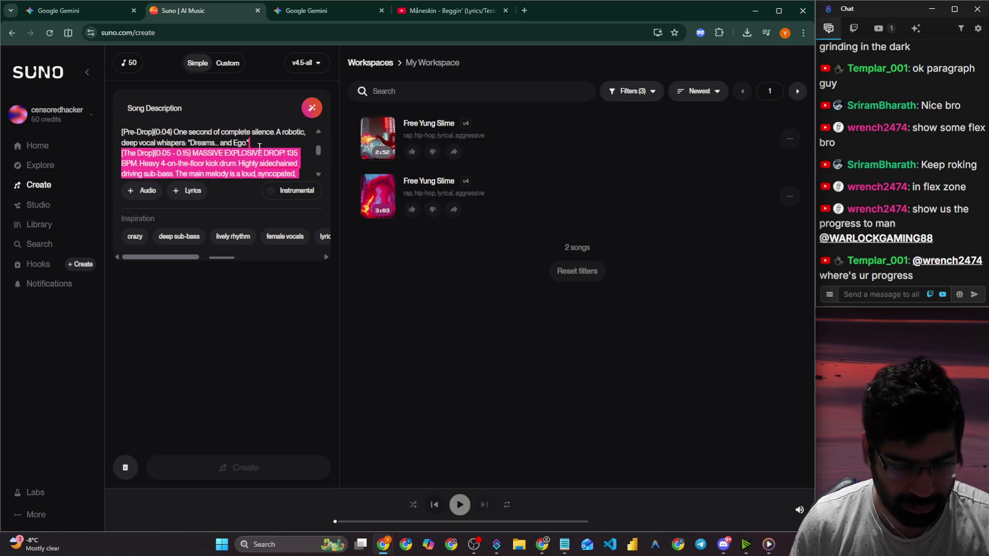
key(BackSpace)
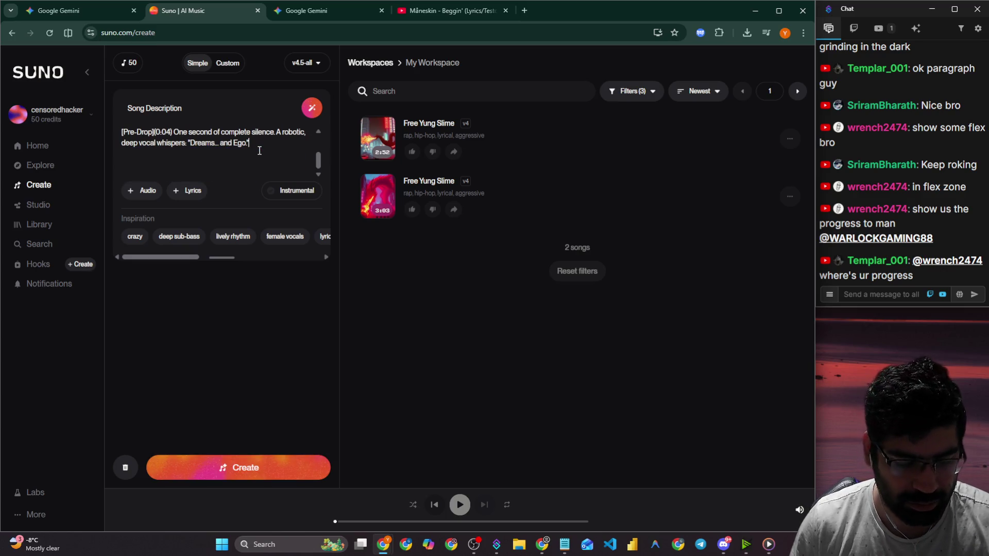
key(ctrl+z)
mouse_move(202, 179)
mouse_down()
mouse_move(258, 153)
mouse_move(151, 153)
mouse_up()
scroll(256, 168, up, 3)
scroll(256, 169, down, 3)
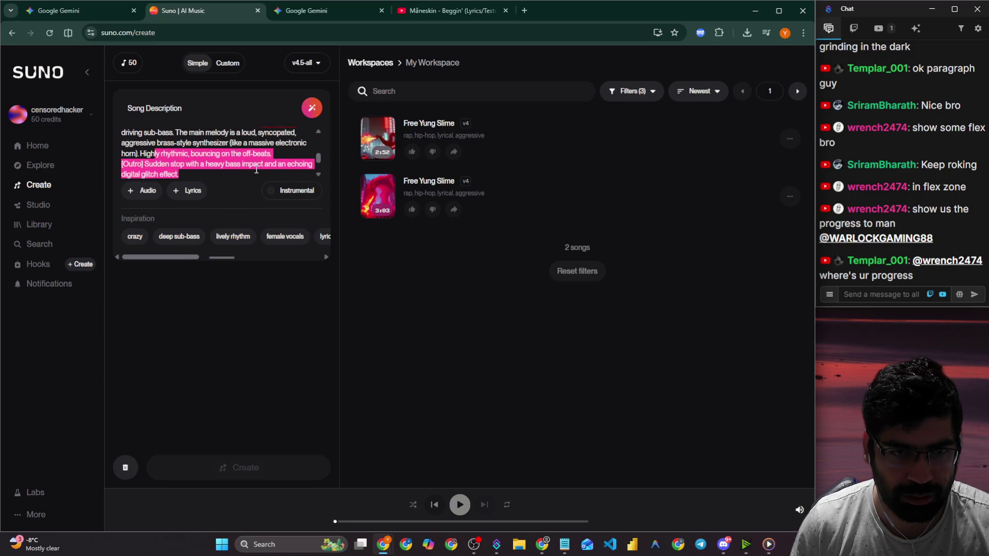
Delete the main melody sentence and the sentence about bouncing on the off-beats.
click(176, 133)
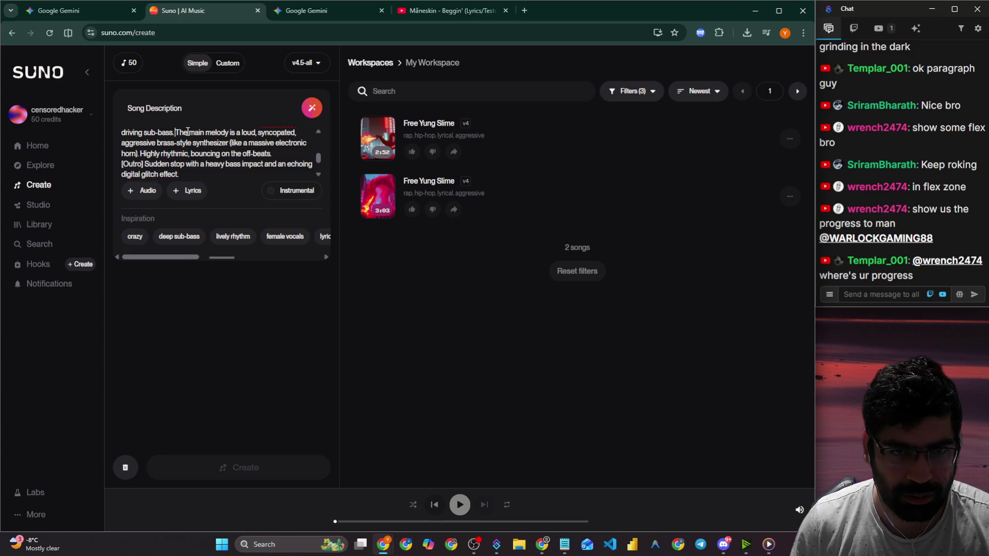
mouse_move(176, 133)
mouse_down()
mouse_move(217, 154)
mouse_move(309, 159)
mouse_move(142, 169)
mouse_up()
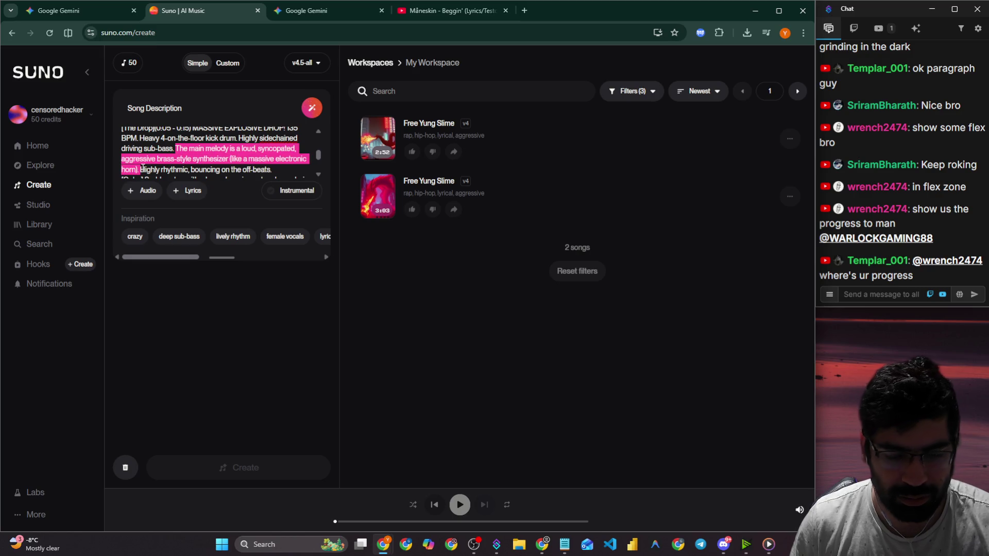
key(BackSpace)
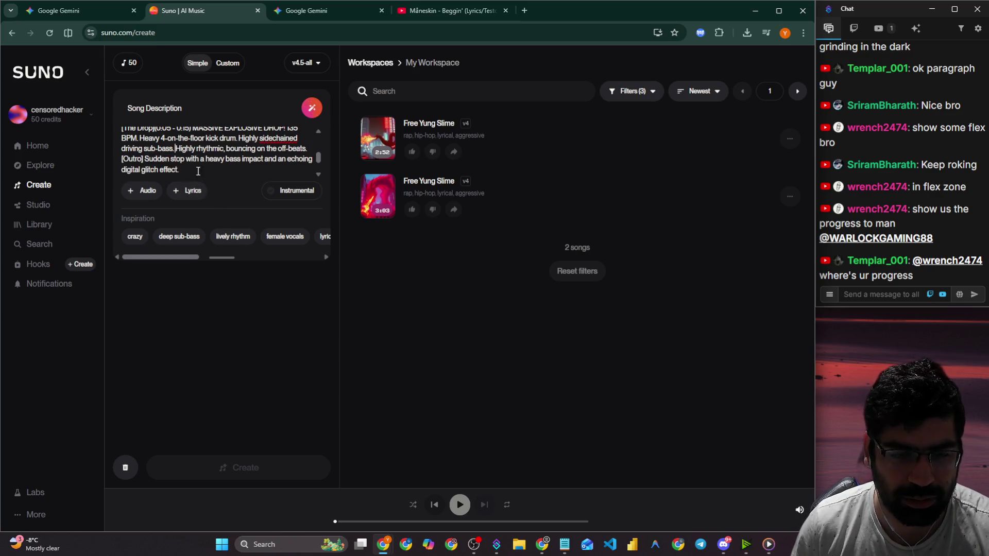
drag(175, 148, 313, 151)
key(BackSpace)
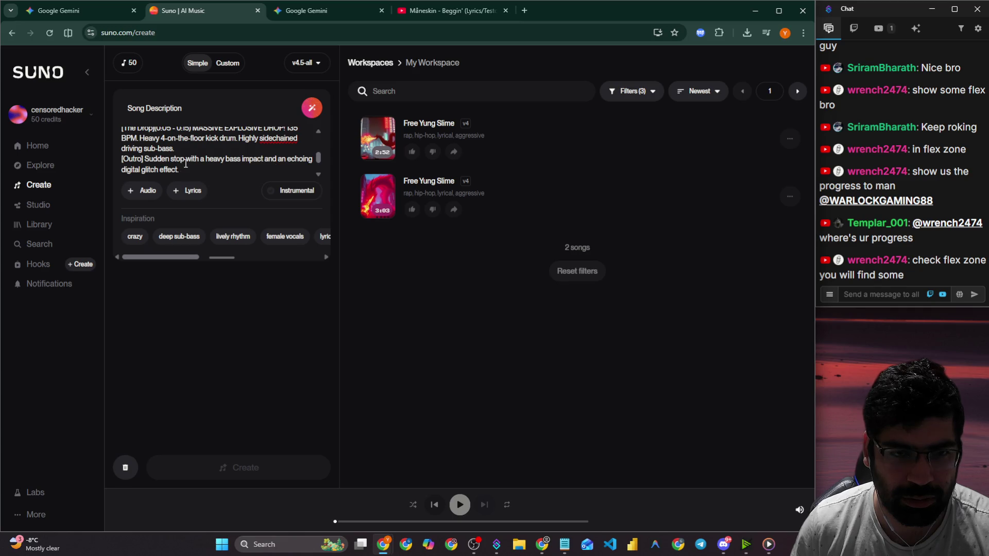
scroll(195, 150, up, 3)
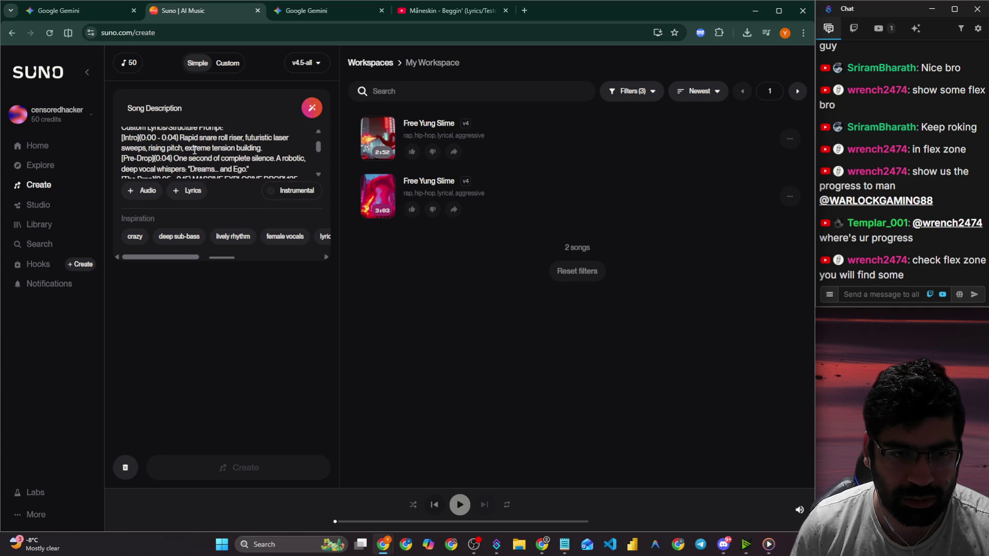
scroll(194, 151, down, 3)
scroll(206, 153, up, 3)
Remove the ellipsis after Dreams and the word 'whispers', and end the sentence at 'silence.'.
key(BackSpace)
key(BackSpace)
key(BackSpace)
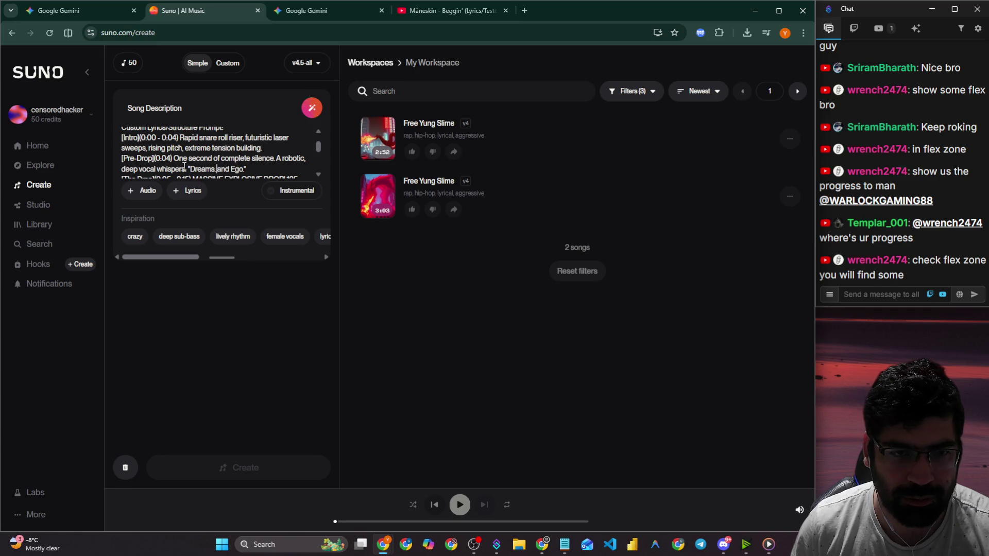
mouse_move(185, 169)
mouse_down()
mouse_move(154, 154)
mouse_move(156, 144)
mouse_up()
key(BackSpace)
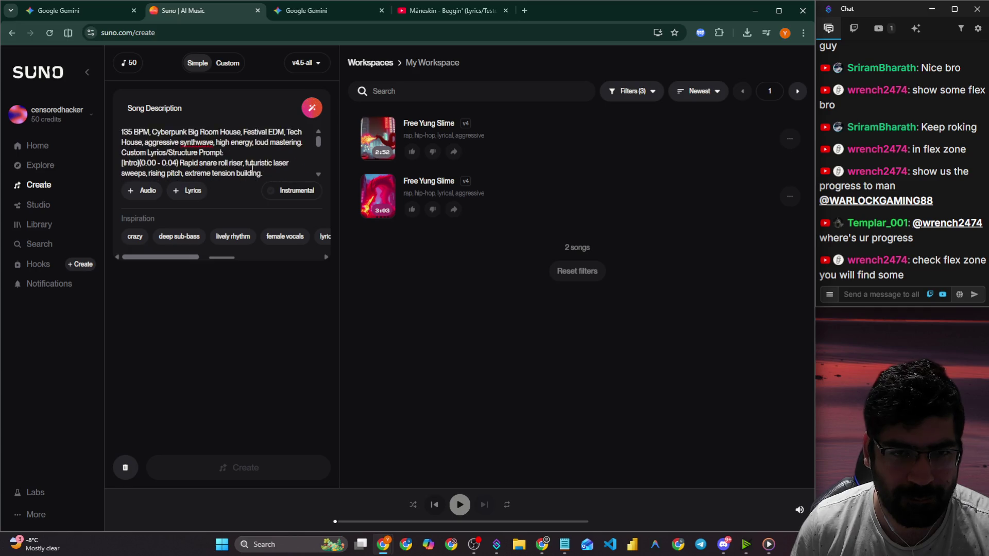
click(281, 133)
key(BackSpace)
key(BackSpace)
key(BackSpace)
text(.)
key(ctrl+a)
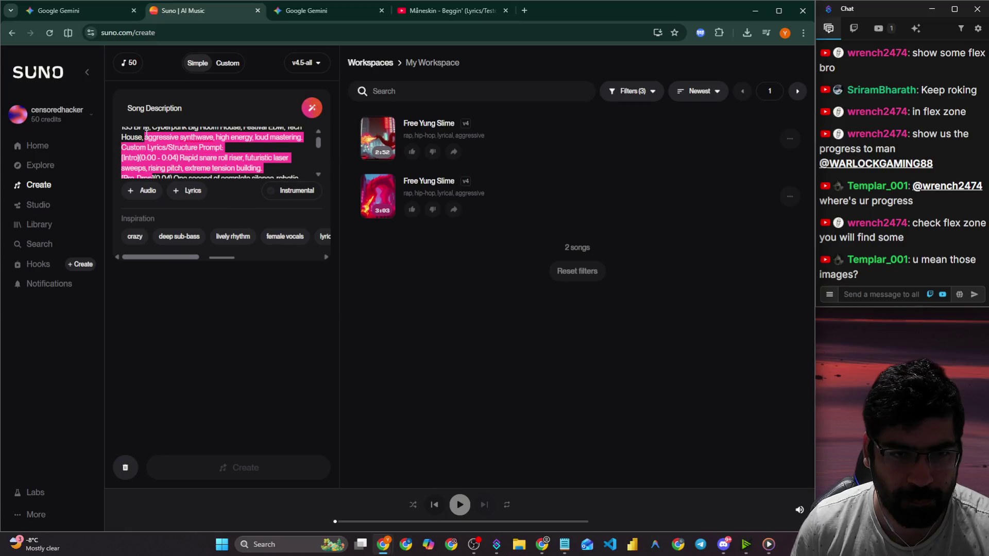
Delete the timestamps after Pre-Drop (0:04), The Drop (0:05 - 0:15) and Intro (0:00 - 0:04).
drag(153, 132, 121, 132)
click(173, 132)
key(BackSpace)
key(BackSpace)
key(BackSpace)
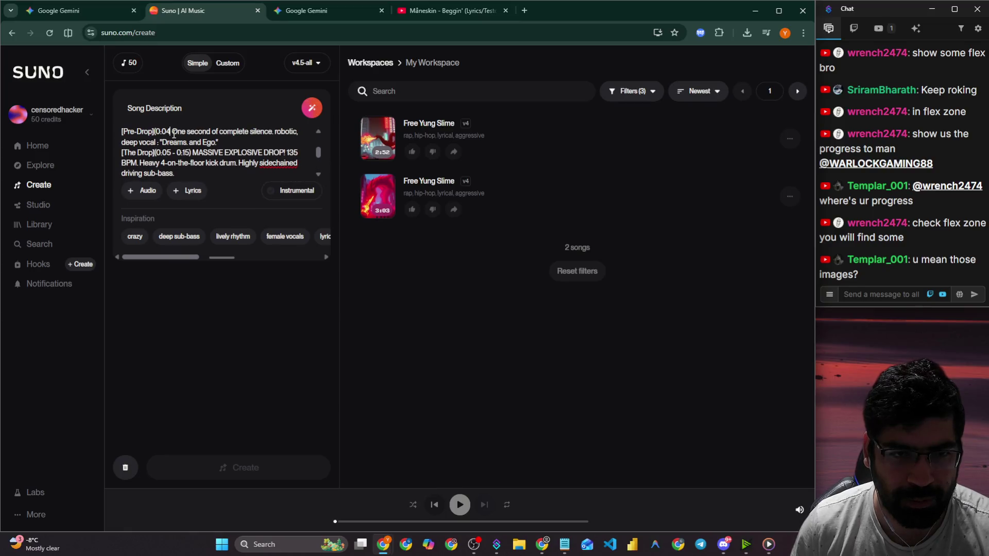
drag(194, 152, 156, 152)
key(BackSpace)
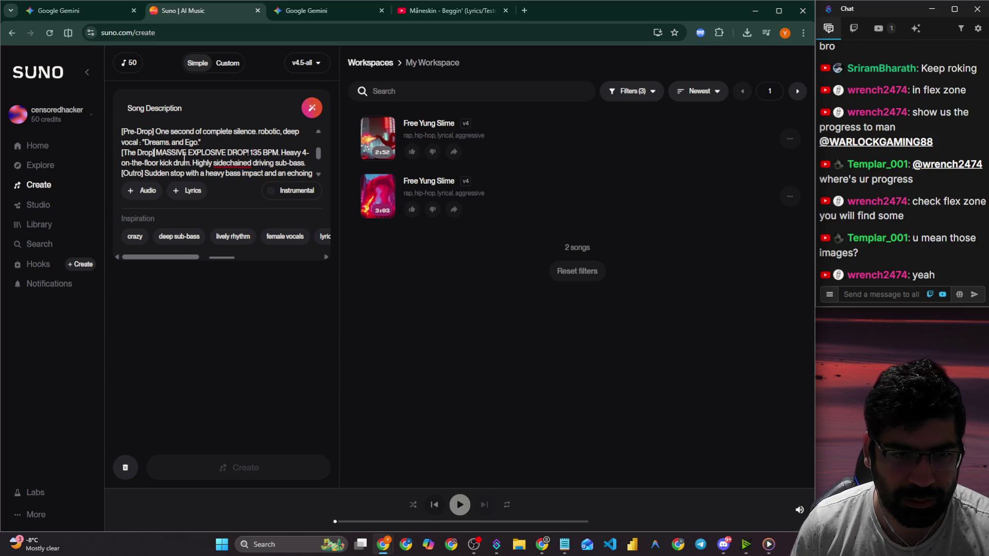
scroll(181, 154, down, 3)
scroll(181, 157, up, 3)
scroll(181, 157, up, 2)
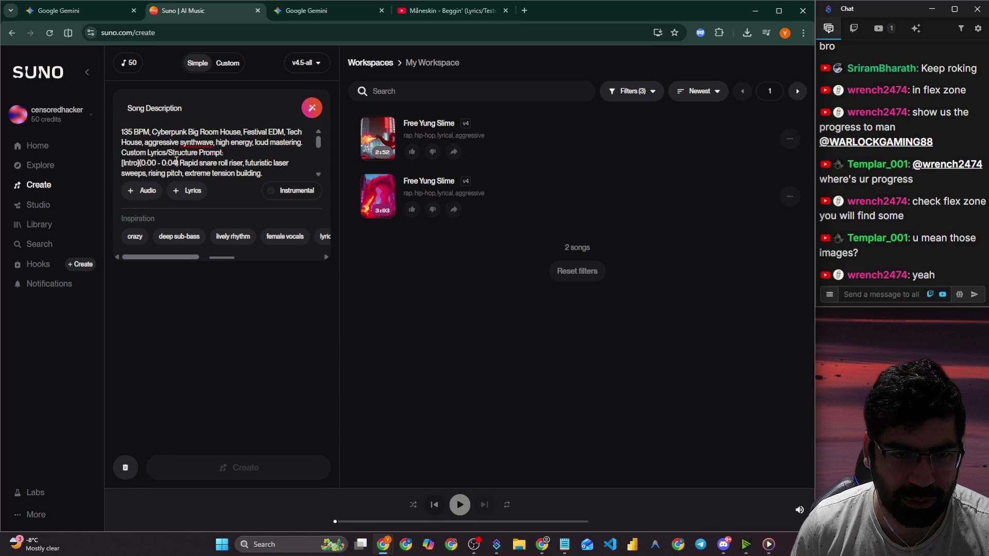
drag(180, 163, 140, 162)
key(BackSpace)
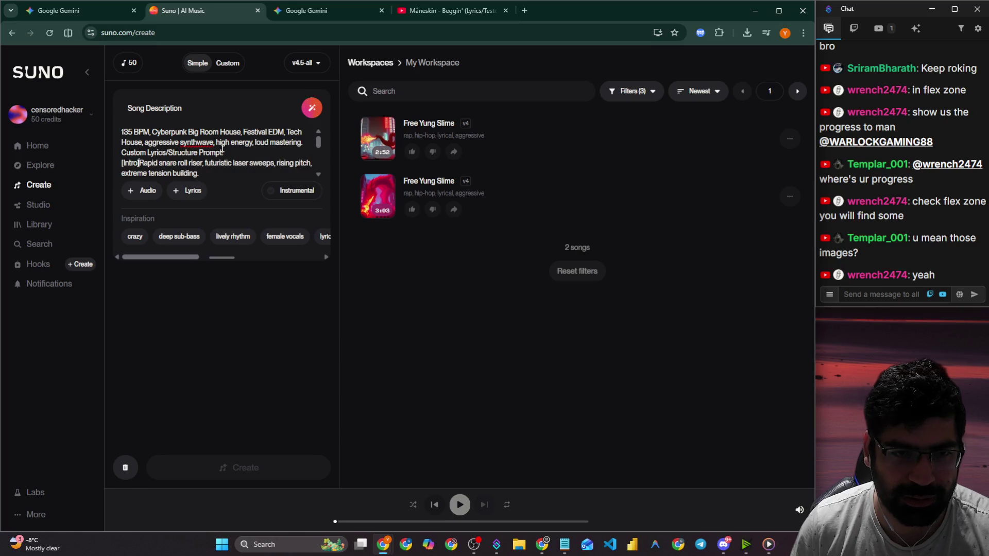
Strip 'Custom Lyrics/' and the colon from the Structure Prompt heading, then create the song.
drag(225, 153, 122, 153)
click(179, 153)
key(BackSpace)
click(176, 153)
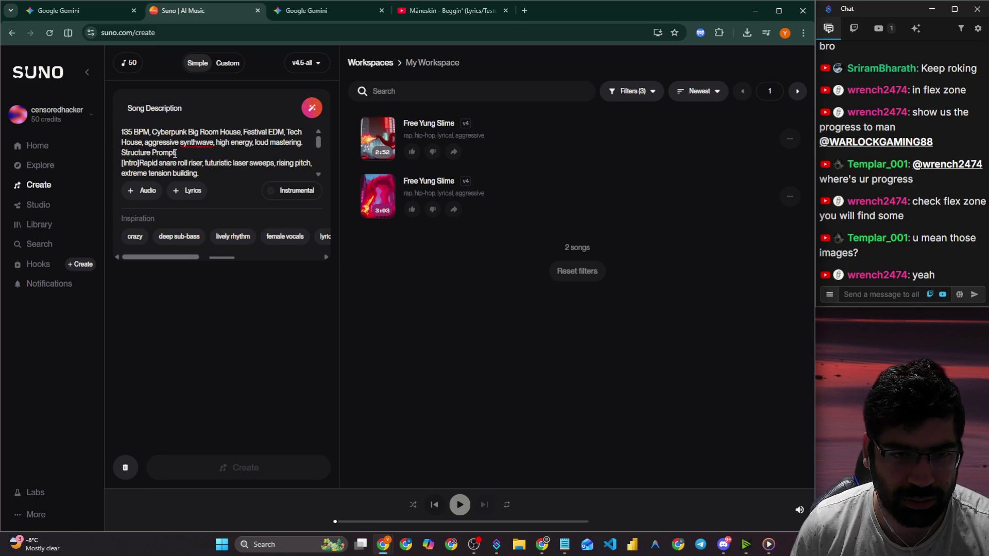
key(BackSpace)
key(BackSpace)
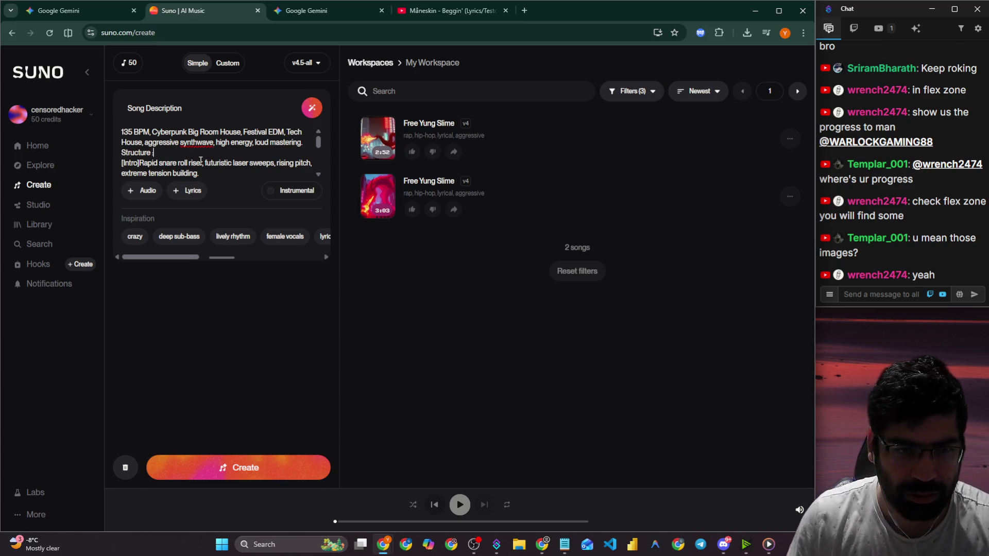
click(277, 458)
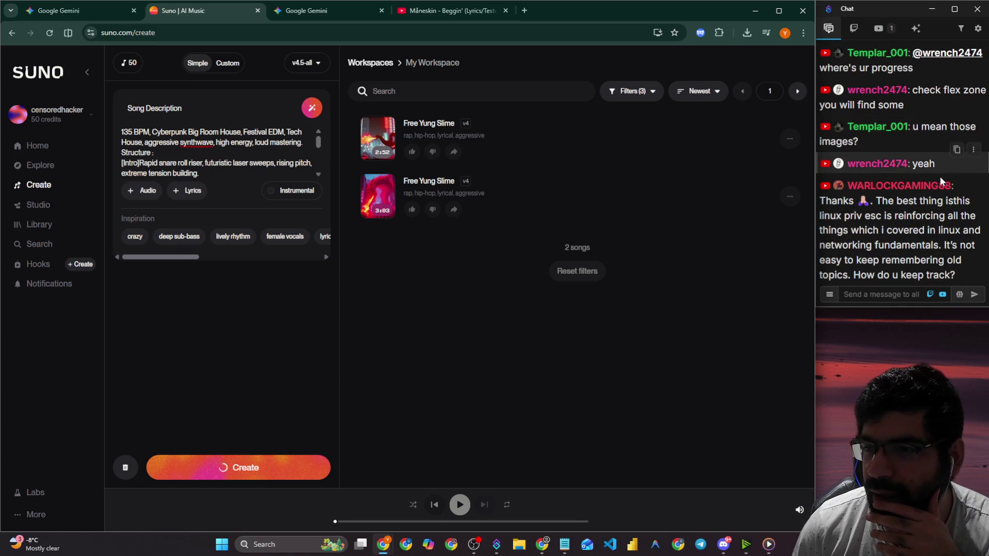
While the two Dreams And Ego songs generate, read a viewer's chat message, then switch to Discord.
drag(887, 203, 969, 205)
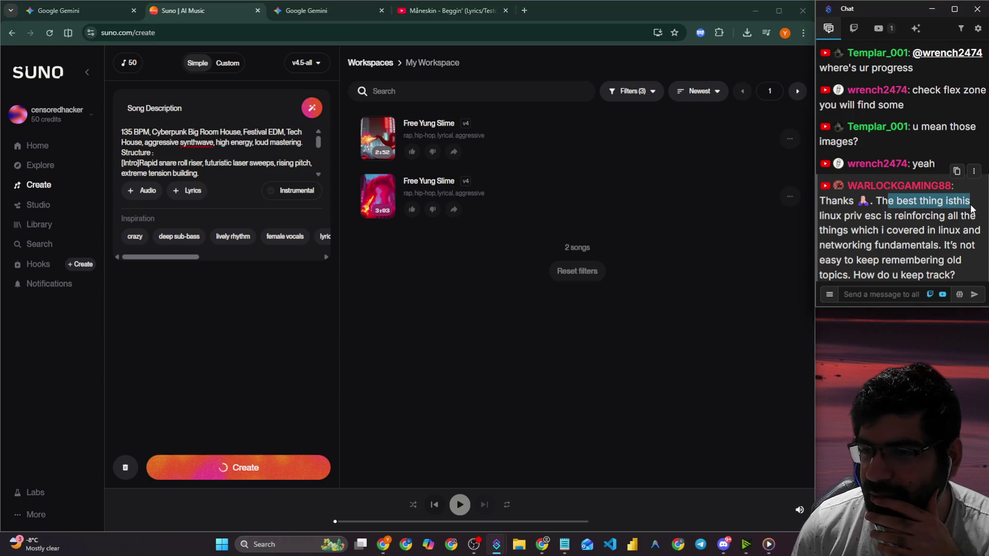
drag(887, 216, 940, 218)
drag(876, 230, 968, 230)
drag(866, 223, 948, 225)
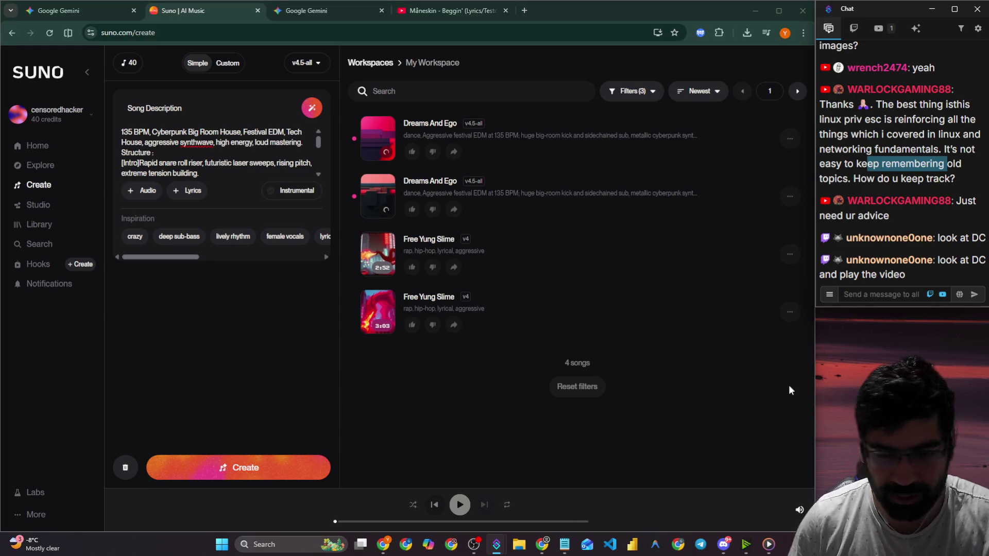
click(724, 545)
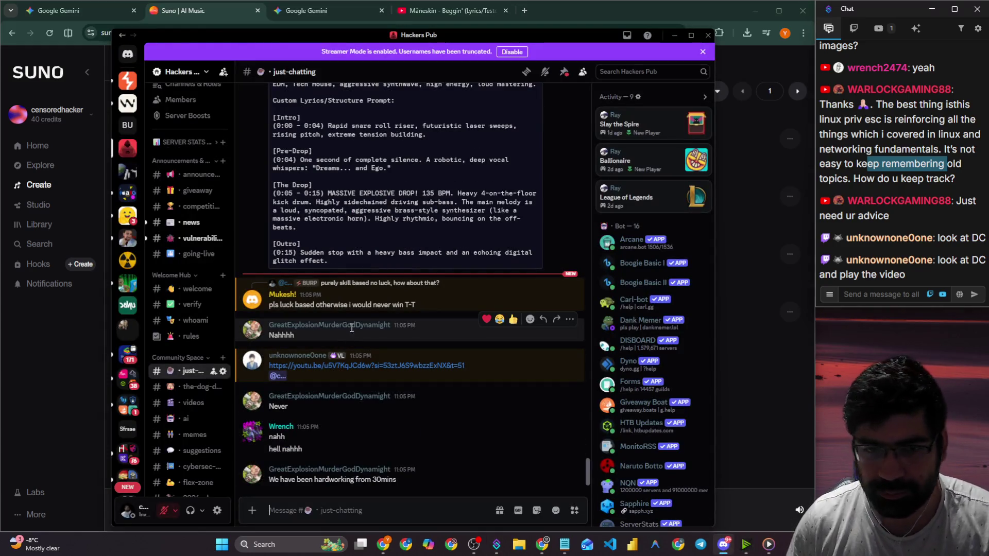
Read through the just-chatting messages and open the shared YouTube link in a new tab.
scroll(195, 298, down, 5)
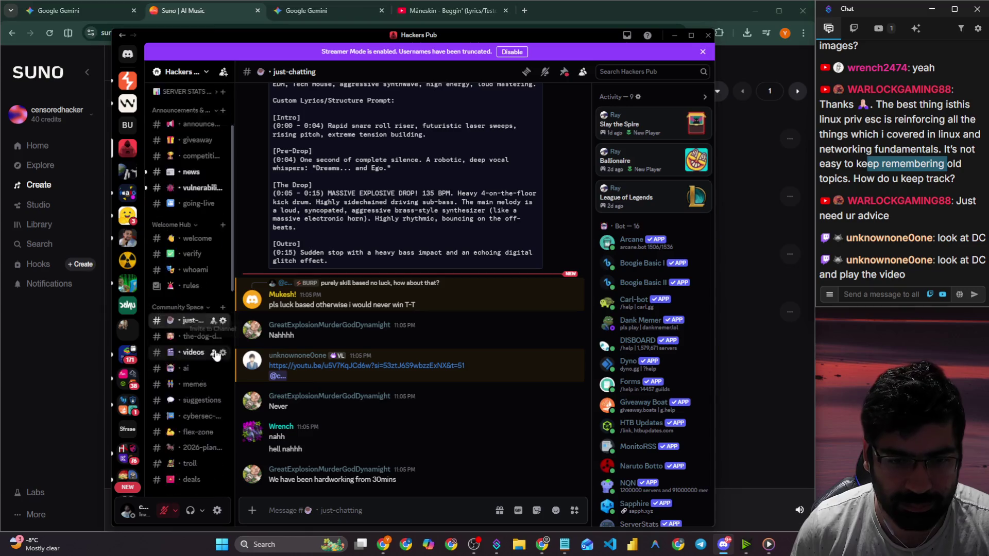
scroll(309, 386, up, 3)
scroll(325, 371, down, 3)
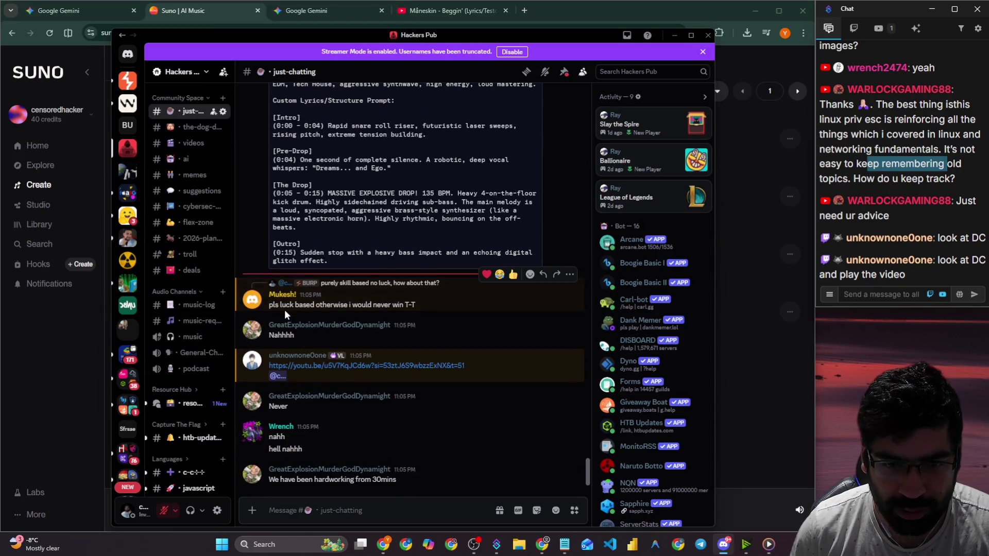
drag(290, 308, 344, 308)
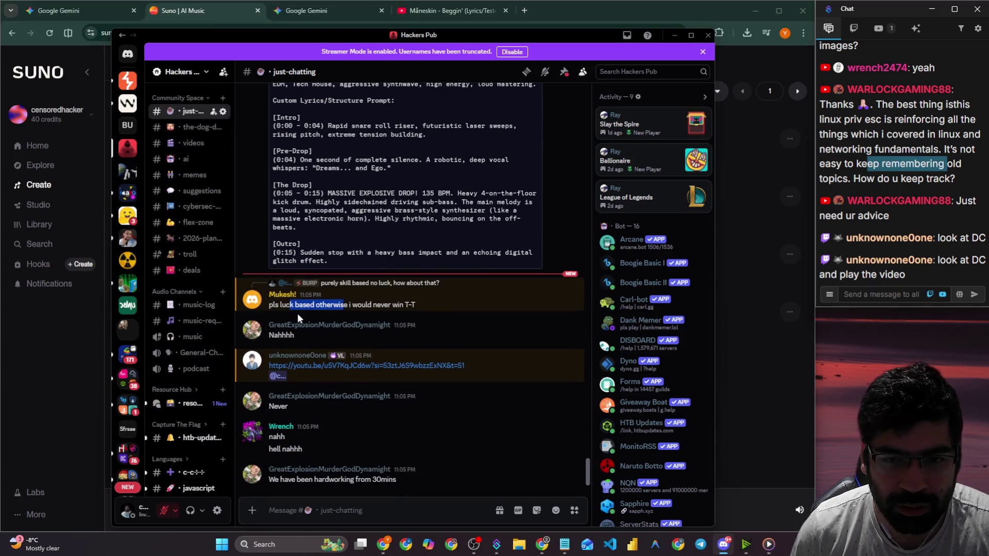
click(289, 366)
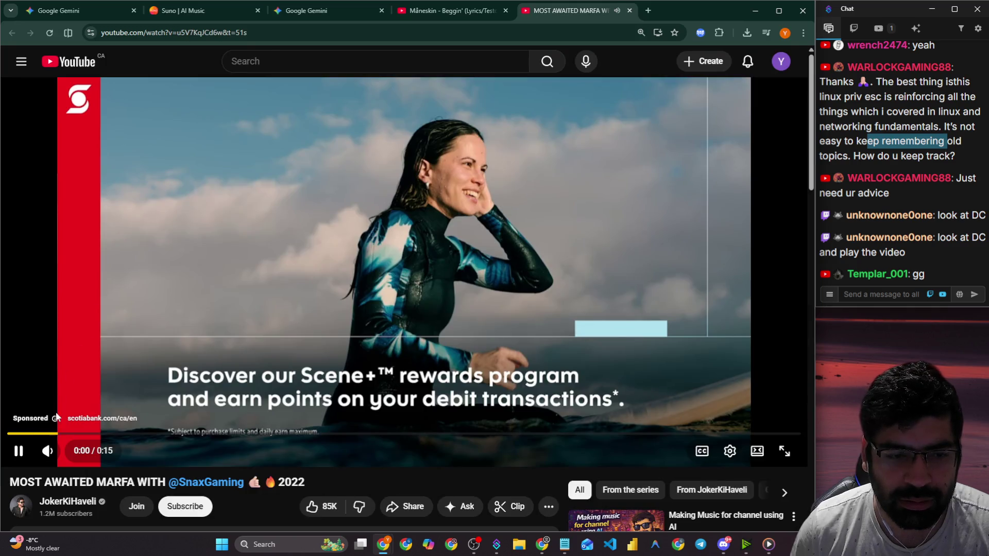
Block the sponsored ad through its information panel and return to the Marfa video.
click(56, 418)
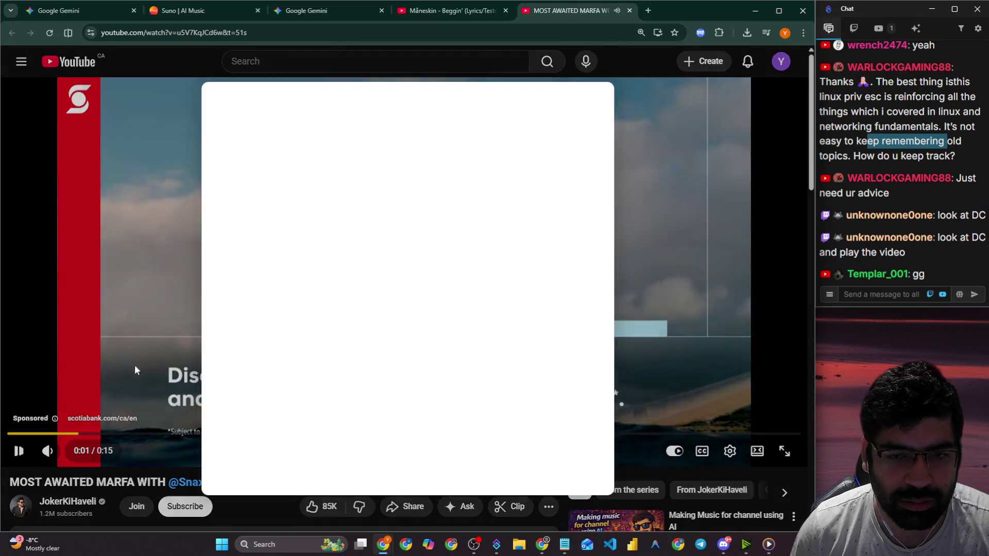
click(270, 164)
click(438, 308)
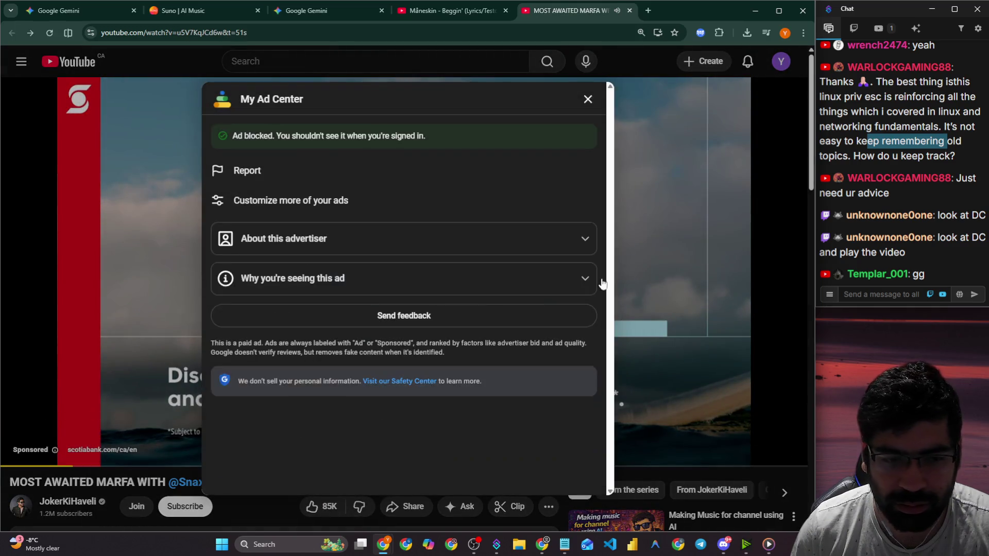
click(637, 258)
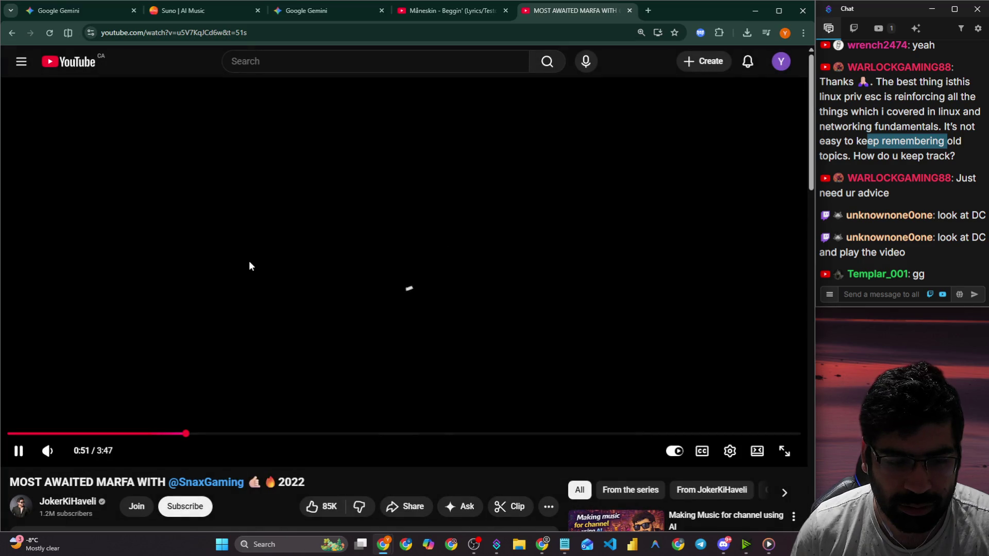
mouse_move(69, 456)
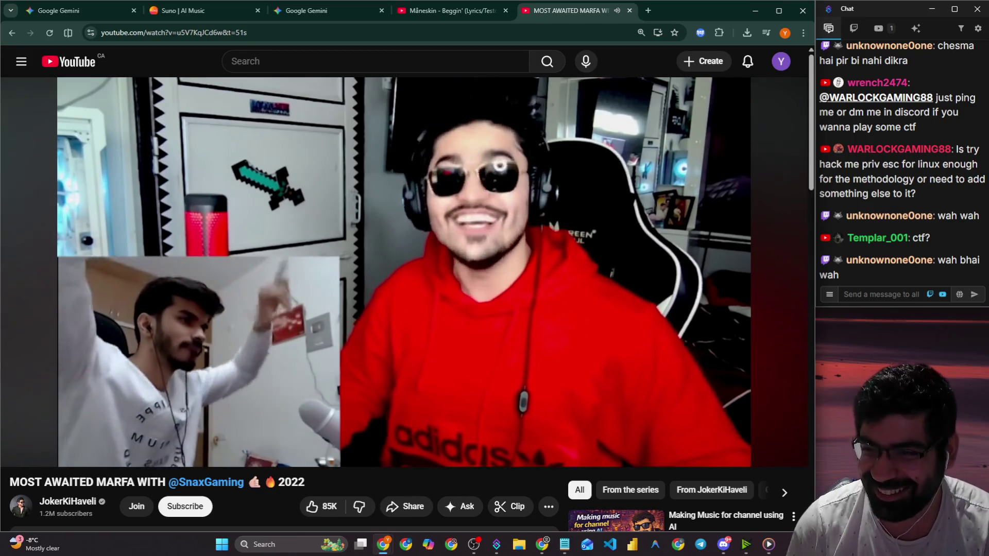
Pause and resume the Marfa video, rewinding five seconds, pausing at 1:22 to check stream chat.
click(588, 311)
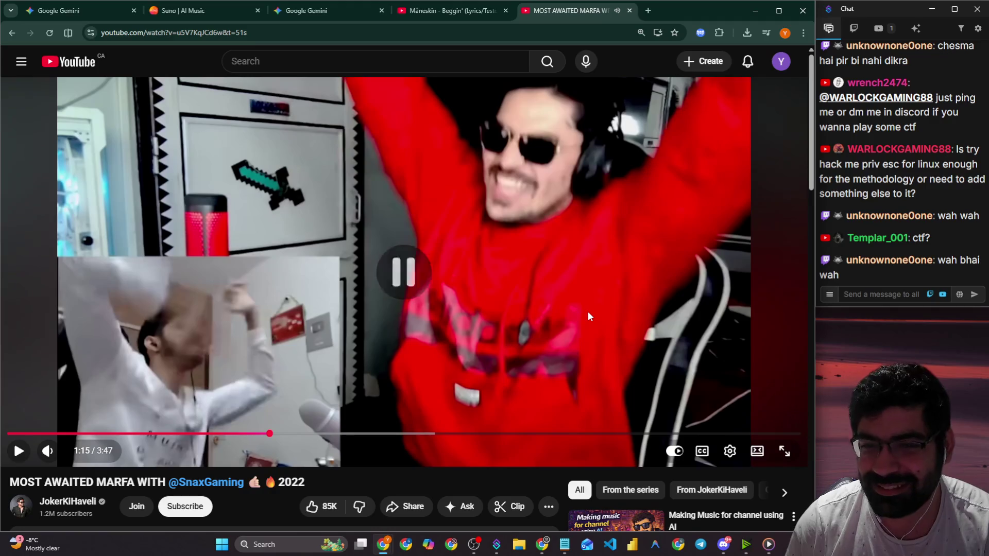
click(588, 311)
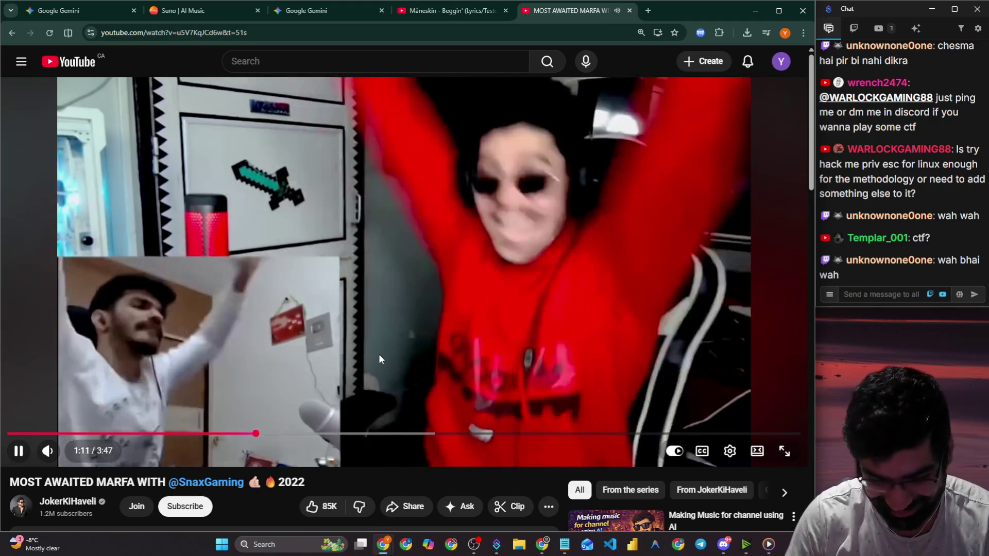
key(Left)
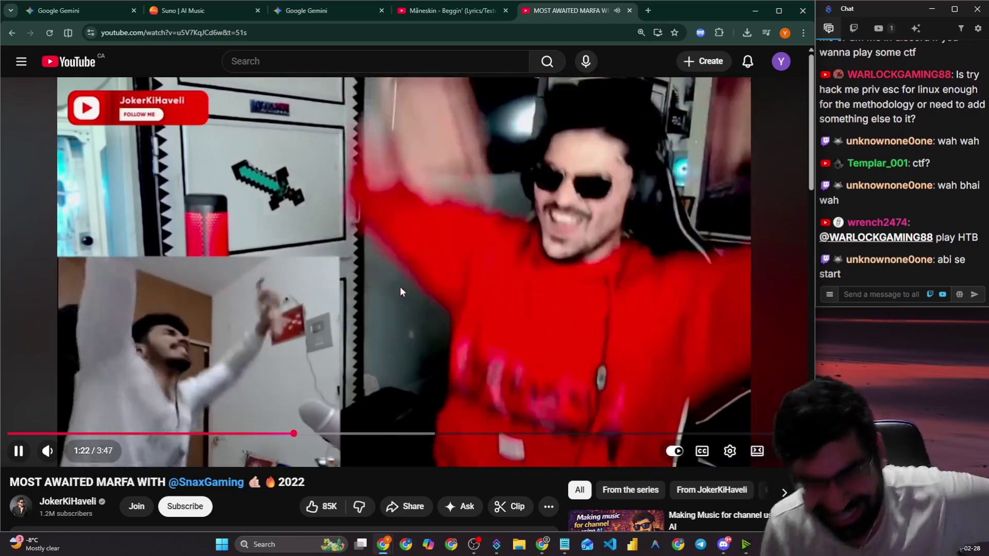
click(400, 287)
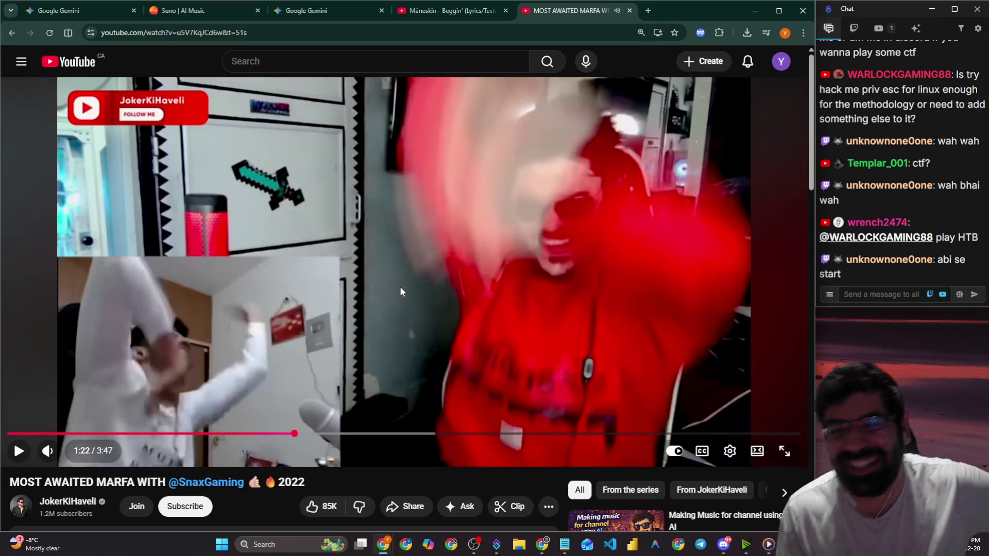
scroll(401, 291, down, 1)
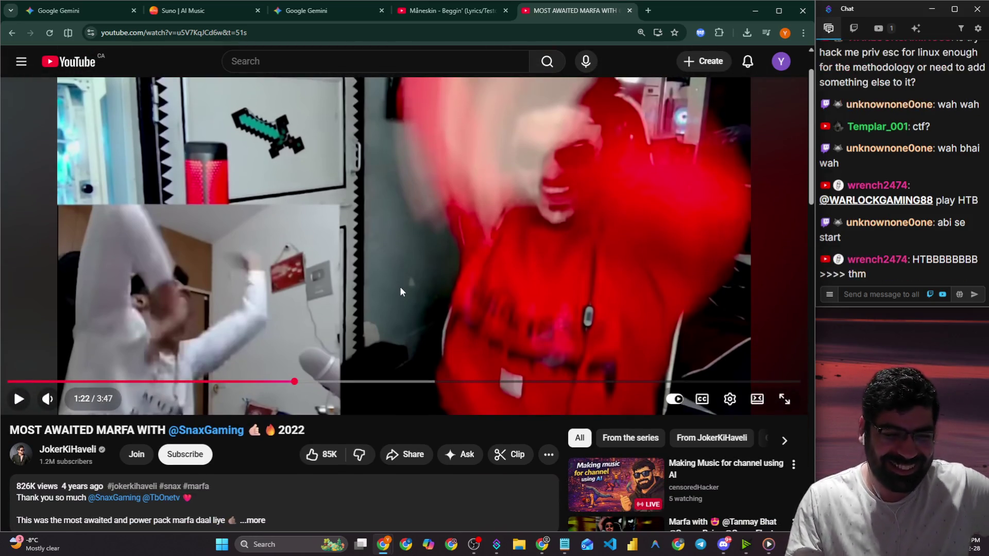
scroll(401, 289, down, 1)
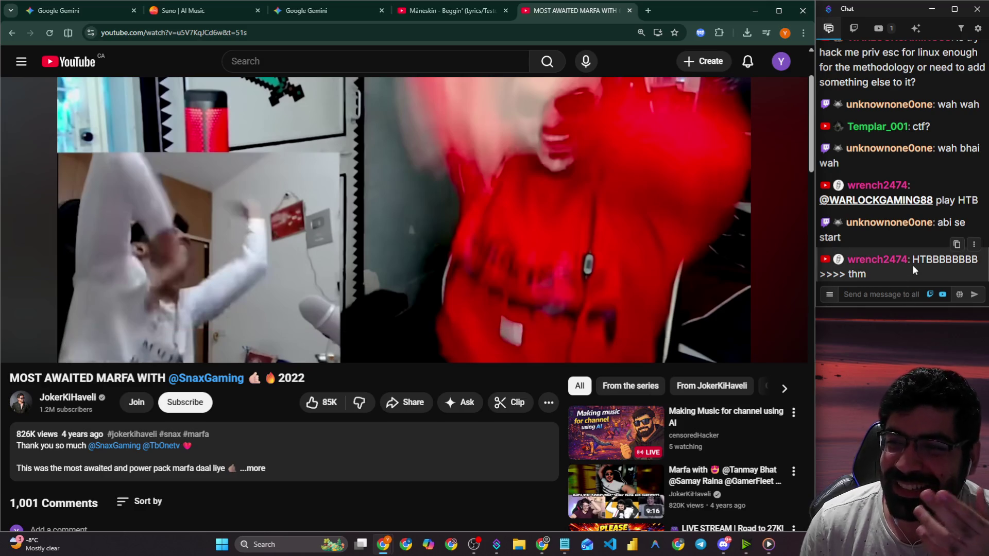
click(916, 126)
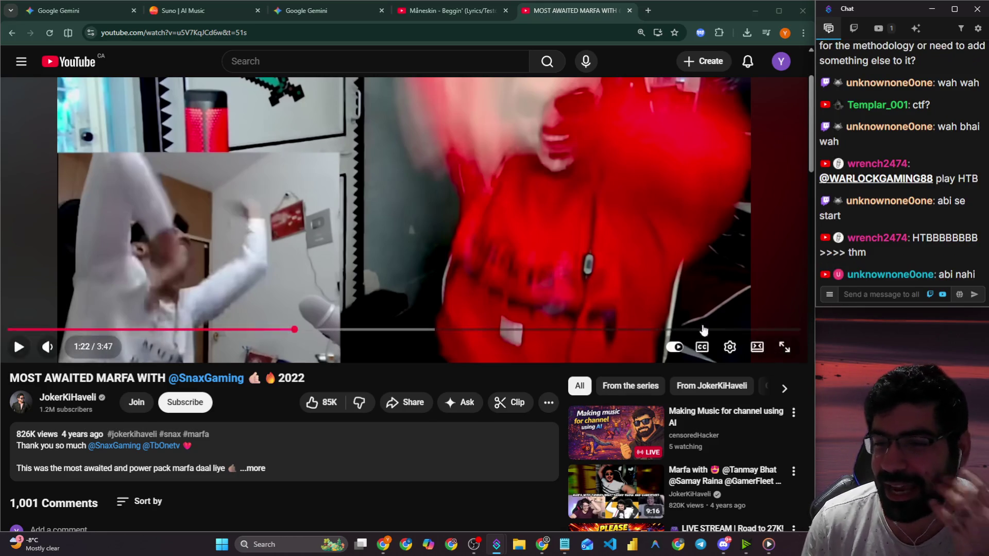
click(359, 238)
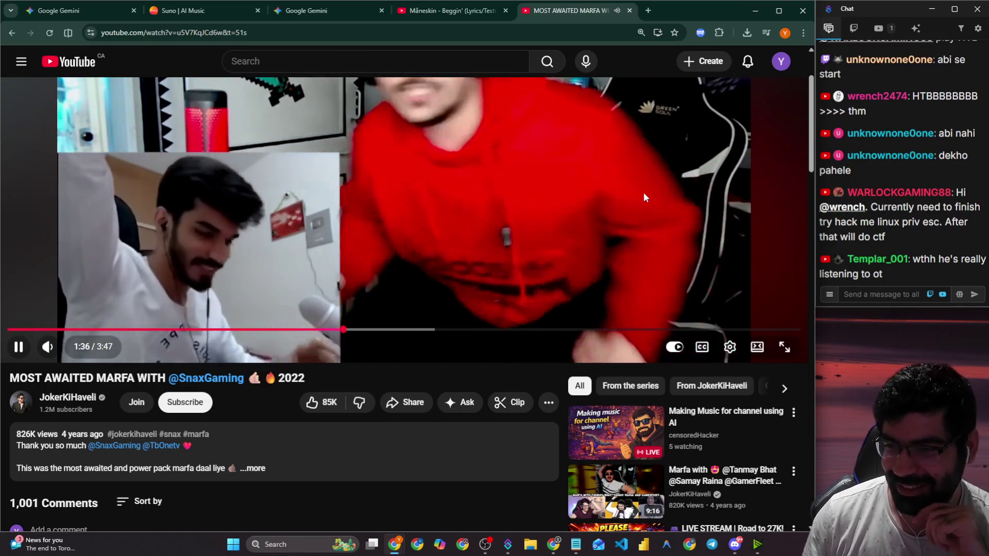
Pause the video at 1:36 and read the stream chat, selecting 'linux', before focusing the message box.
click(644, 198)
click(877, 300)
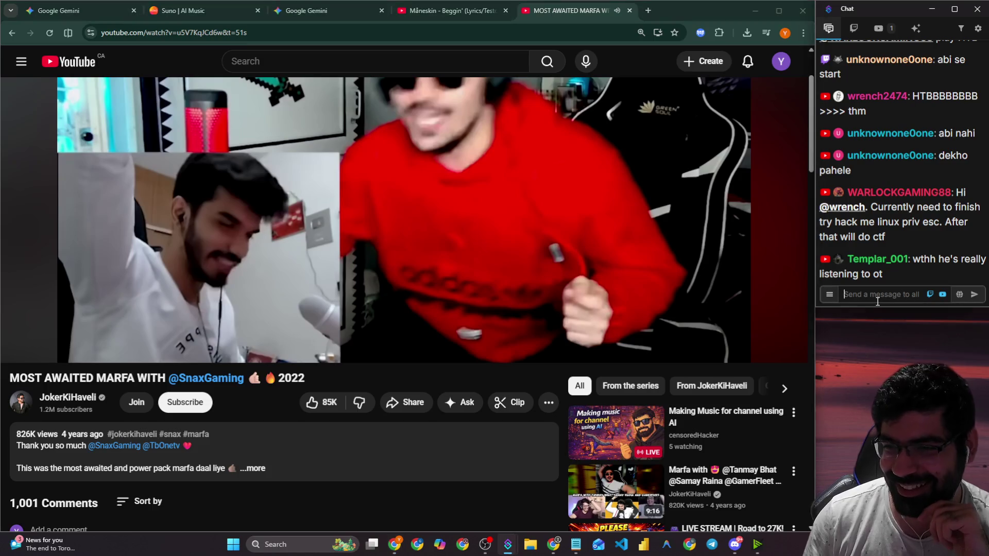
mouse_move(888, 224)
mouse_down()
mouse_move(909, 206)
mouse_move(876, 103)
mouse_move(888, 225)
mouse_move(871, 207)
mouse_up()
double_click(887, 226)
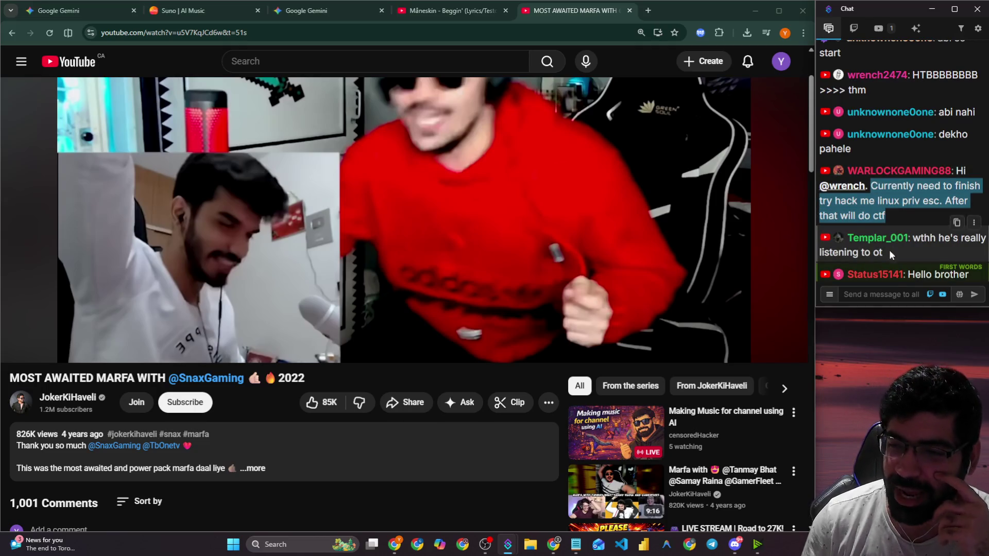
click(888, 291)
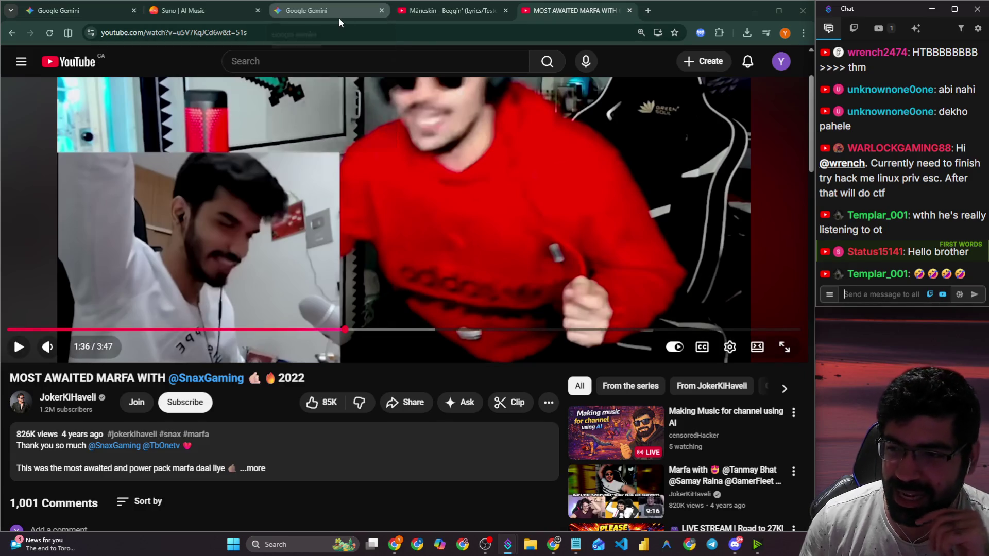
Glance at the Gemini tech-intro prompt, then return to the Suno create page.
mouse_move(338, 18)
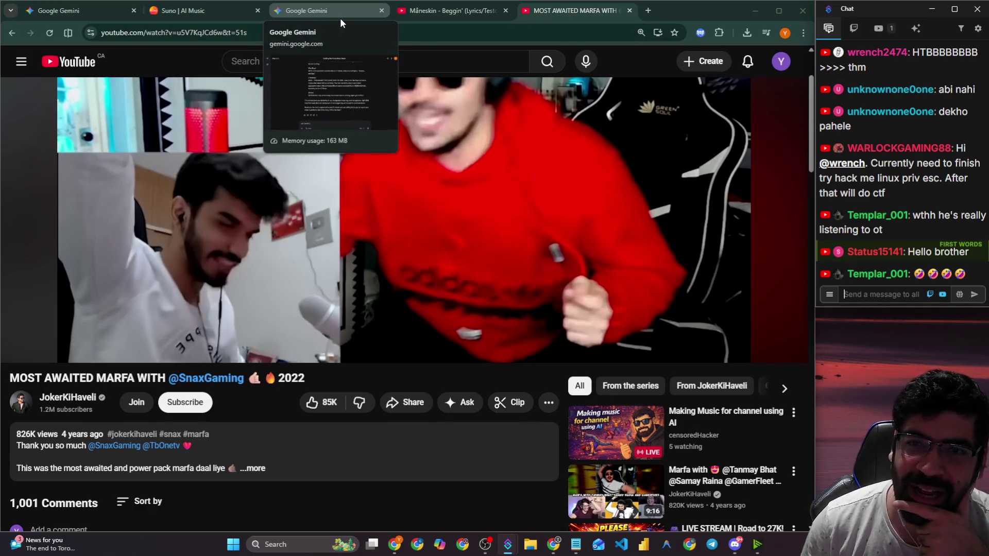
click(341, 17)
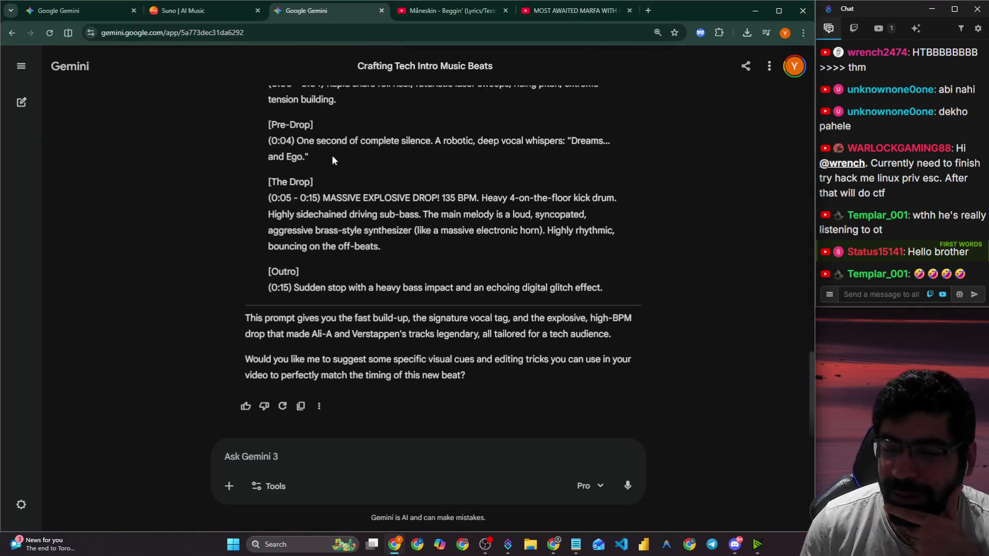
click(192, 9)
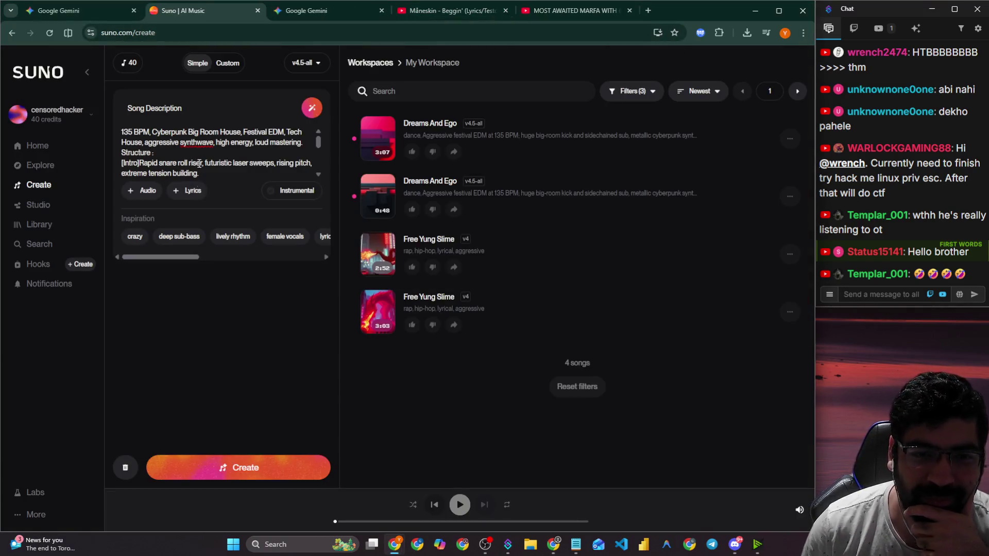
Play the 3:07 Dreams And Ego version, reply 'yes pa' in stream chat, and pause at 0:31.
click(379, 139)
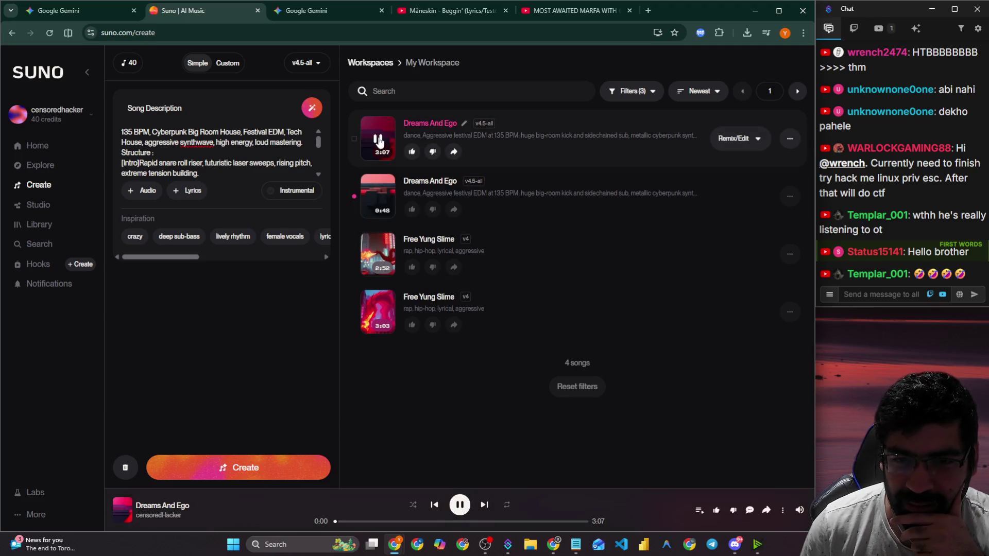
click(459, 508)
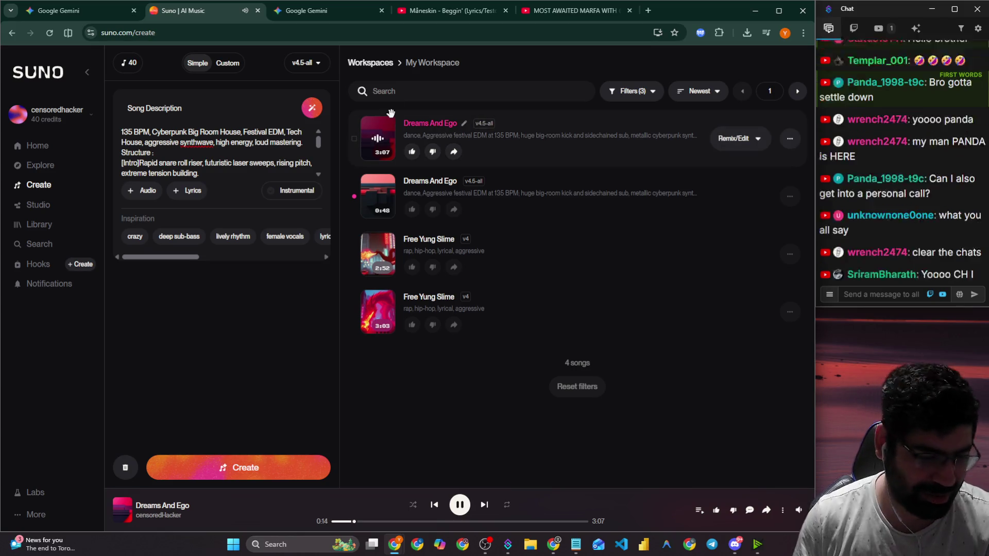
click(896, 297)
text(yes pand)
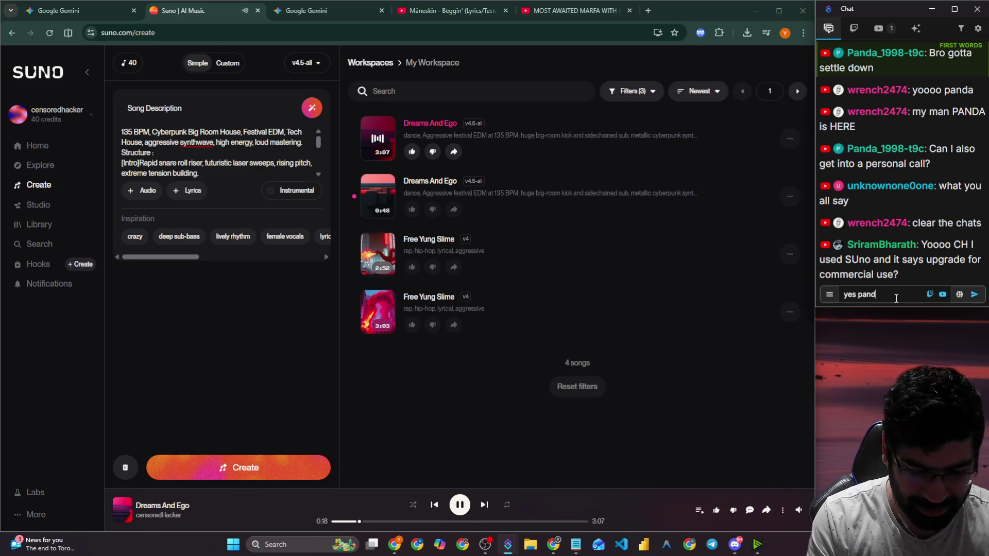
text(a)
key(Return)
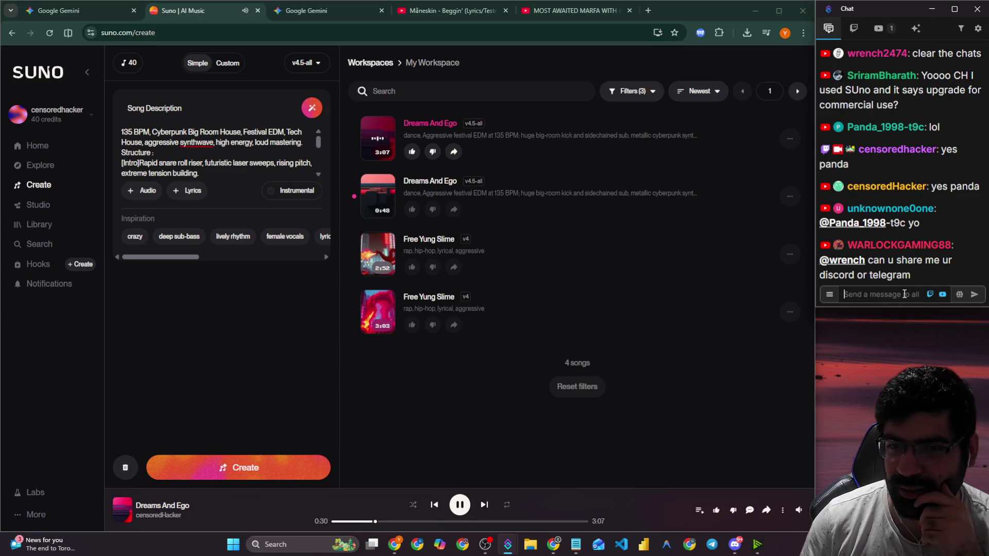
click(460, 505)
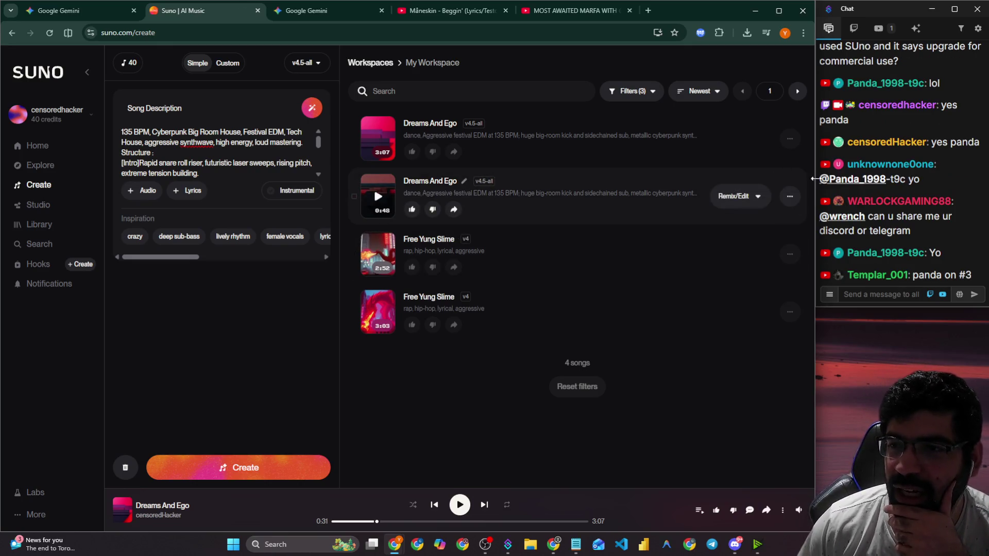
scroll(904, 212, up, 3)
scroll(904, 213, up, 1)
scroll(904, 212, down, 4)
click(904, 299)
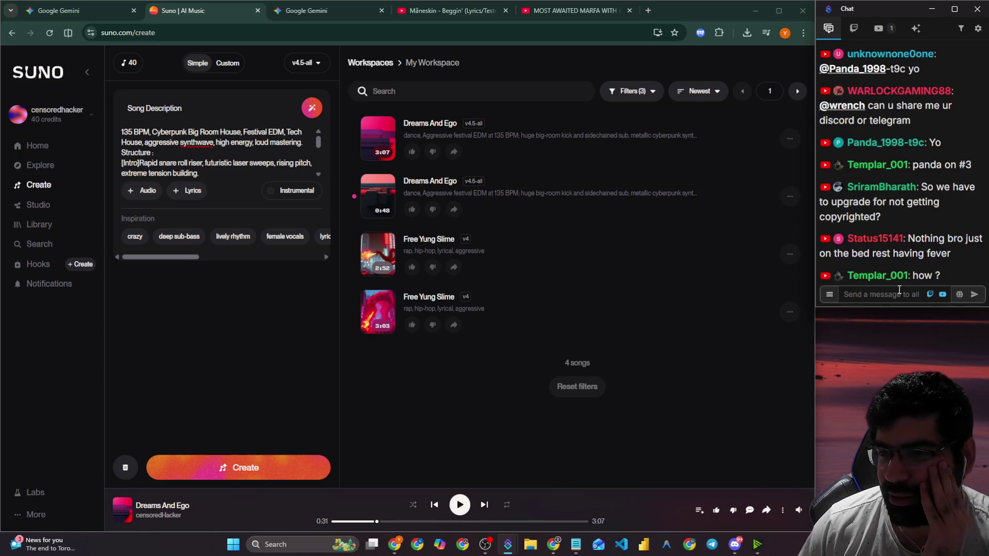
drag(927, 187, 933, 202)
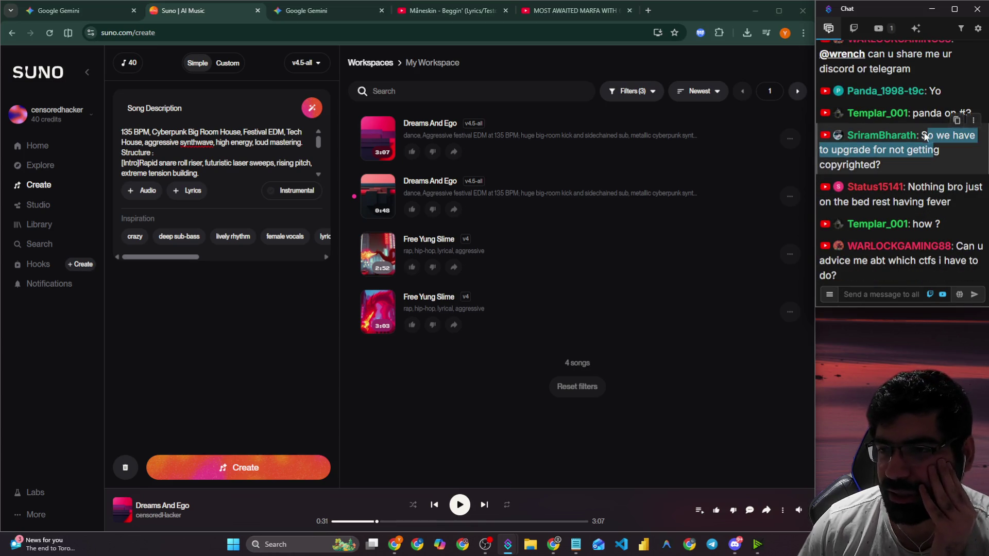
click(926, 155)
scroll(924, 151, up, 2)
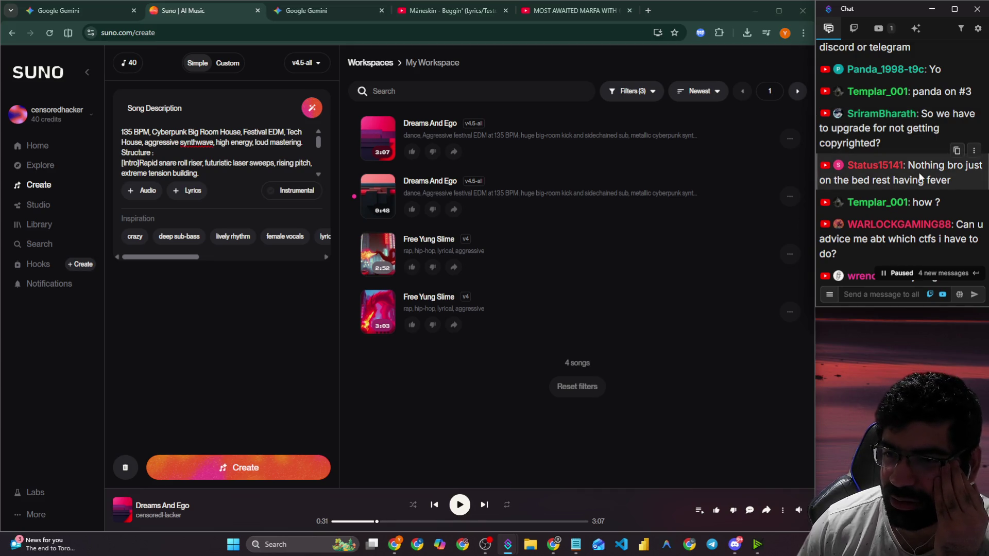
scroll(920, 177, down, 3)
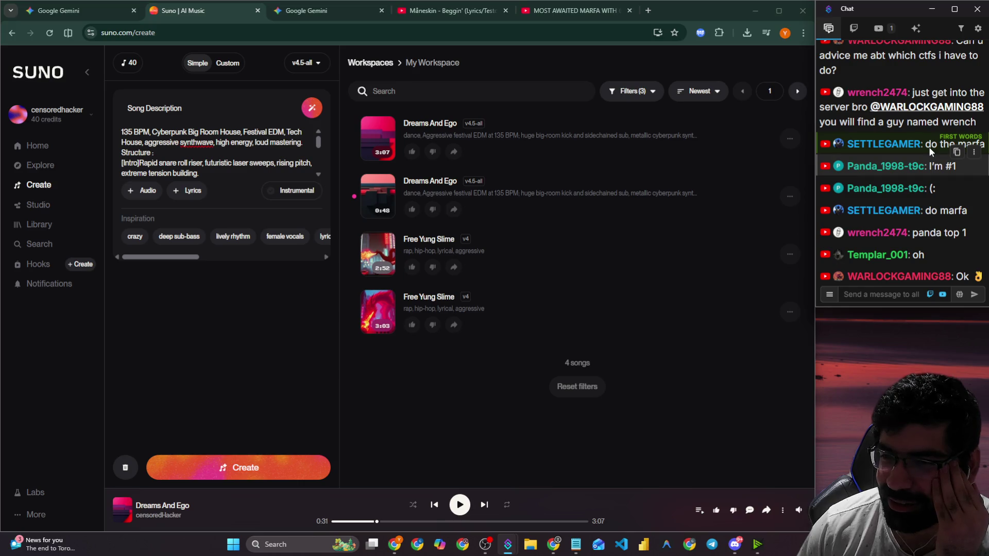
drag(914, 235, 964, 235)
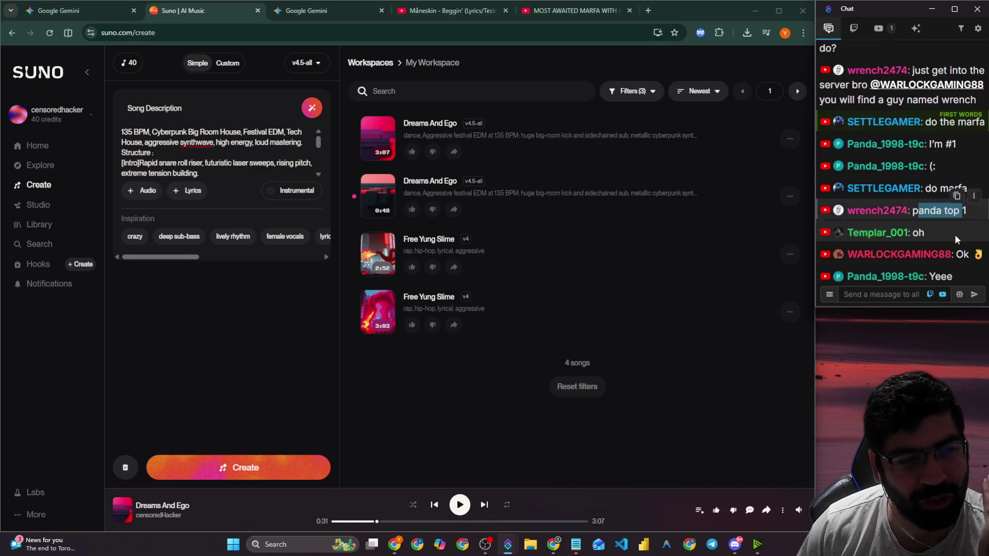
click(913, 297)
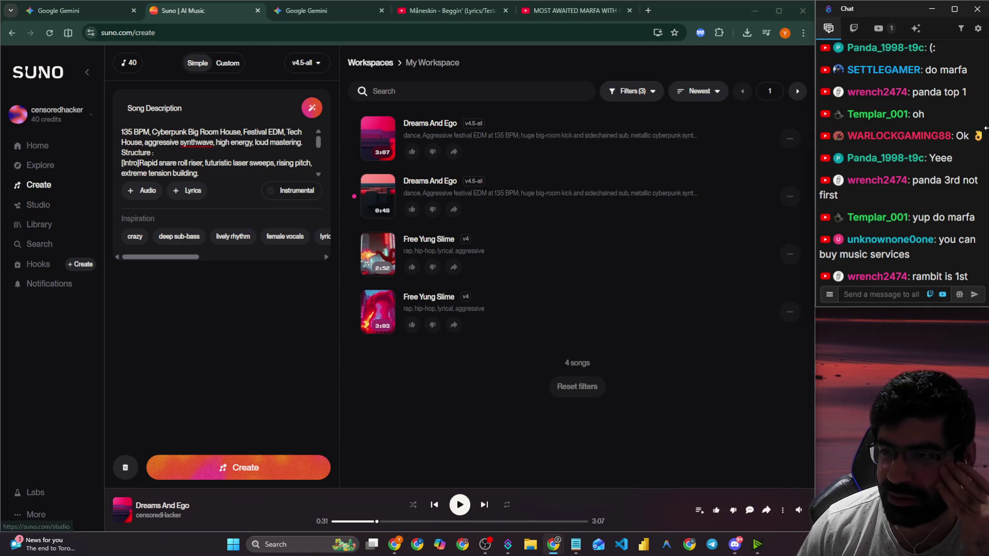
scroll(958, 206, up, 2)
scroll(956, 201, up, 5)
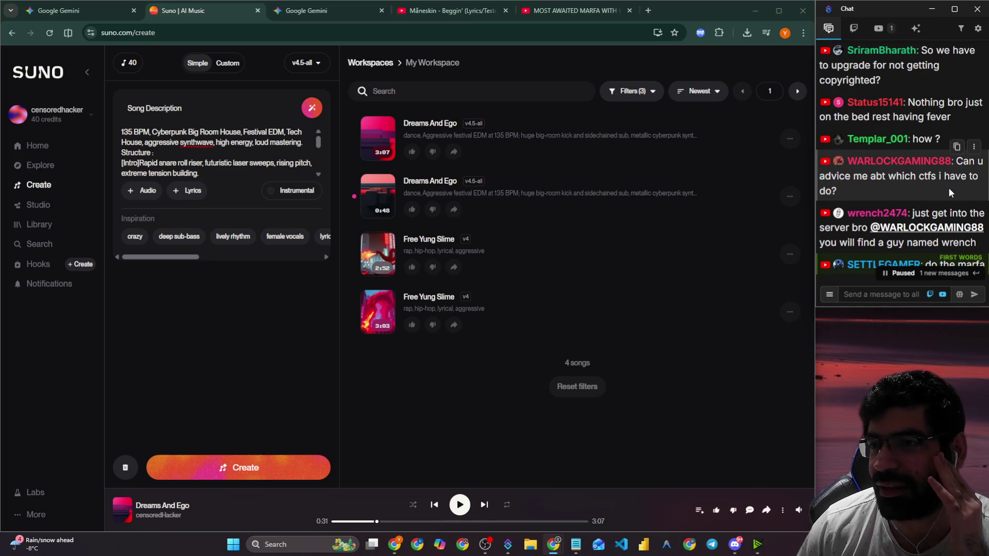
scroll(950, 193, down, 3)
scroll(927, 181, up, 5)
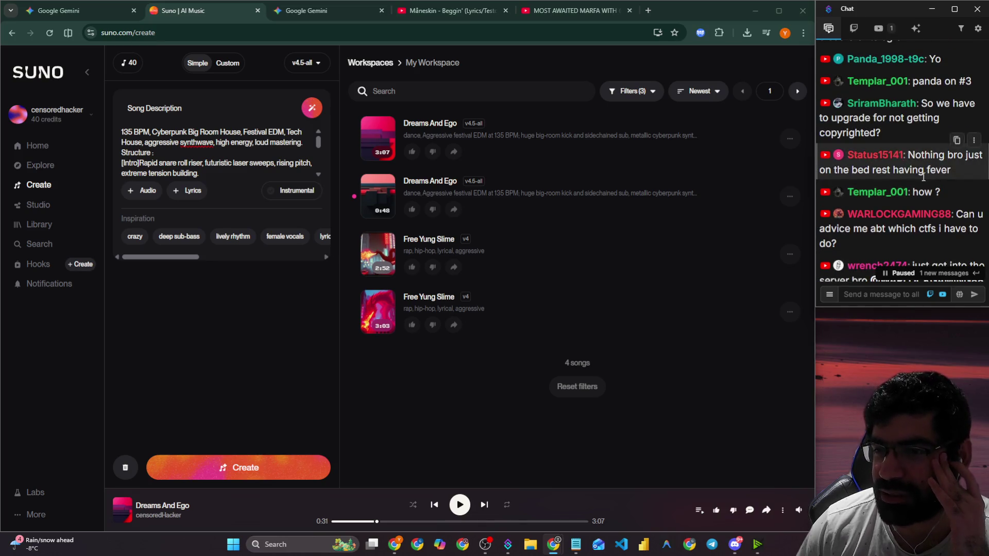
scroll(924, 177, down, 3)
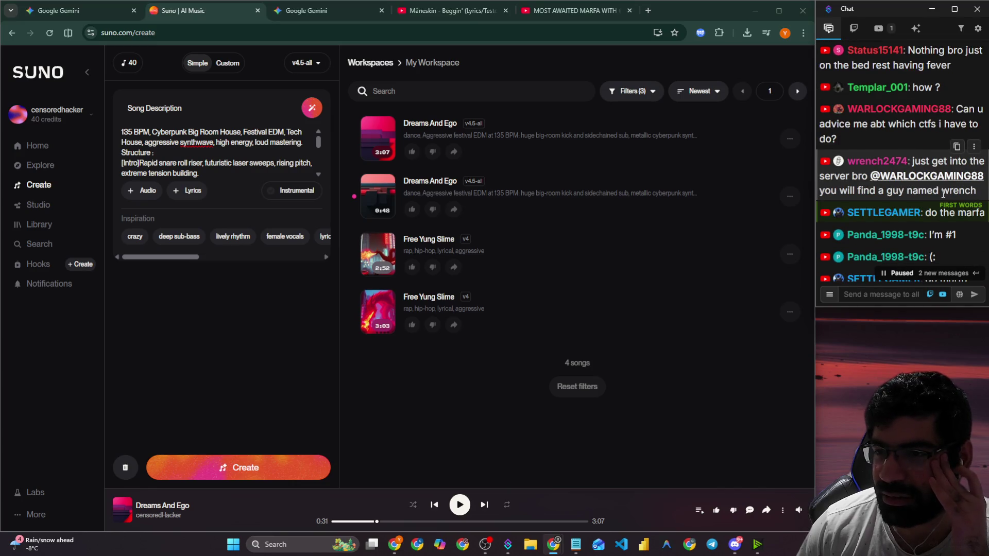
scroll(943, 194, down, 2)
scroll(943, 194, down, 5)
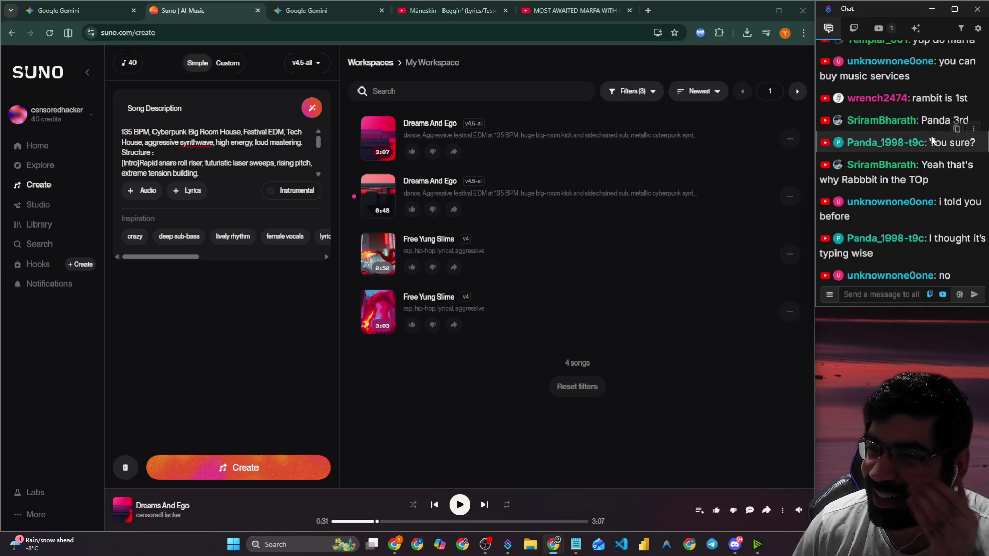
scroll(932, 144, up, 2)
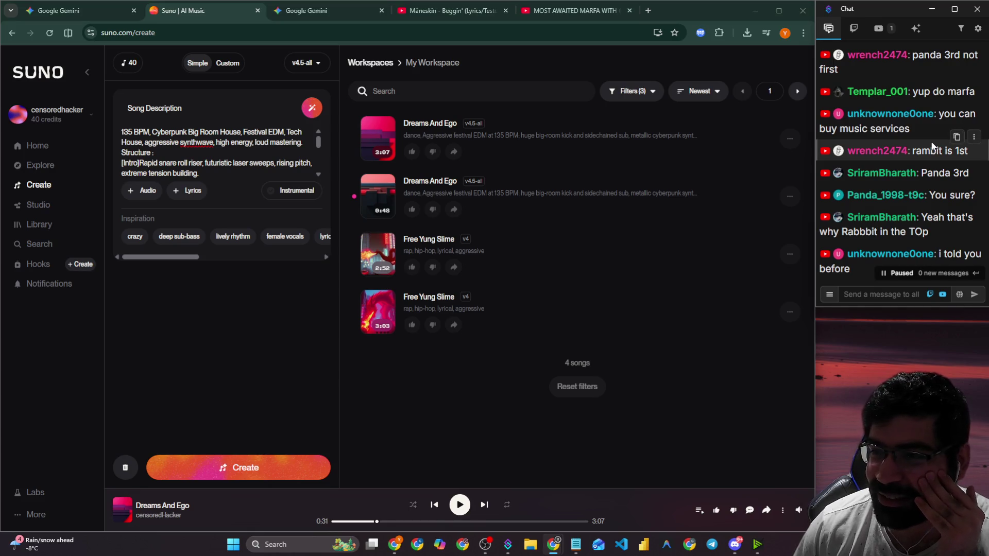
scroll(933, 146, down, 2)
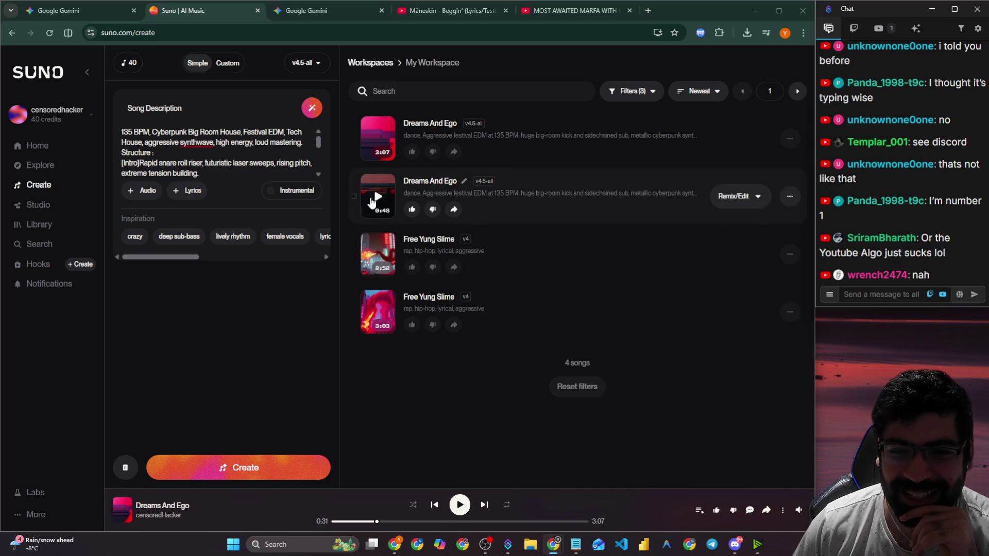
click(378, 198)
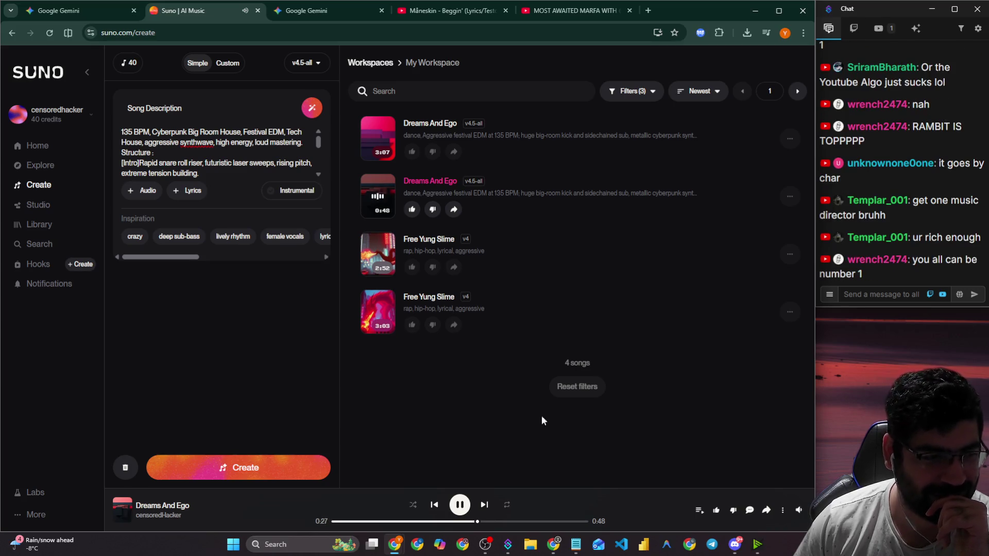
Click into the stream chat box, then Alt+Tab back to the Suno page.
click(885, 298)
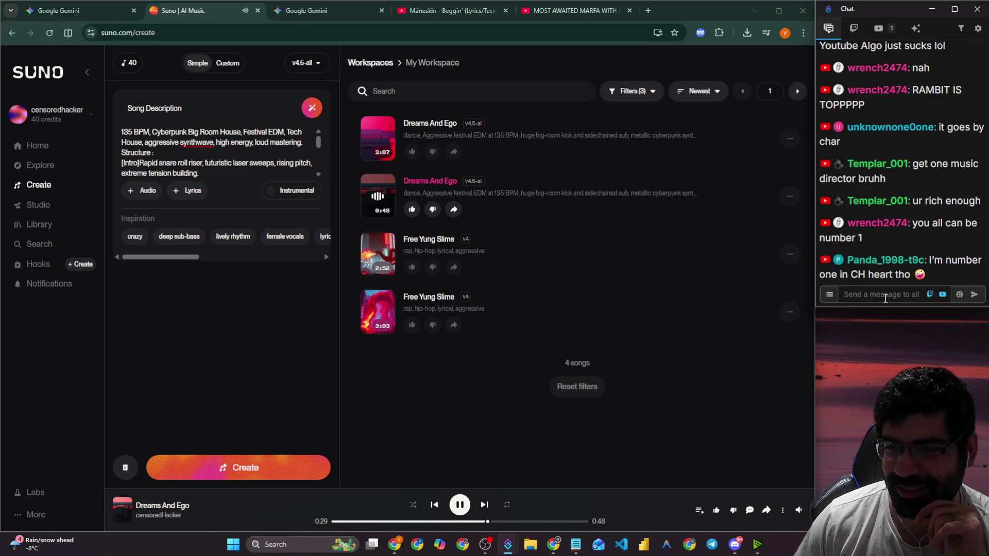
key(alt+Tab)
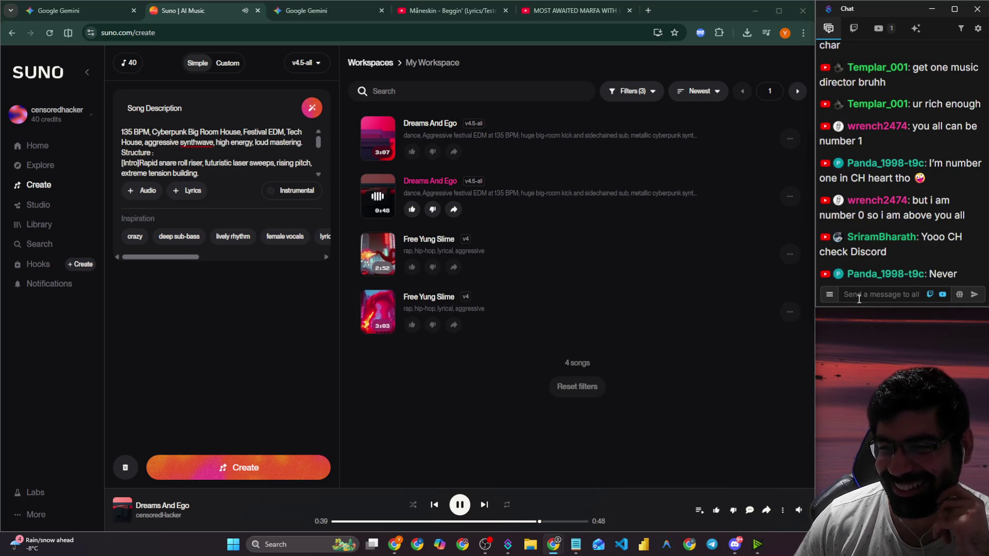
Play 'Dreams and Ego (1).mp3' in #just-chatting, scroll up the channel, then raise OBS Studio.
click(735, 544)
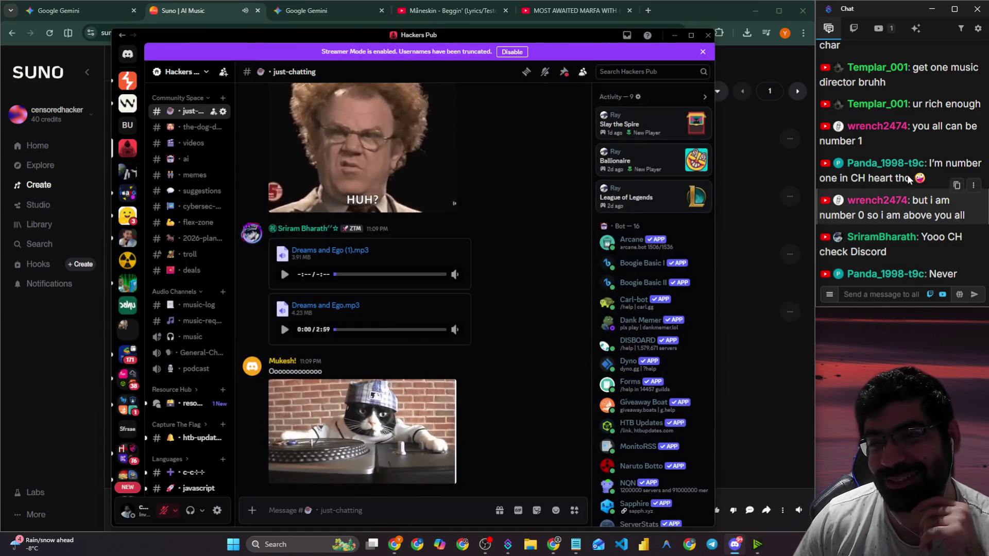
scroll(909, 178, up, 3)
scroll(902, 196, down, 5)
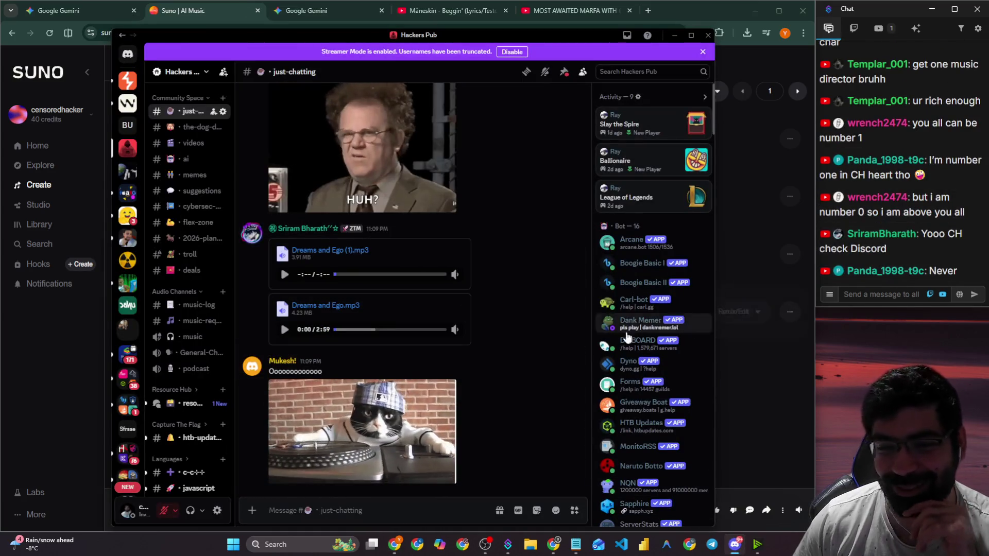
click(284, 273)
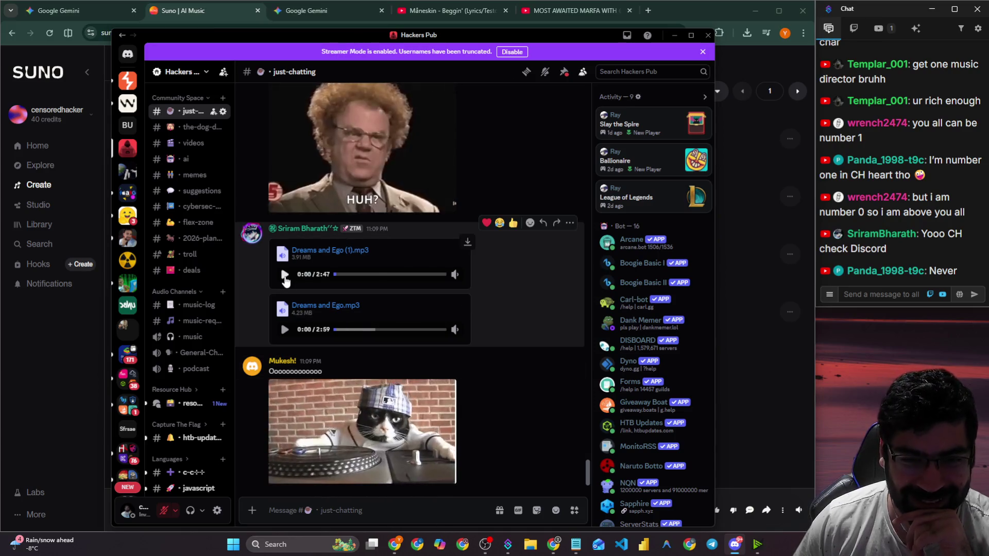
scroll(384, 255, up, 5)
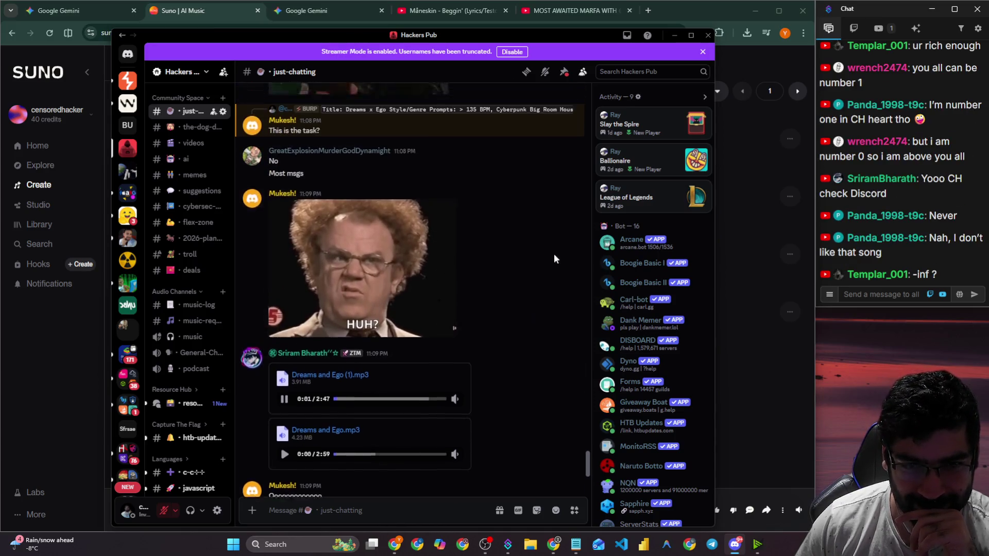
scroll(535, 256, up, 3)
scroll(532, 256, up, 2)
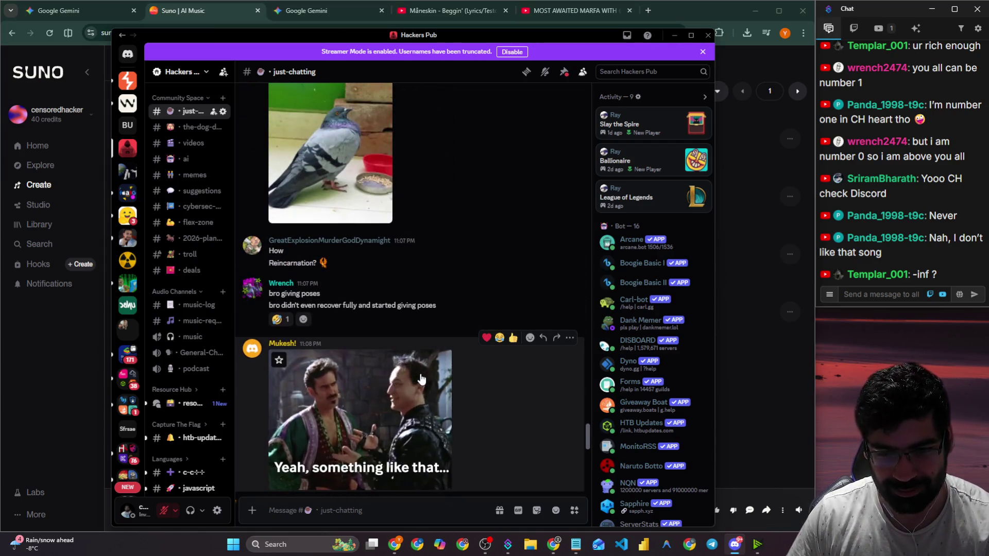
click(484, 544)
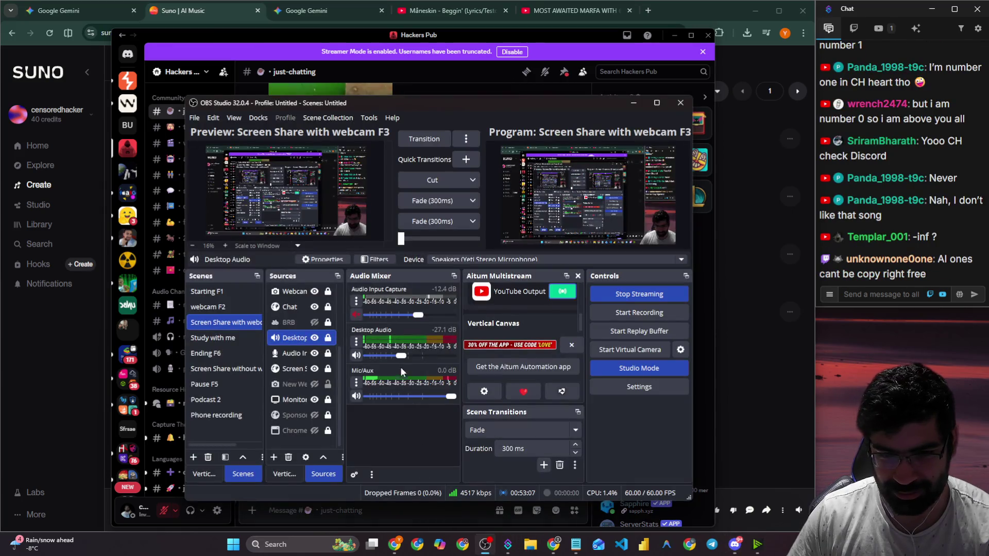
Raise OBS desktop audio to about -5 dB, then minimize OBS to reveal Discord.
drag(412, 358, 434, 359)
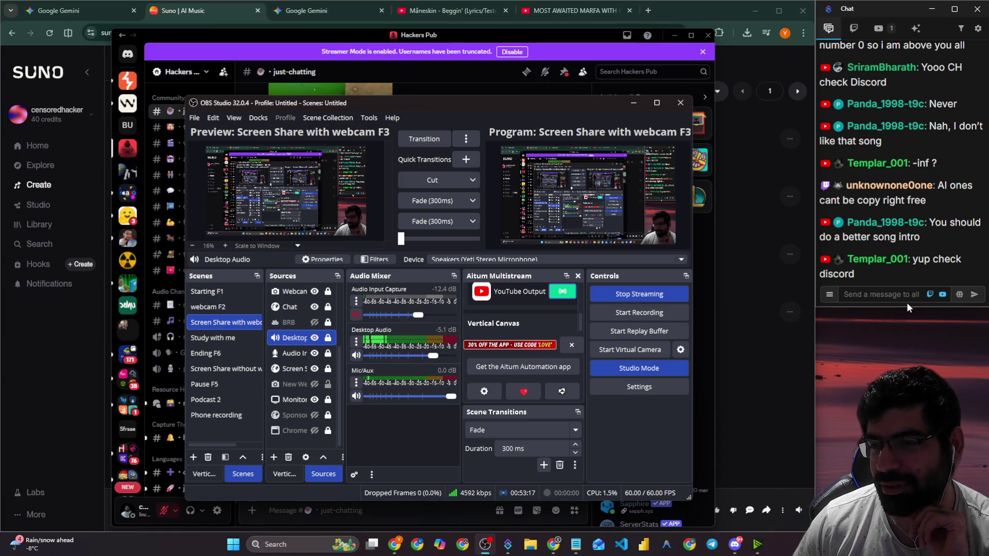
scroll(896, 219, up, 2)
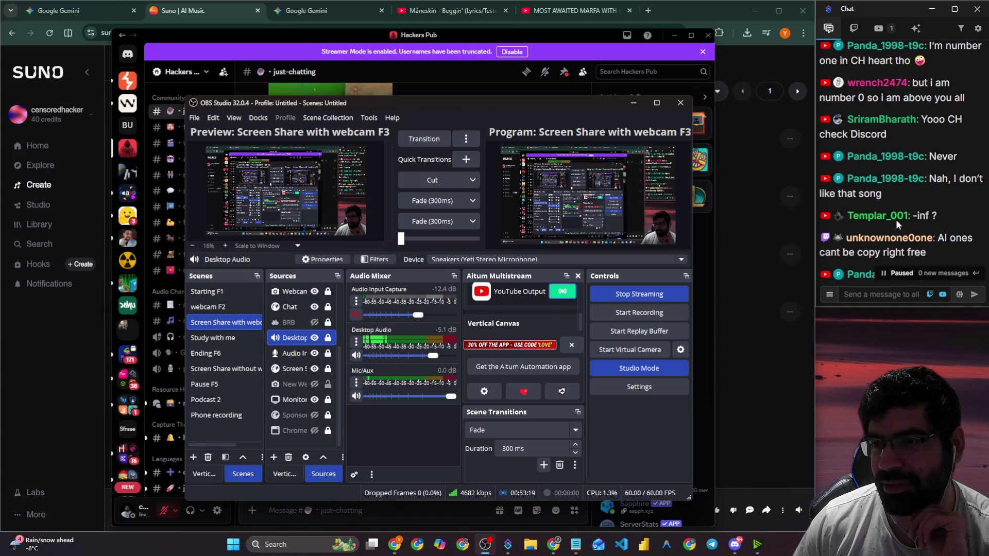
scroll(895, 220, up, 2)
scroll(895, 219, down, 5)
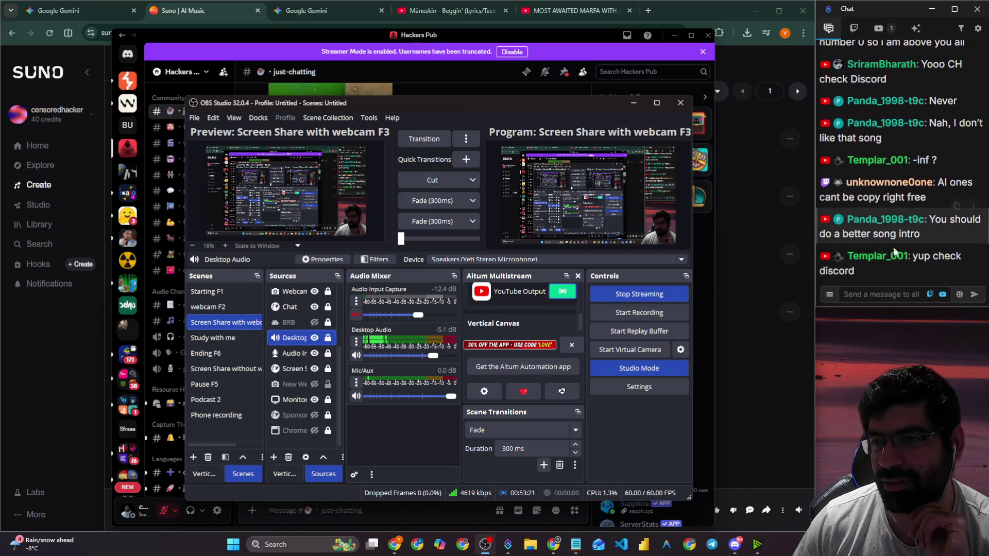
click(844, 294)
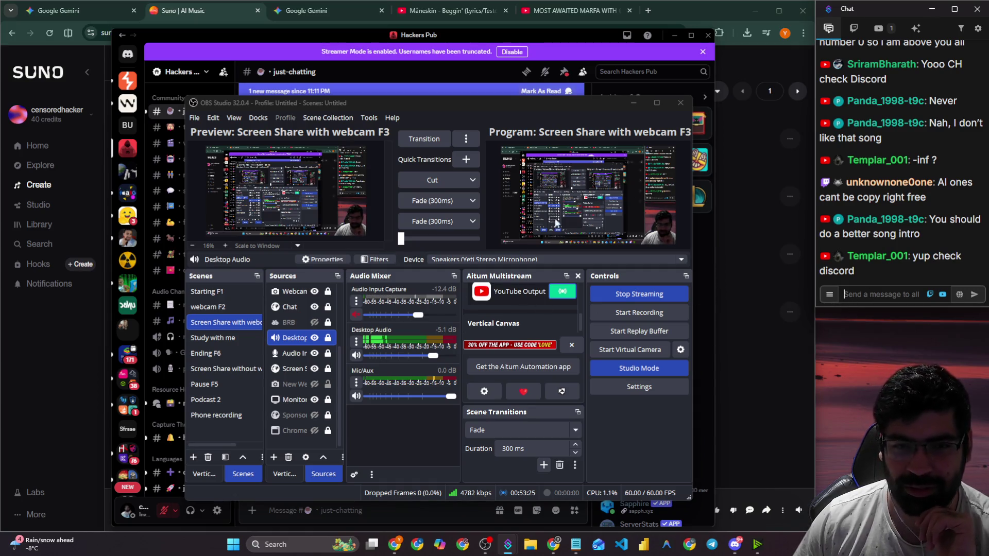
click(632, 103)
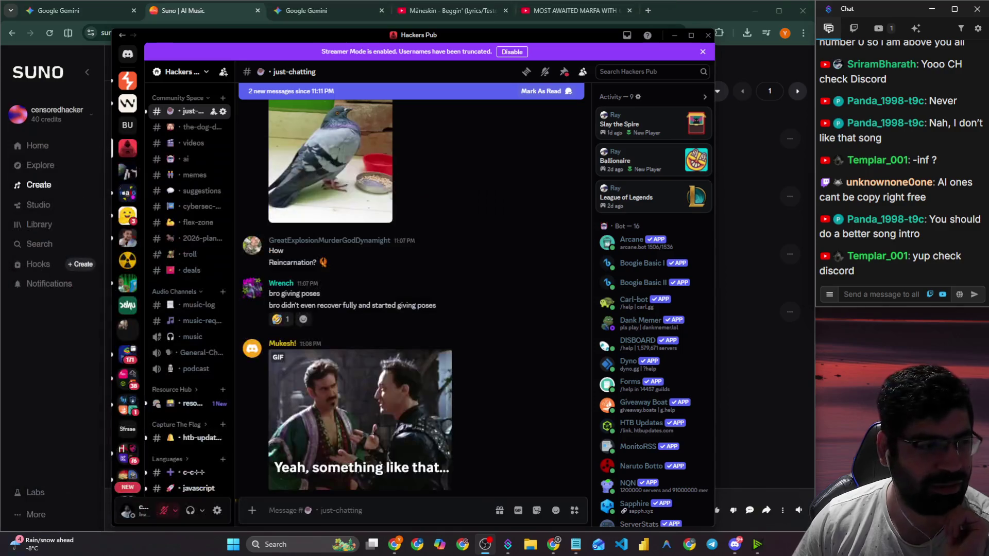
Play the second Dreams and Ego.mp3 upload and pause the first one.
scroll(449, 258, down, 10)
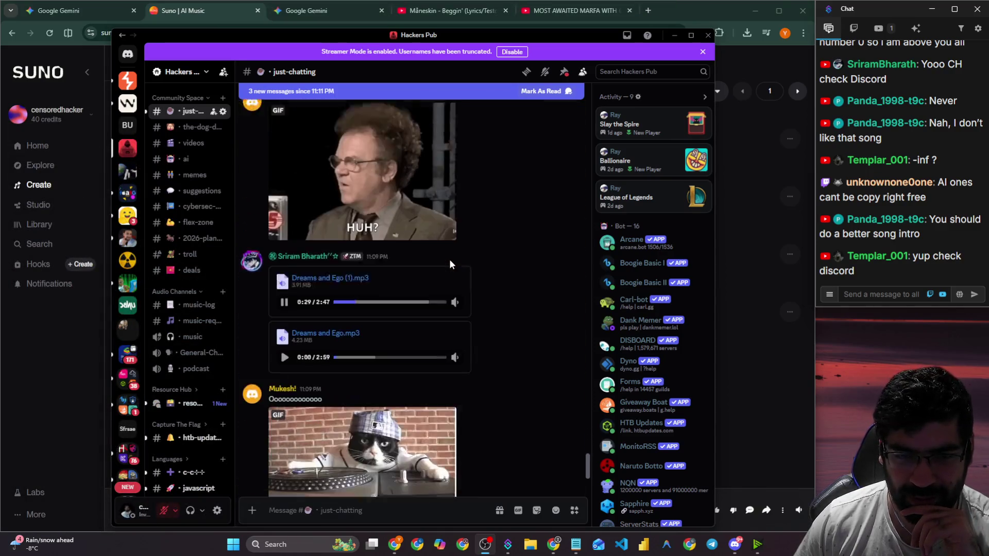
click(283, 264)
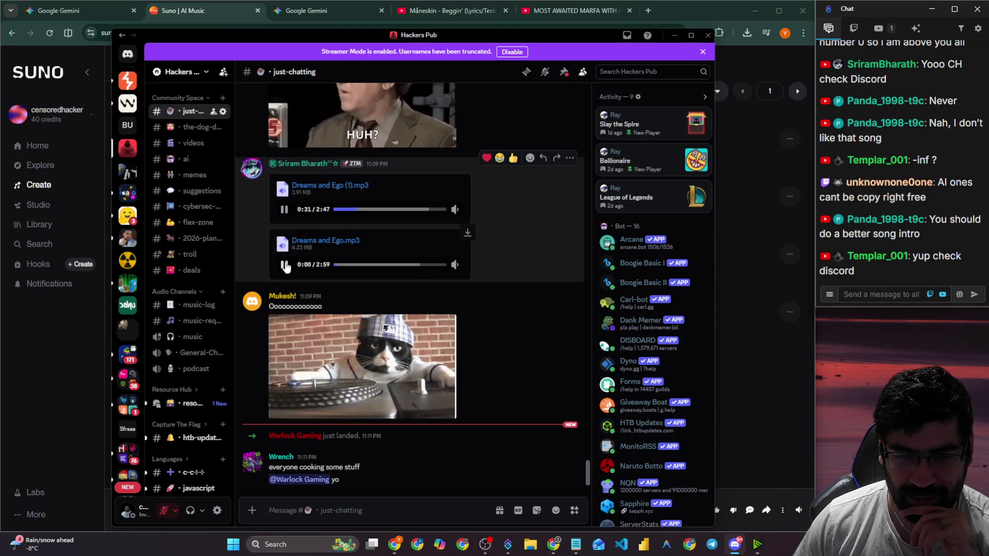
click(283, 210)
Reply to the newcomer's join message with two :pandawelcome1: emojis.
mouse_move(455, 262)
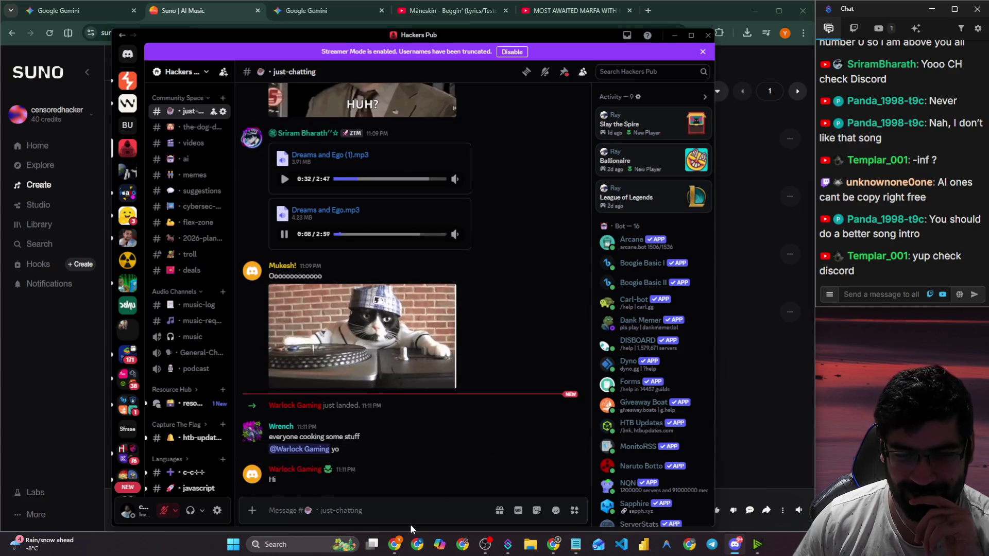
click(557, 395)
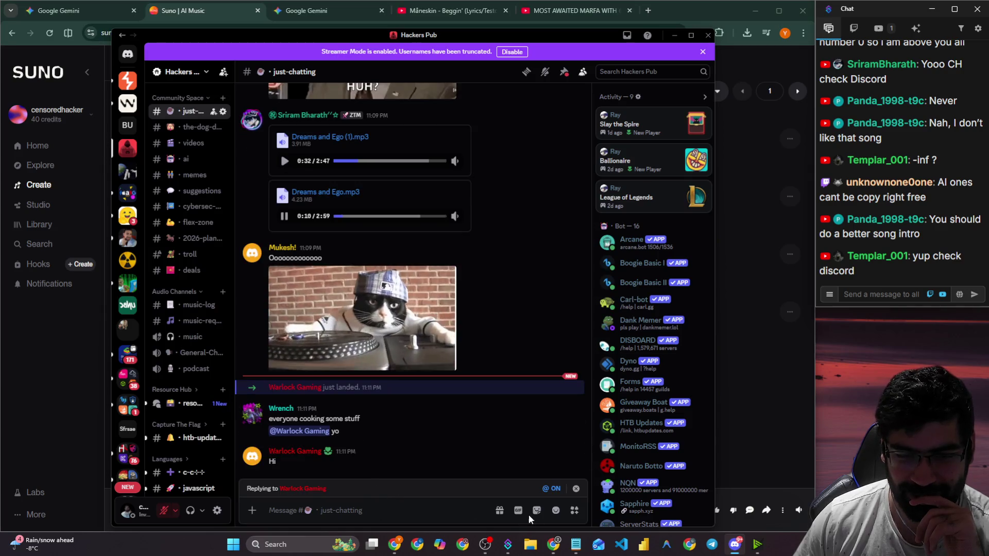
click(555, 510)
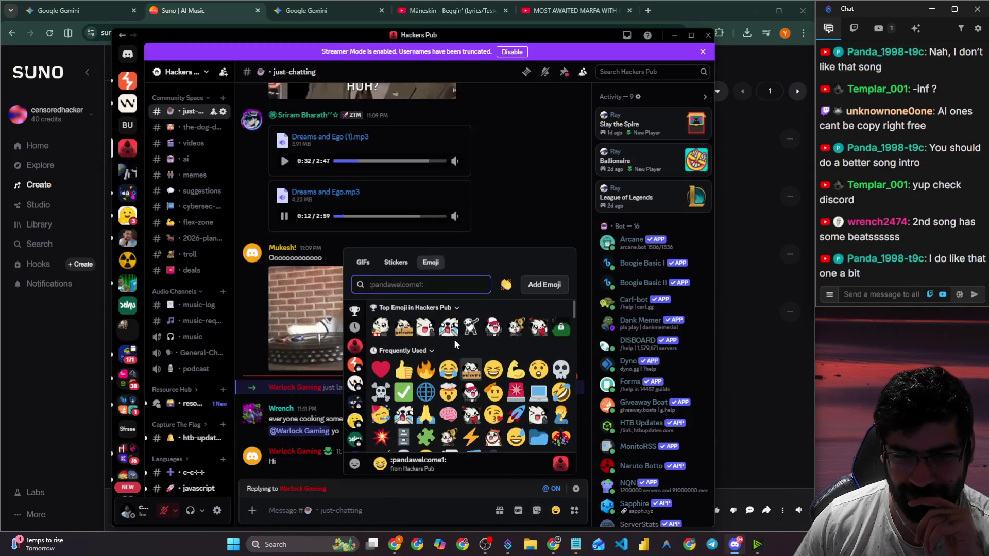
click(404, 326)
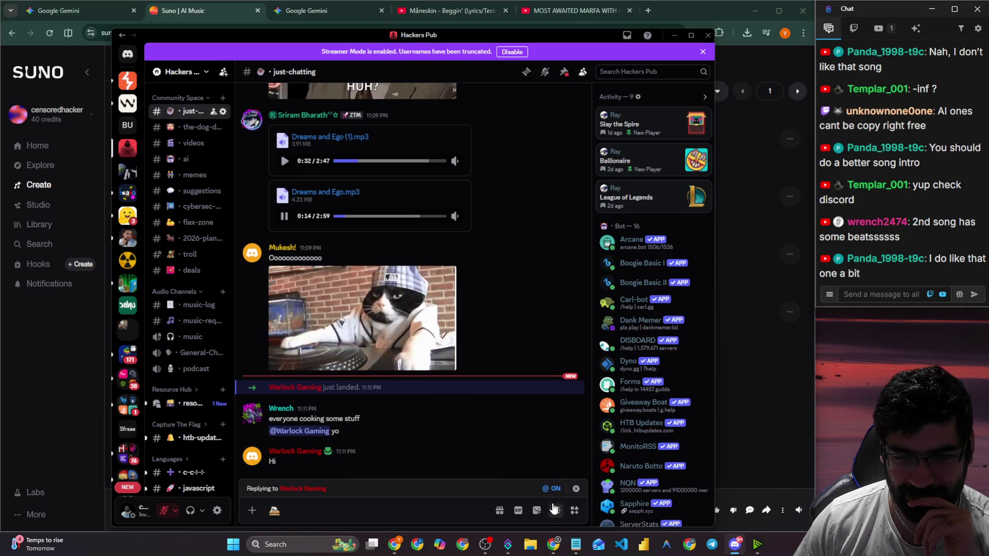
click(555, 511)
click(413, 410)
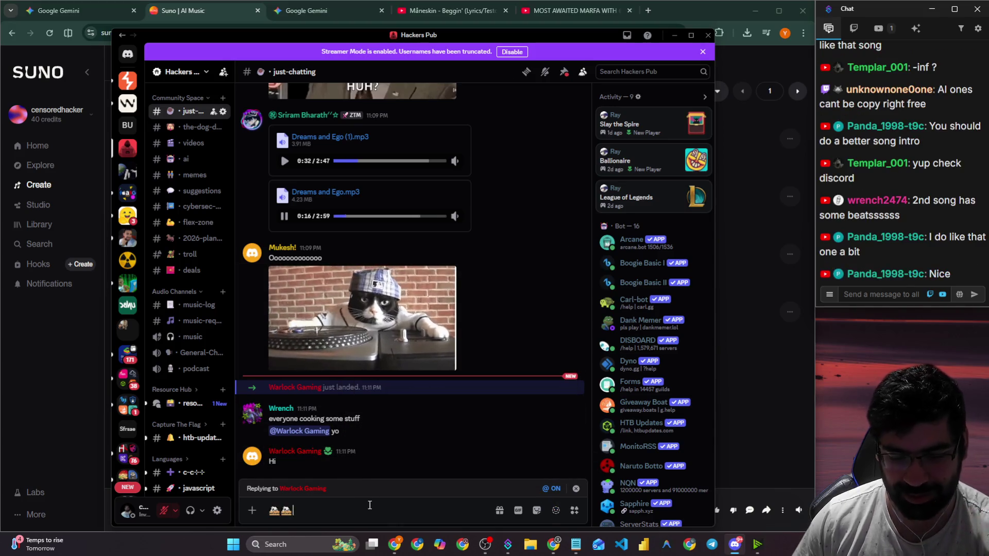
key(Return)
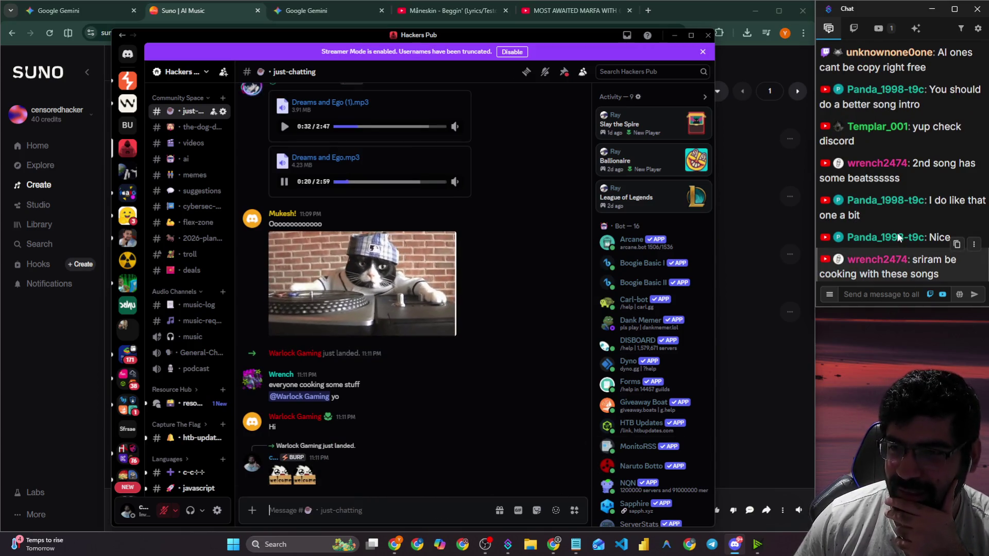
Pause and resume Dreams and Ego.mp3, type 'anyts do toda' in stream chat, then pause and return to Suno.
mouse_move(539, 213)
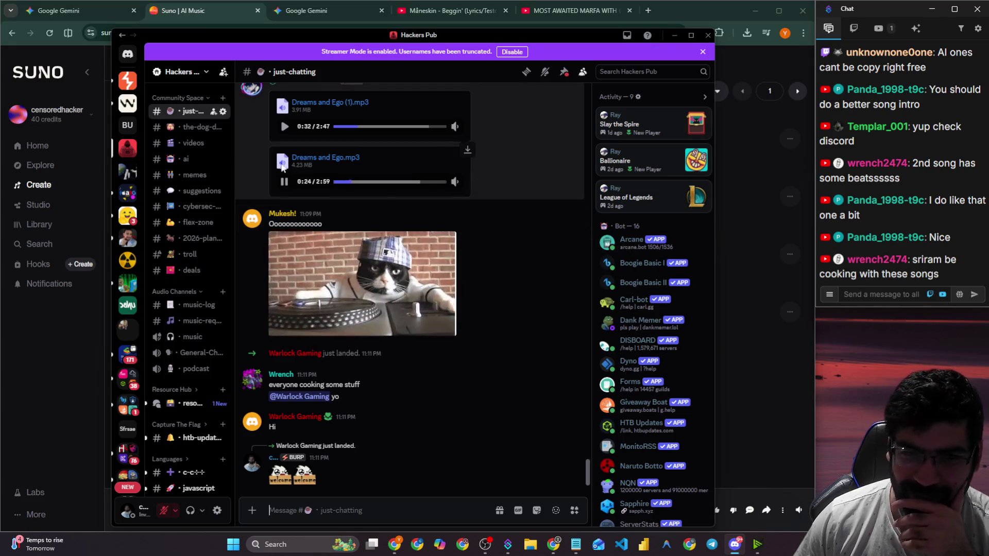
click(283, 184)
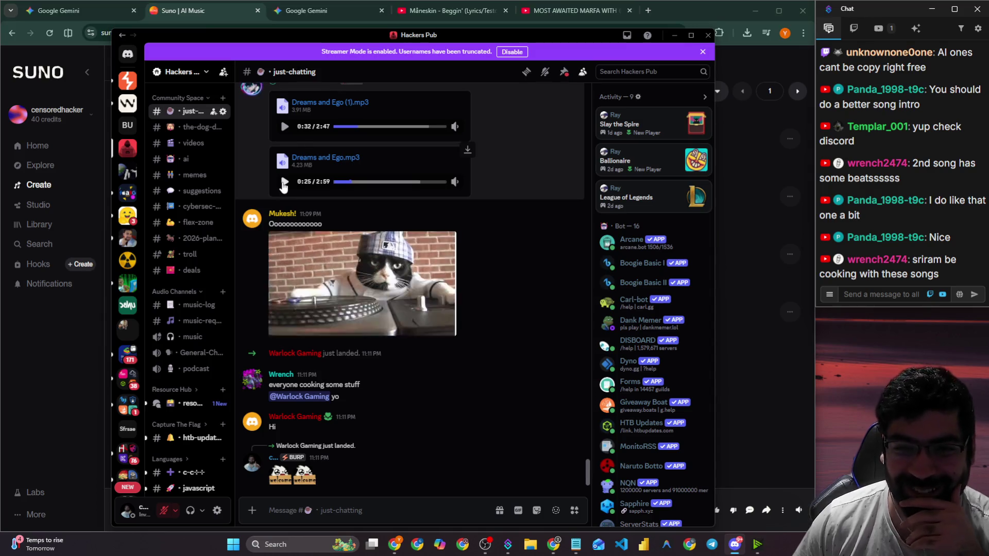
click(283, 184)
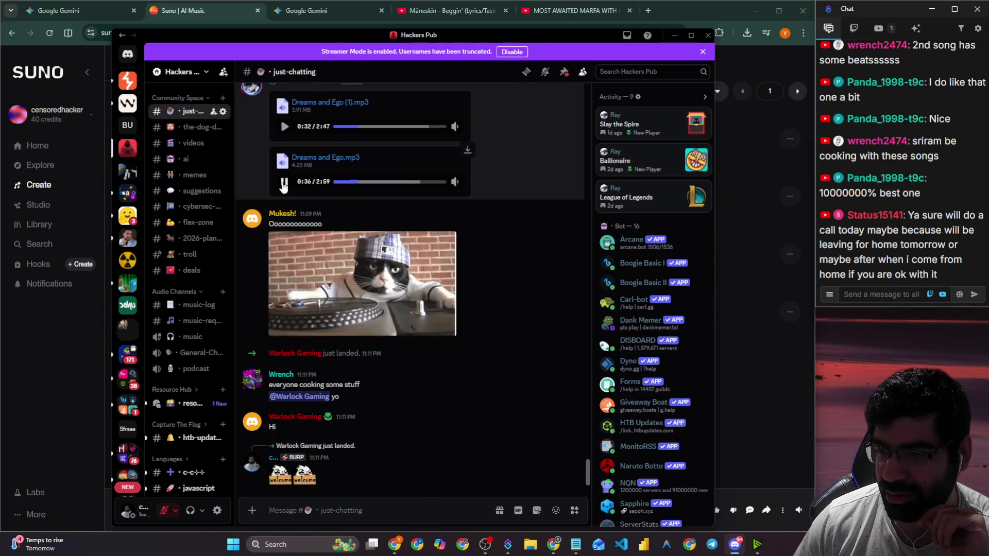
click(884, 294)
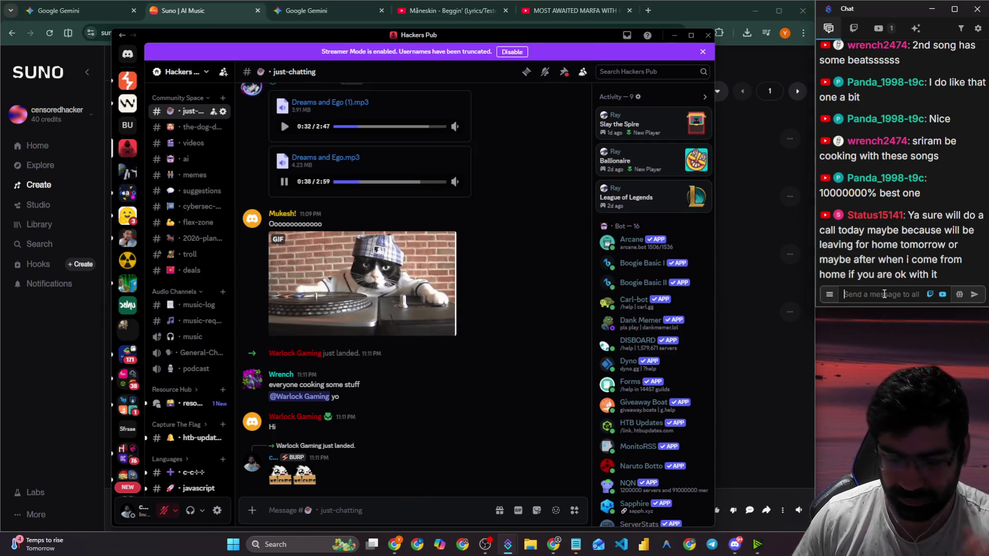
text(anything u like brom)
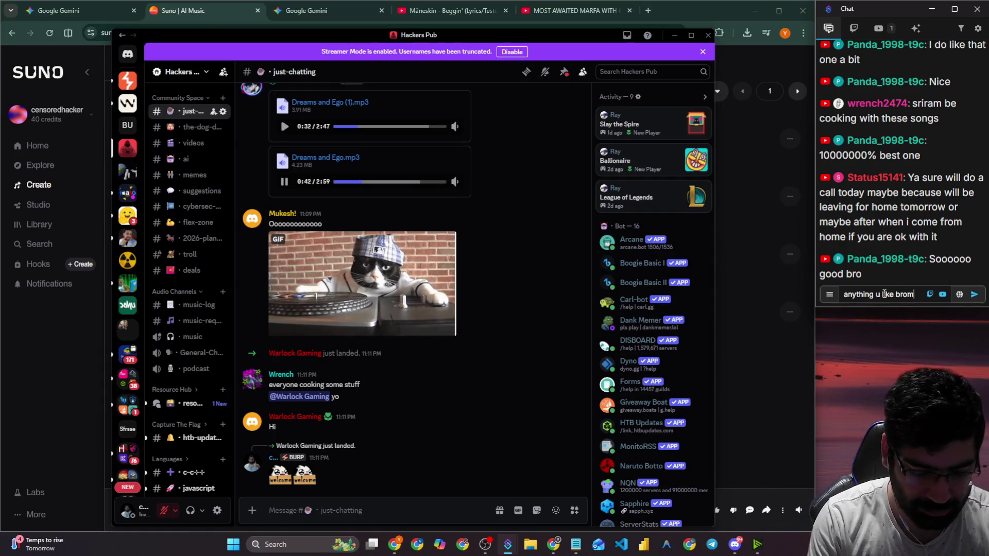
text(ts do toda)
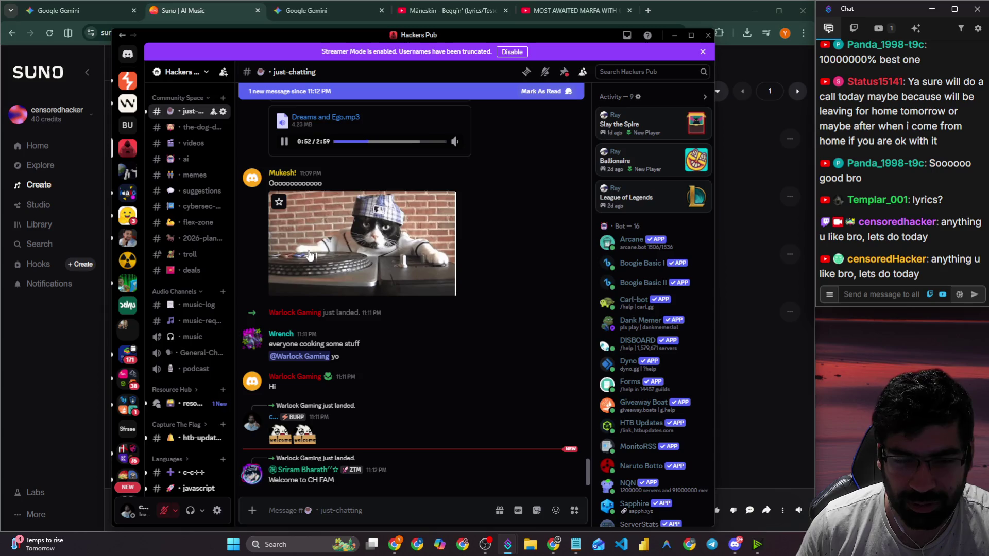
click(284, 142)
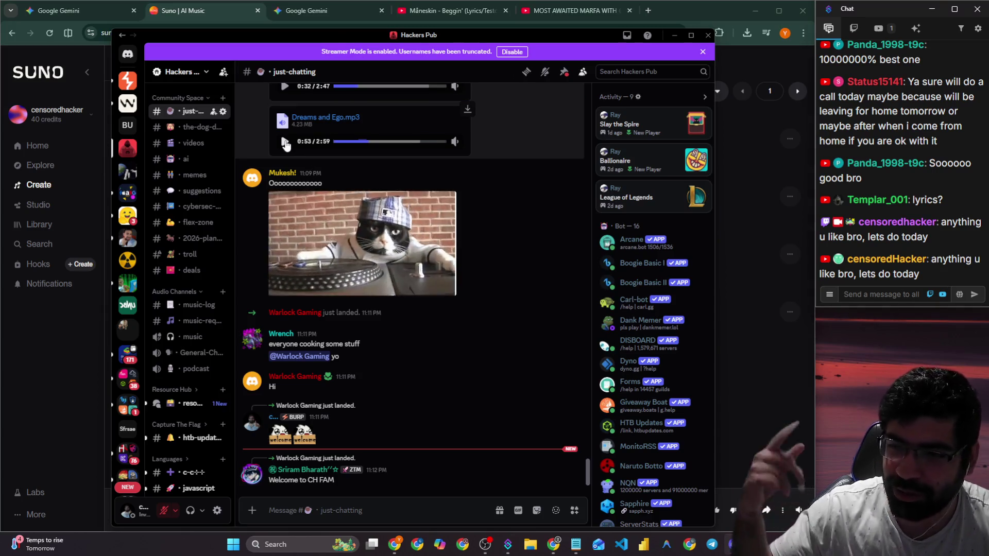
click(33, 355)
Play and pause the 2:52 Free Yung Slime track repeatedly, leaving it paused at 0:33.
click(381, 196)
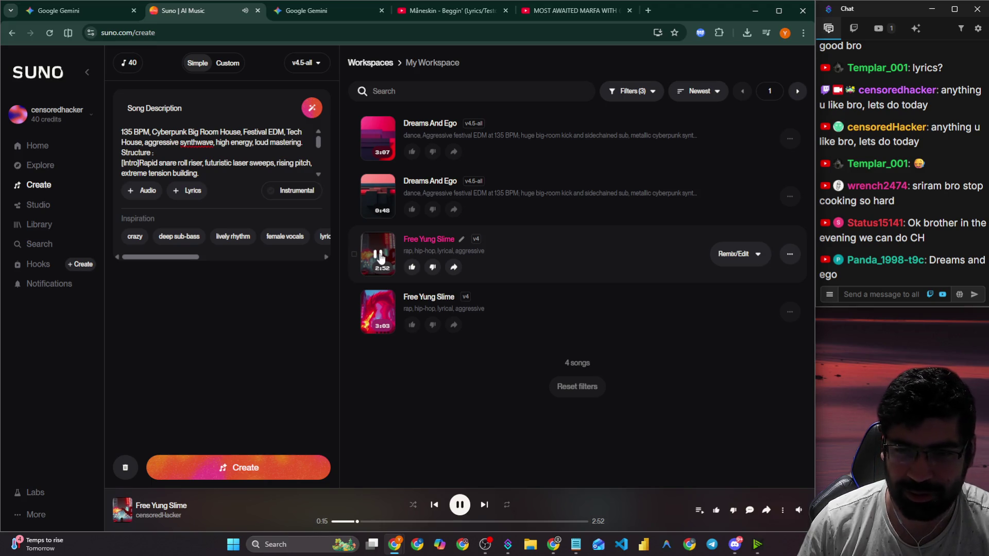
click(380, 258)
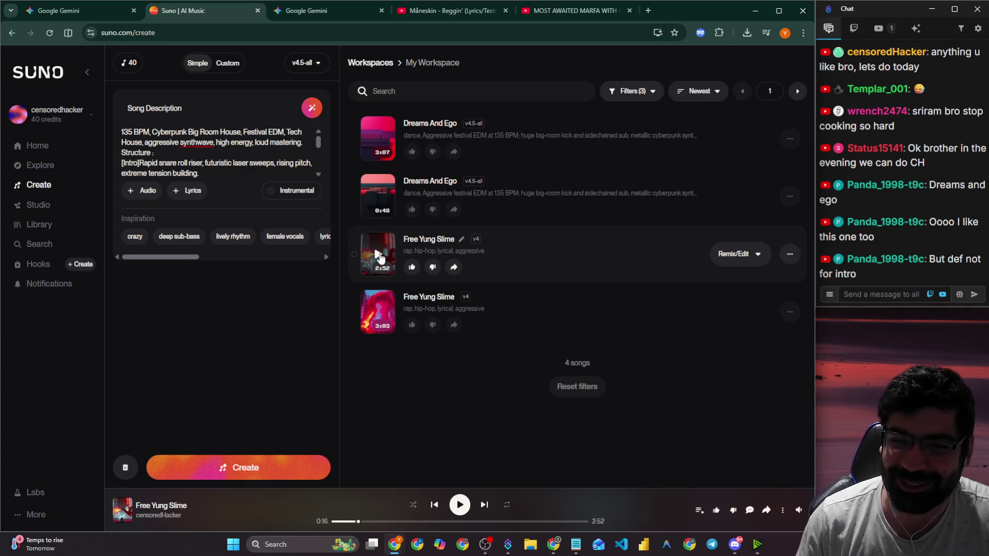
click(379, 255)
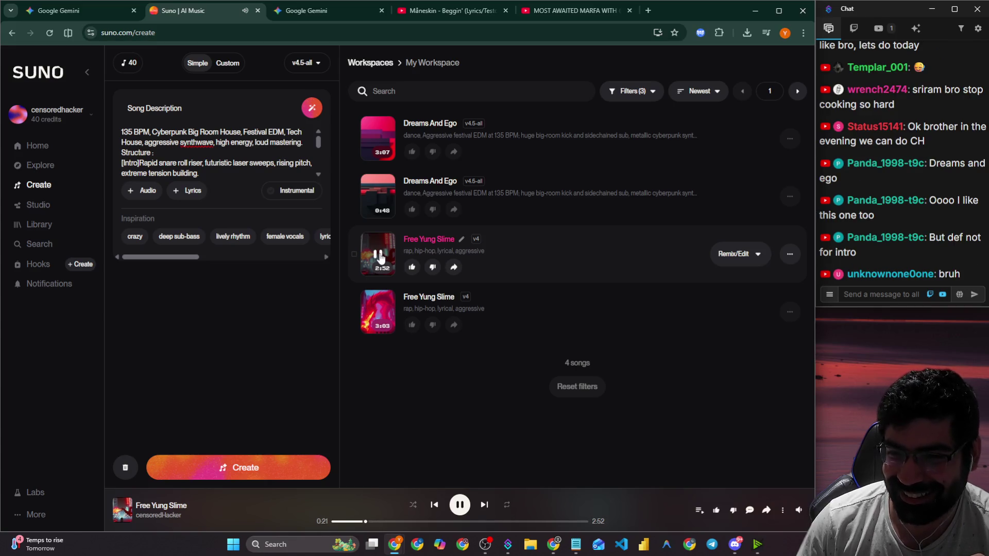
click(379, 255)
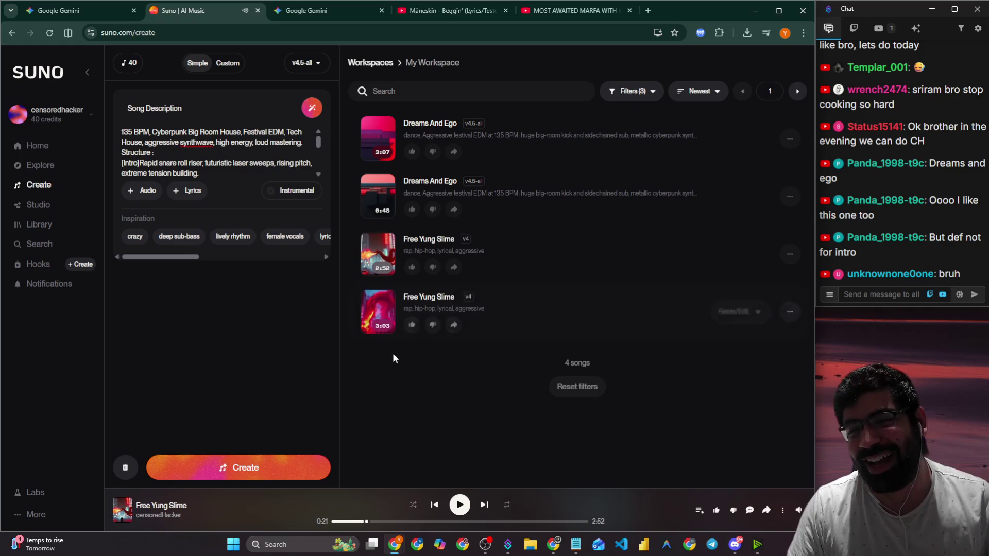
mouse_move(379, 258)
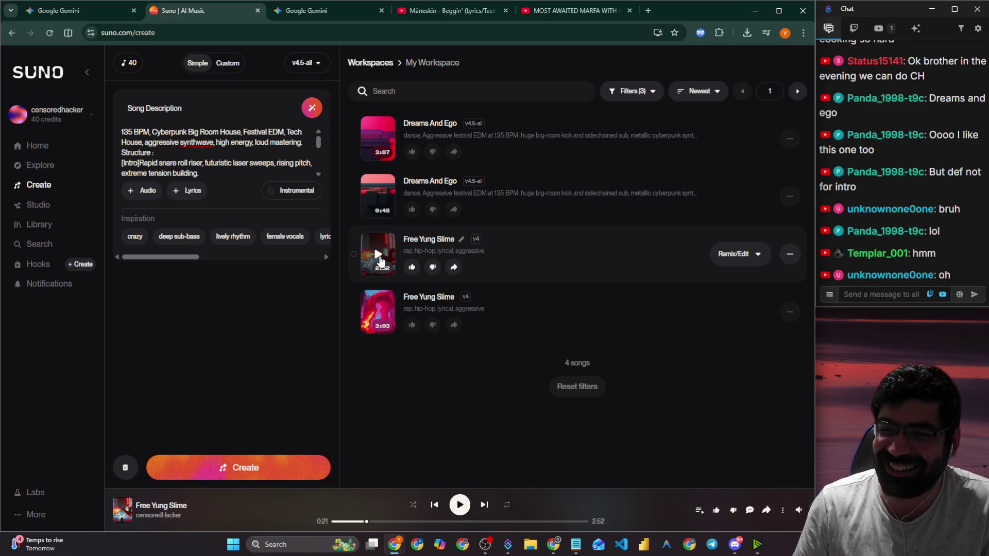
click(379, 254)
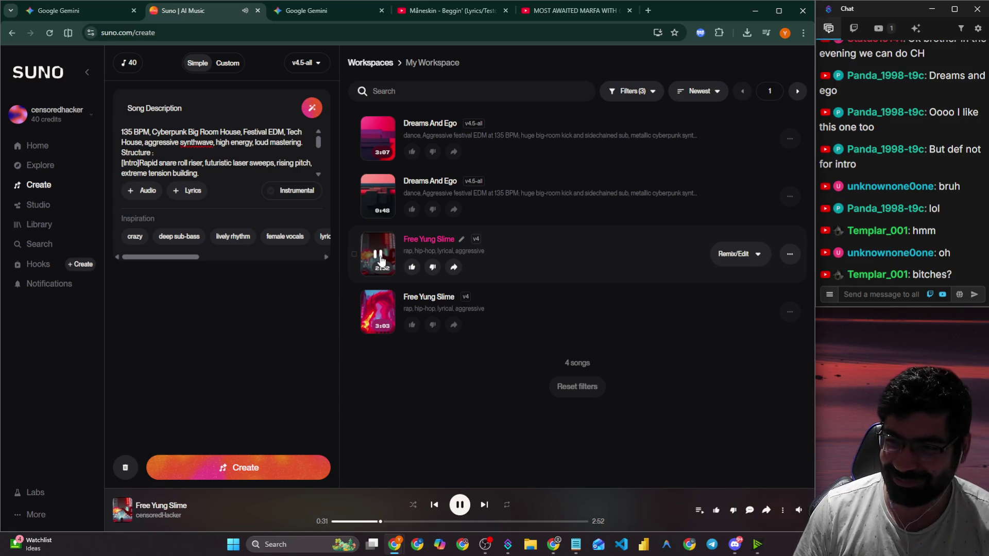
click(379, 257)
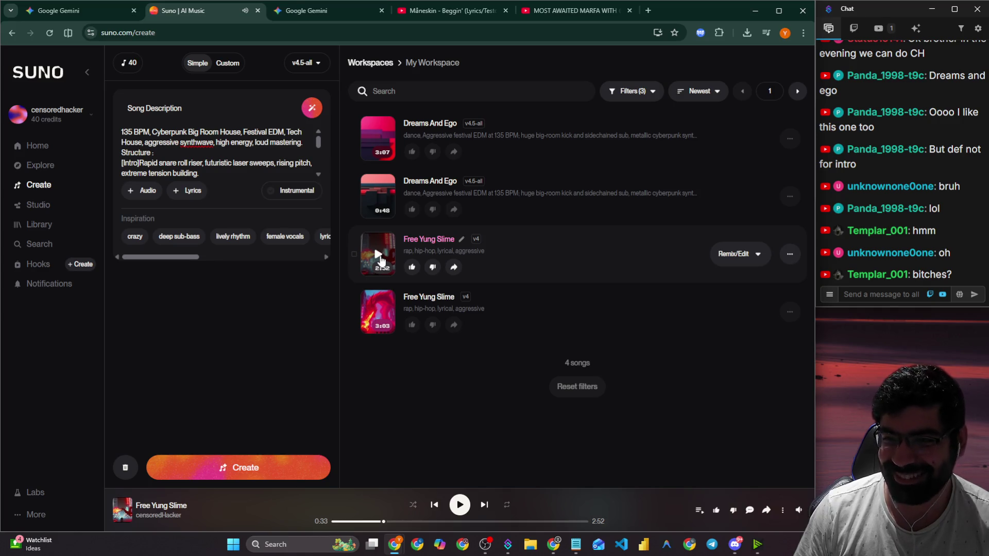
Load and play the 3:03 Free Yung Slime version, pausing it at 0:27.
click(377, 315)
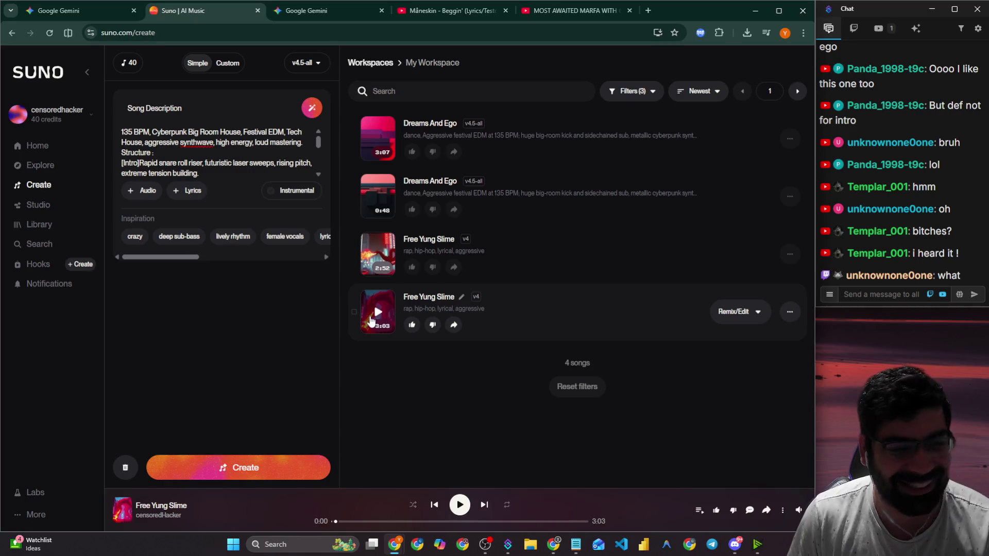
click(378, 314)
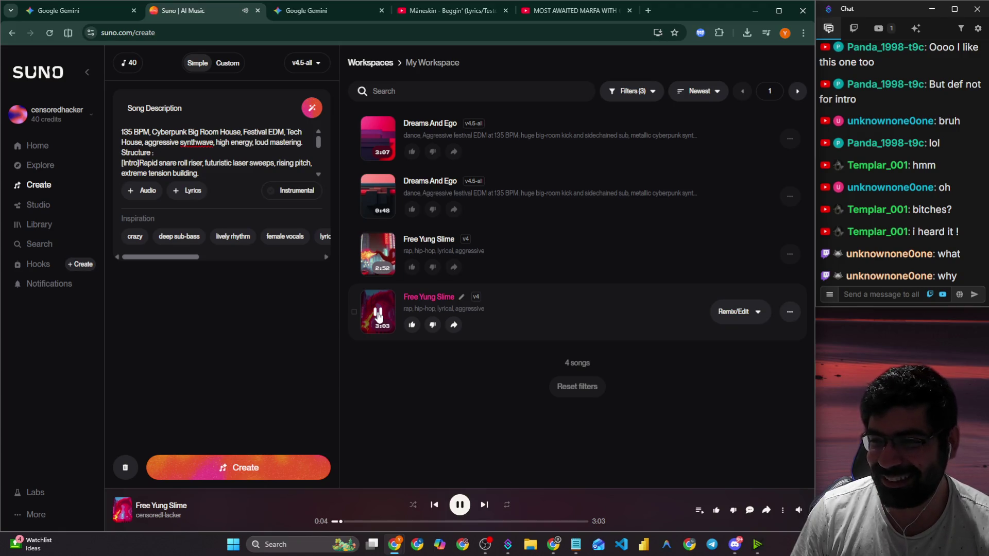
click(378, 316)
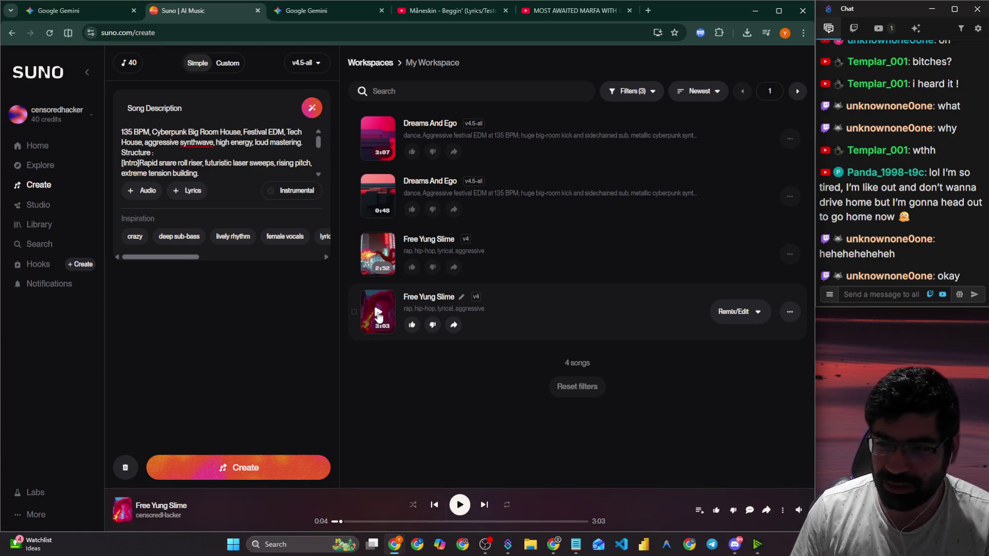
click(379, 316)
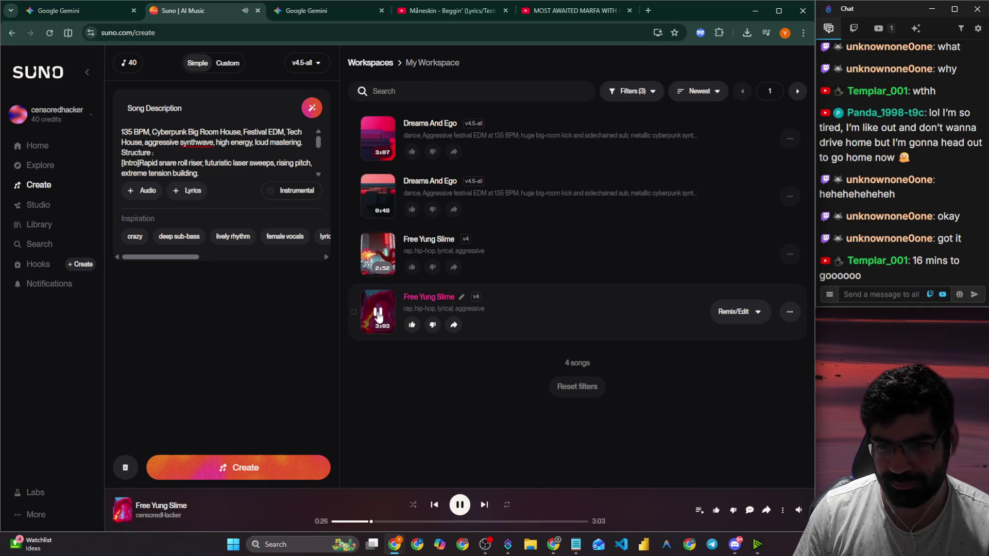
click(379, 313)
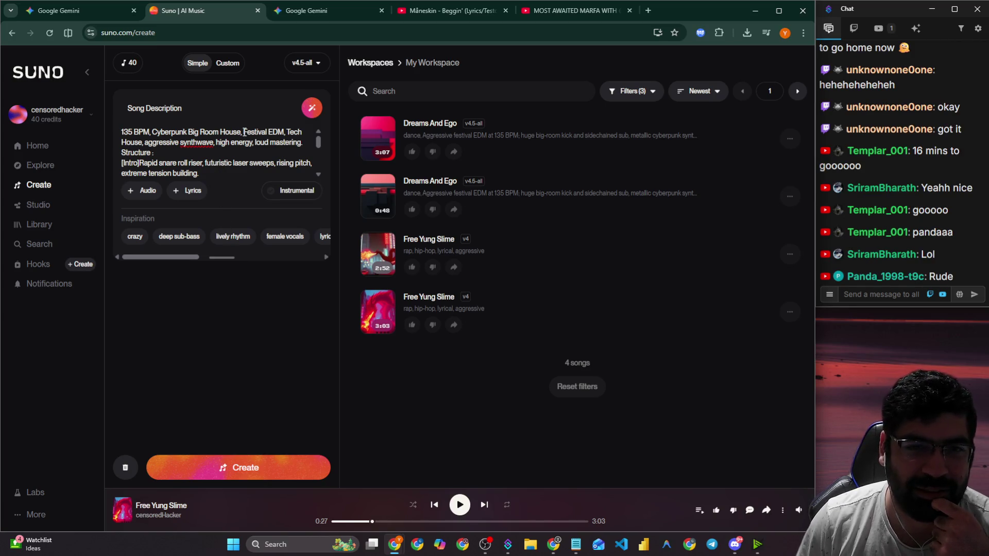
Delete 'Festival EDM' and 'loud mastering' from the description and add 'hip-hop and lyrical'.
drag(244, 132, 287, 132)
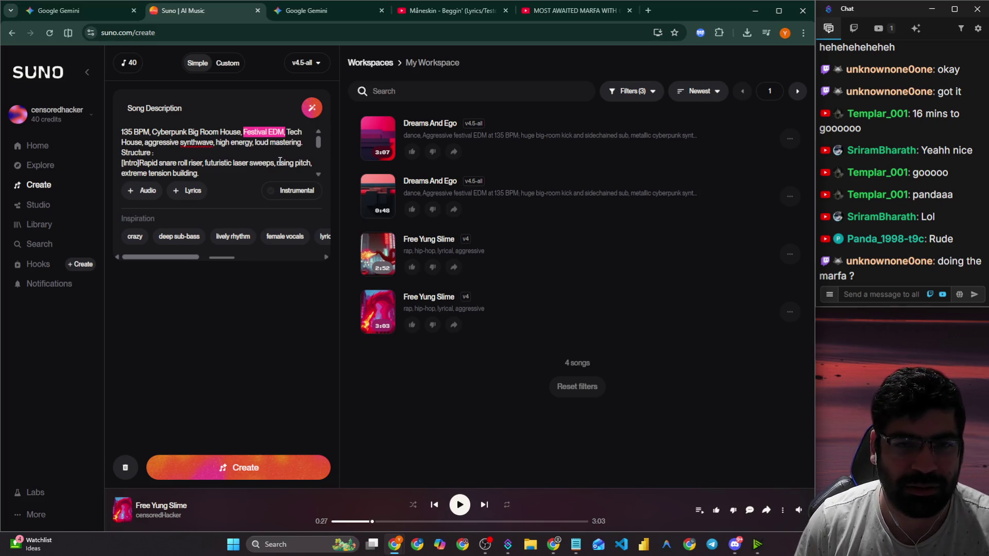
key(BackSpace)
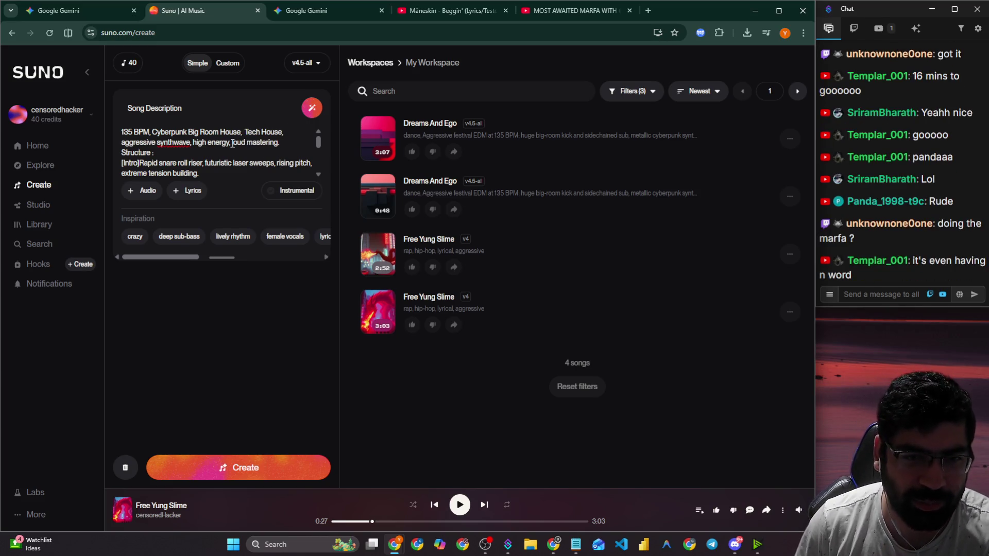
drag(231, 143, 280, 143)
key(BackSpace)
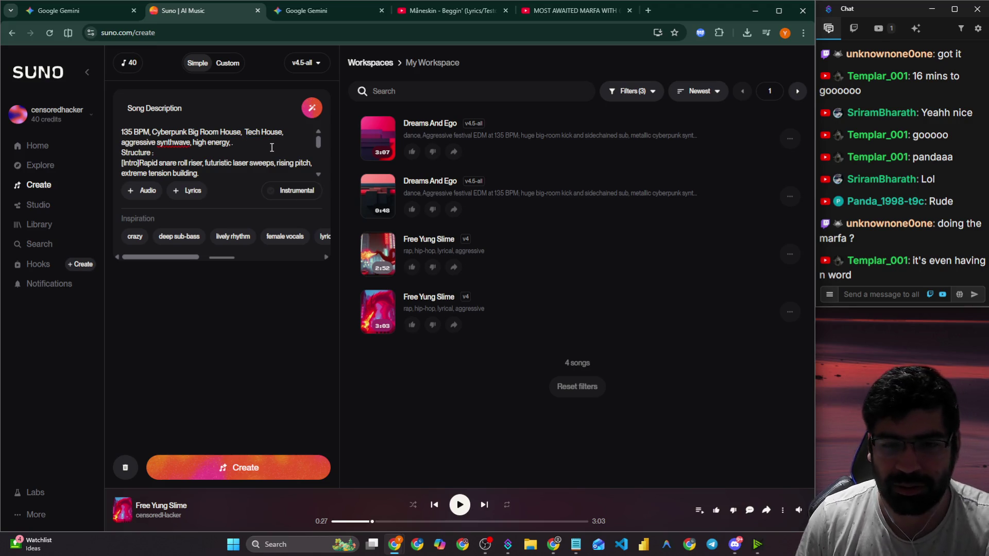
text(hip)
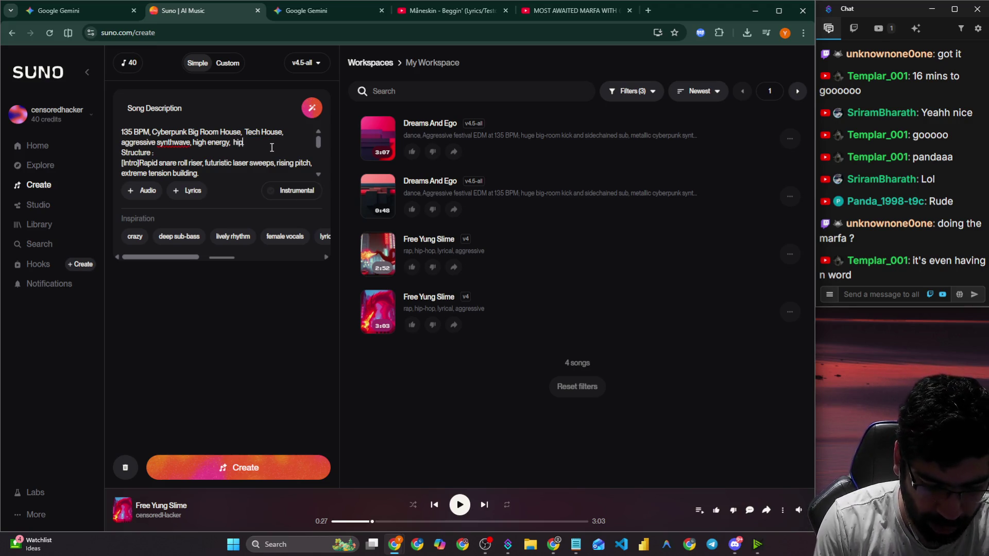
text(-hop and)
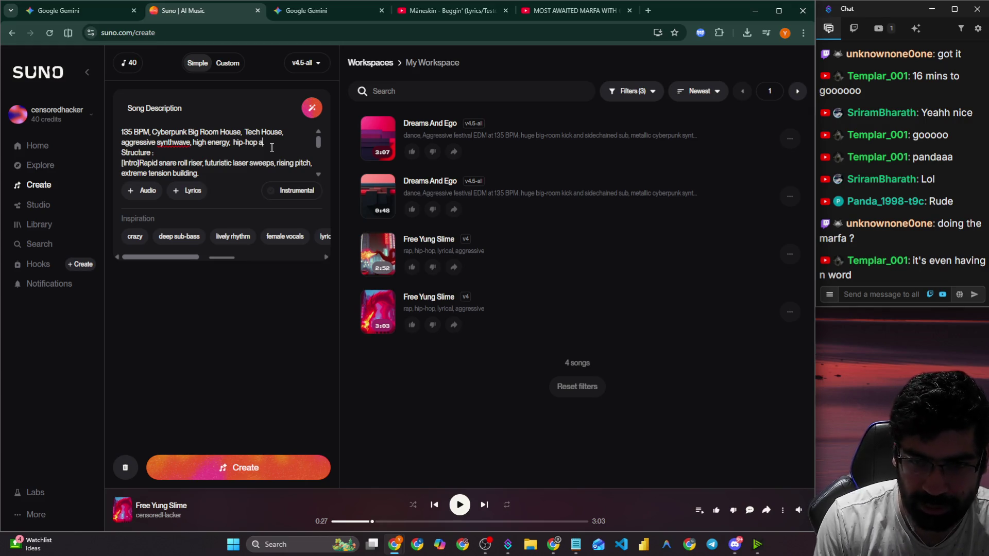
key(BackSpace)
key(BackSpace)
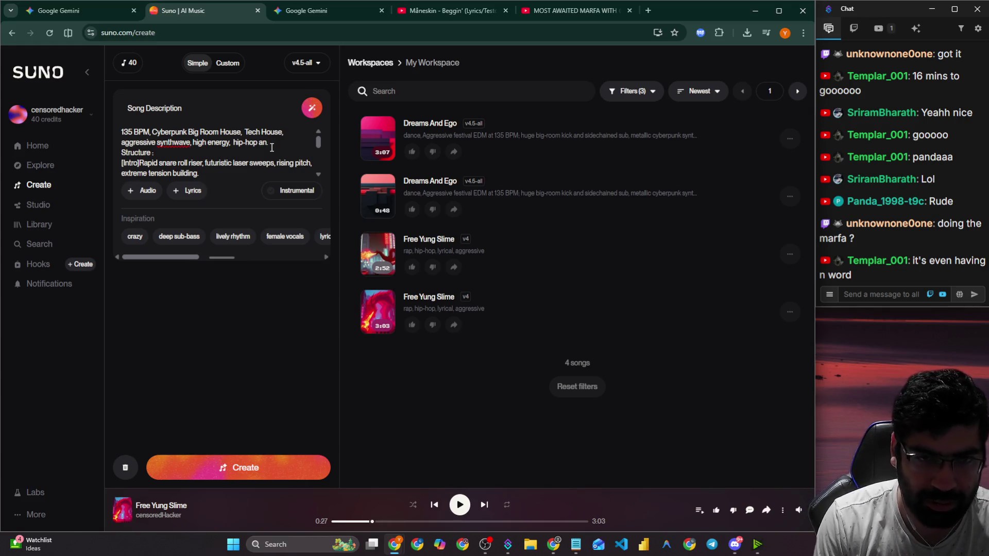
text(d lyrical)
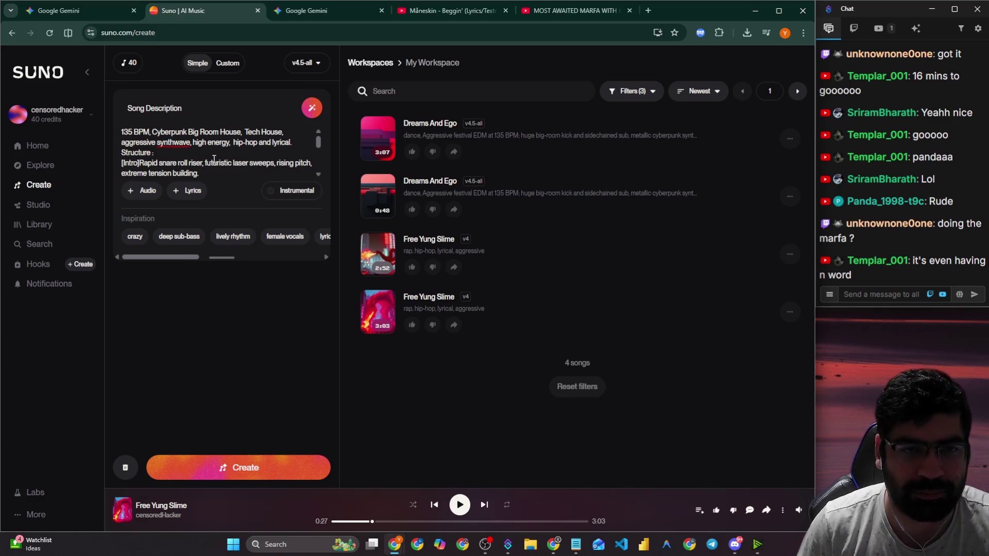
Review the edited song description by expanding it to full length and collapsing it again.
drag(122, 153, 230, 183)
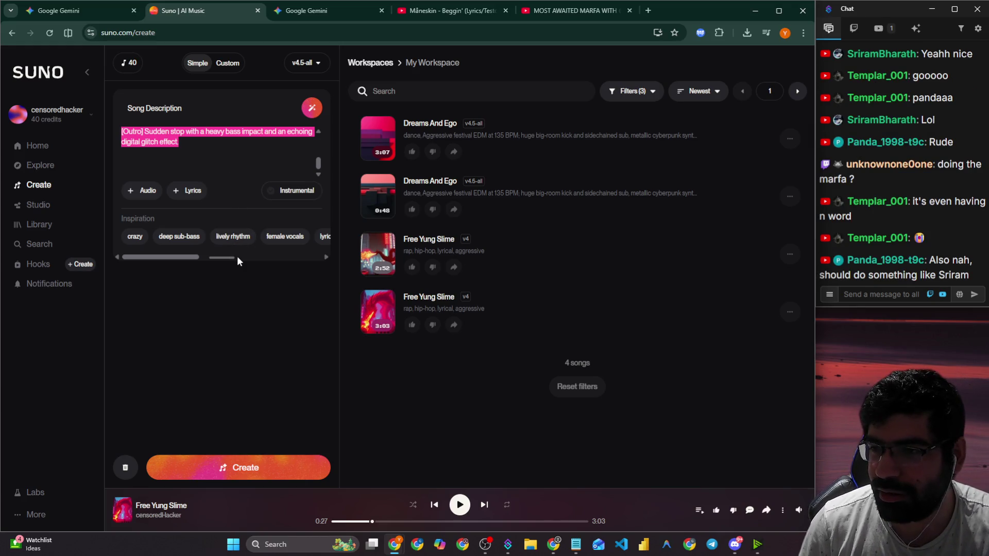
click(216, 294)
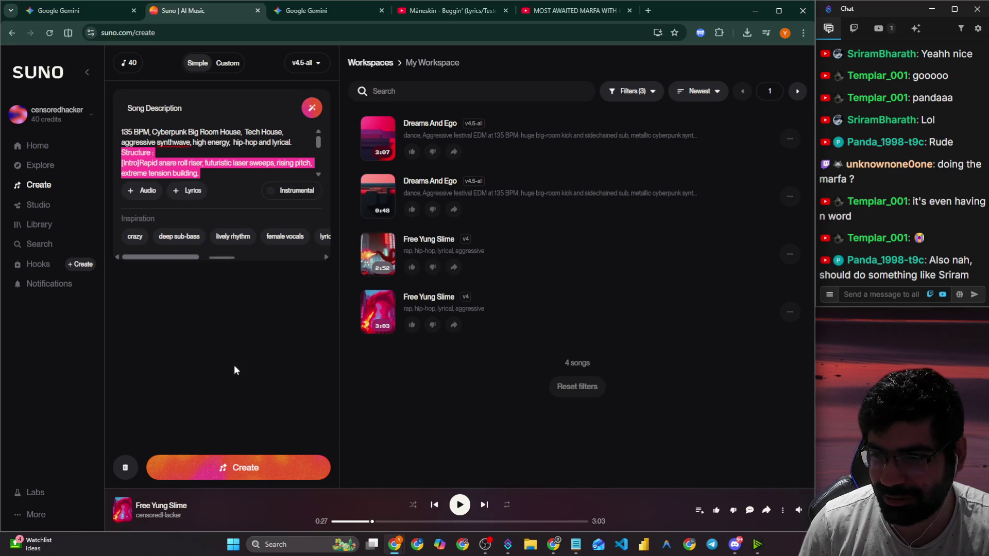
click(222, 356)
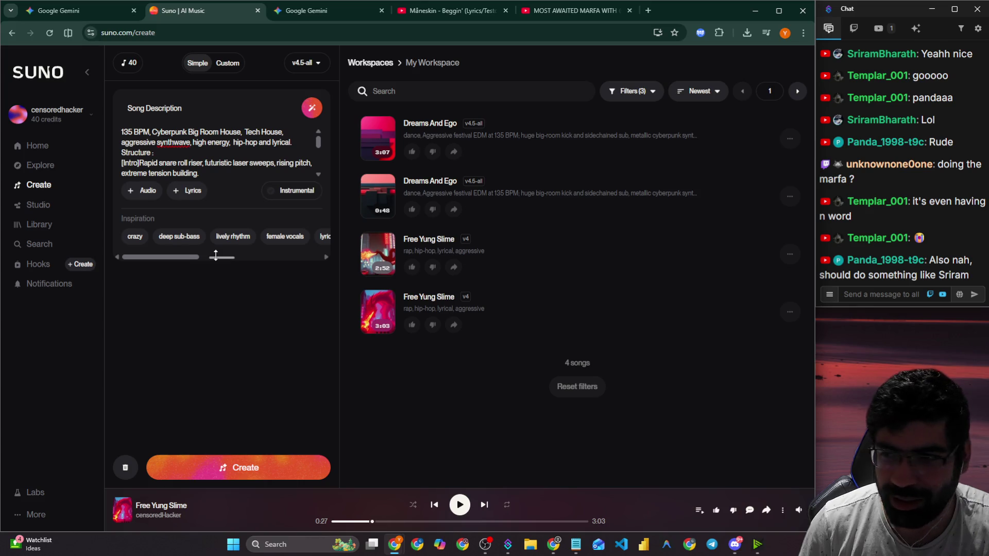
click(212, 257)
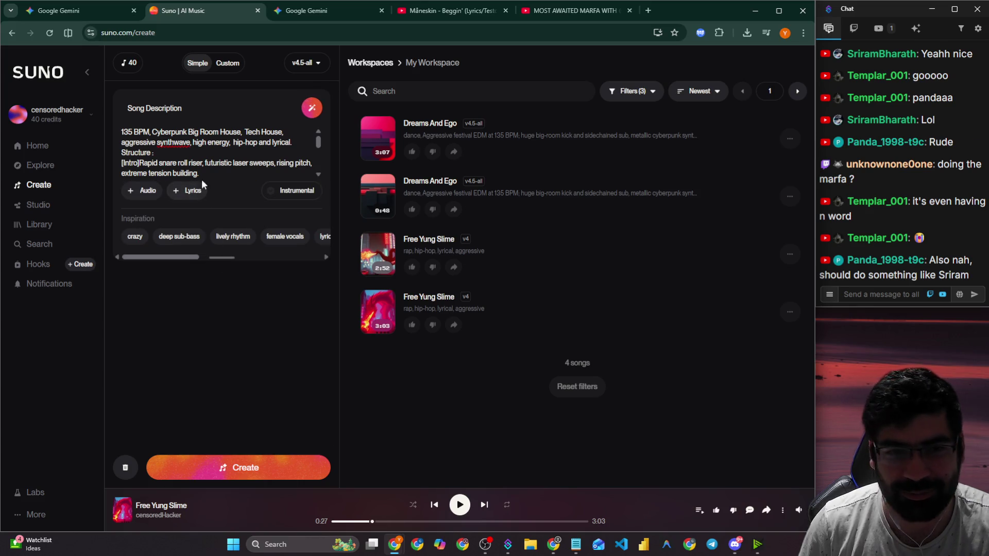
click(218, 258)
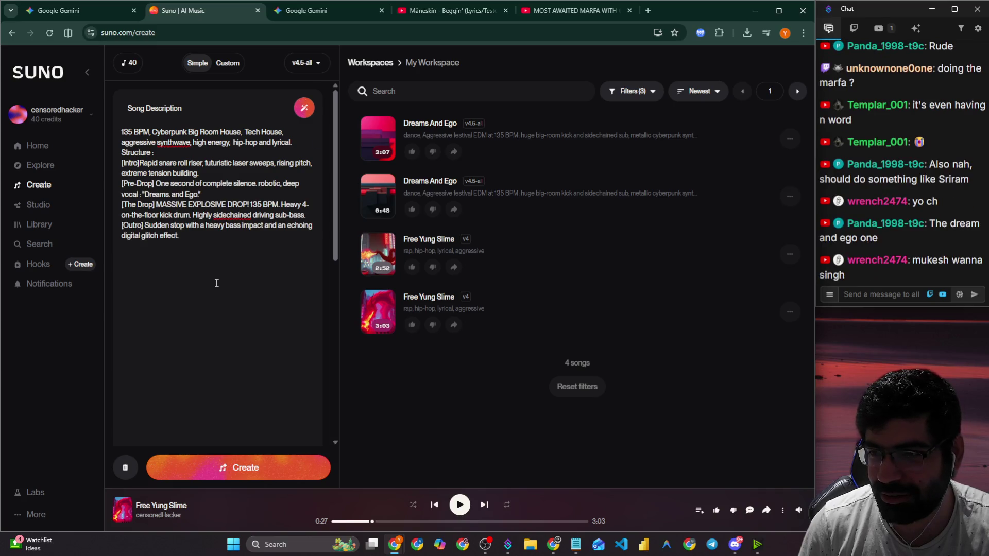
click(215, 297)
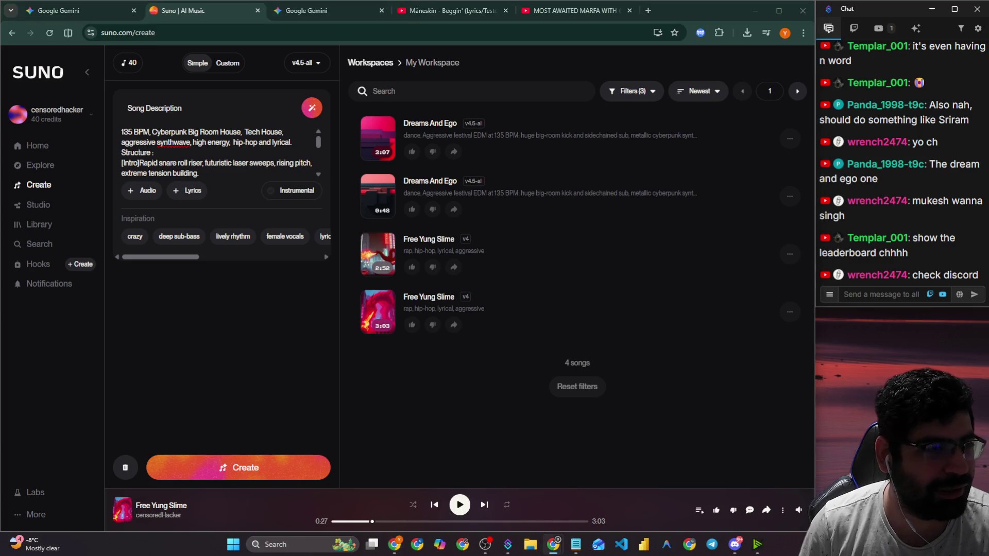
key(alt+Tab)
Scroll through the Dreams and Ego lyrics in just-chatting, then join the General-Chat voice channel.
scroll(433, 260, down, 2)
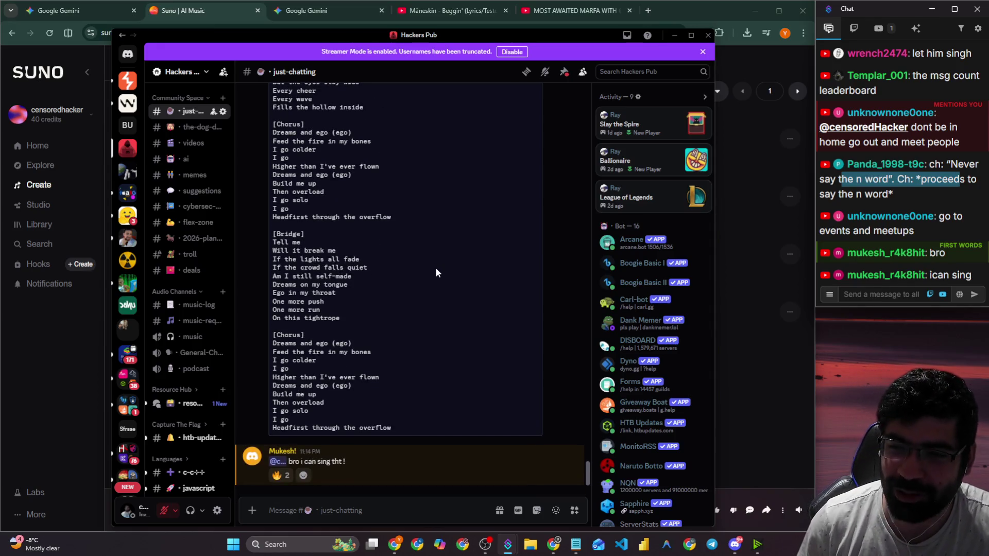
scroll(425, 265, up, 4)
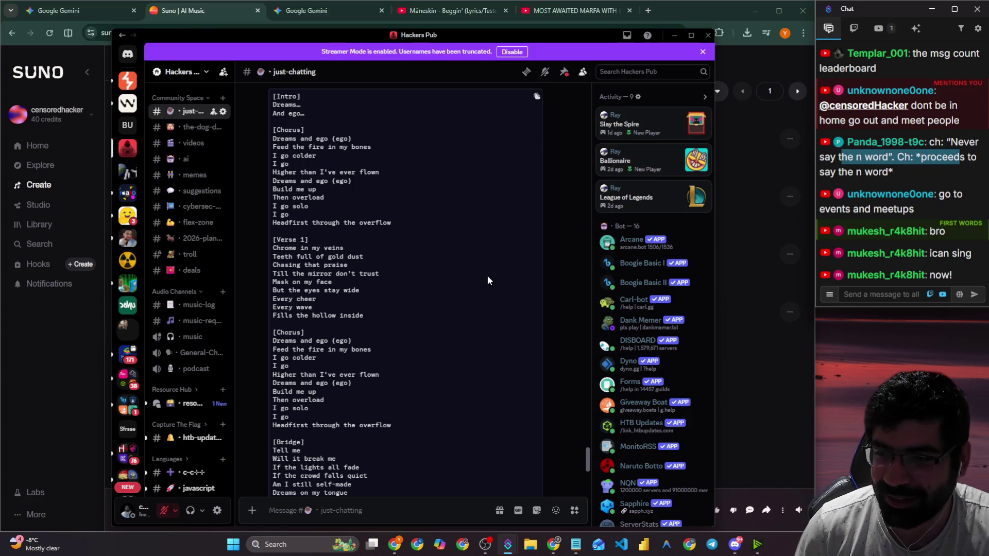
scroll(194, 297, down, 6)
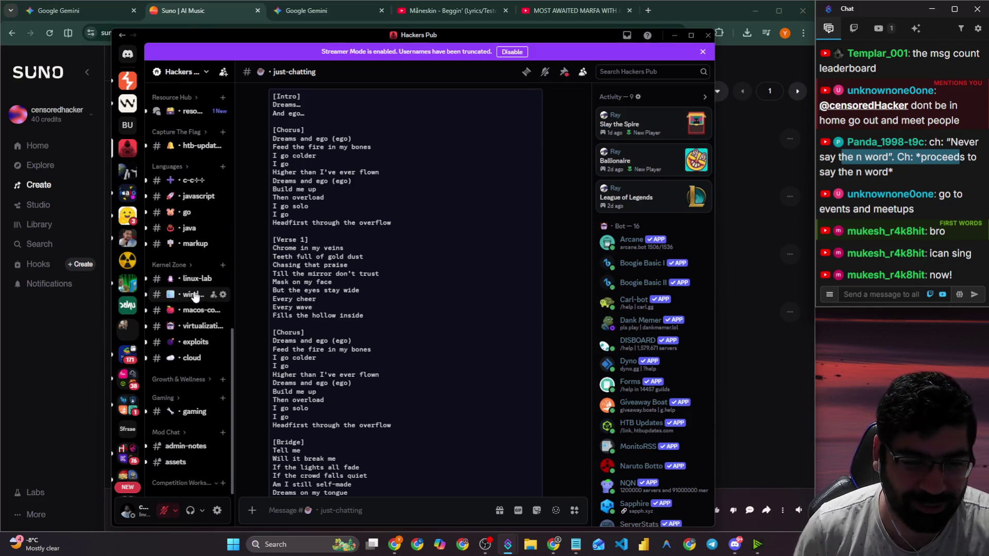
scroll(194, 297, up, 3)
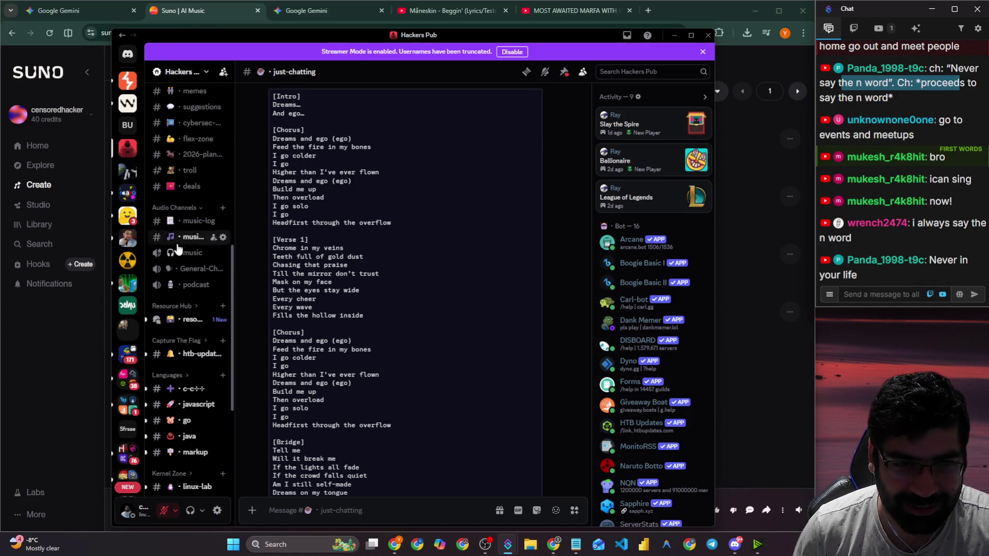
click(185, 268)
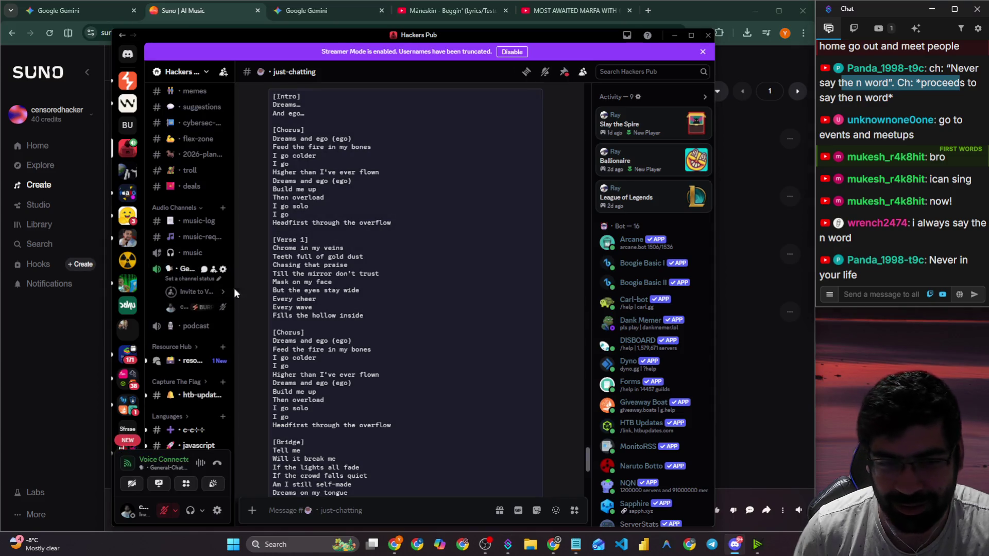
Close the invite list, unmute then re-mute the microphone, and click into the stream chat.
click(190, 291)
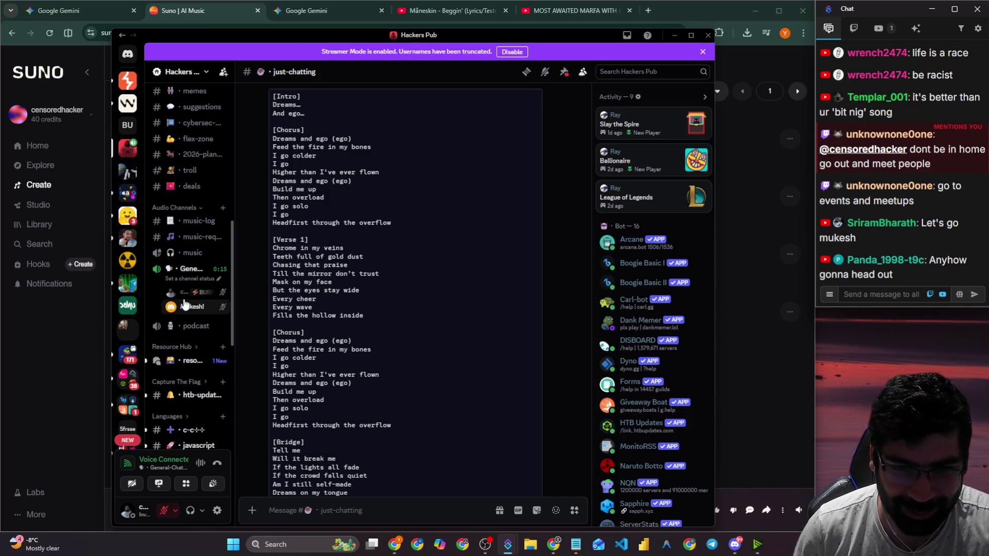
click(164, 511)
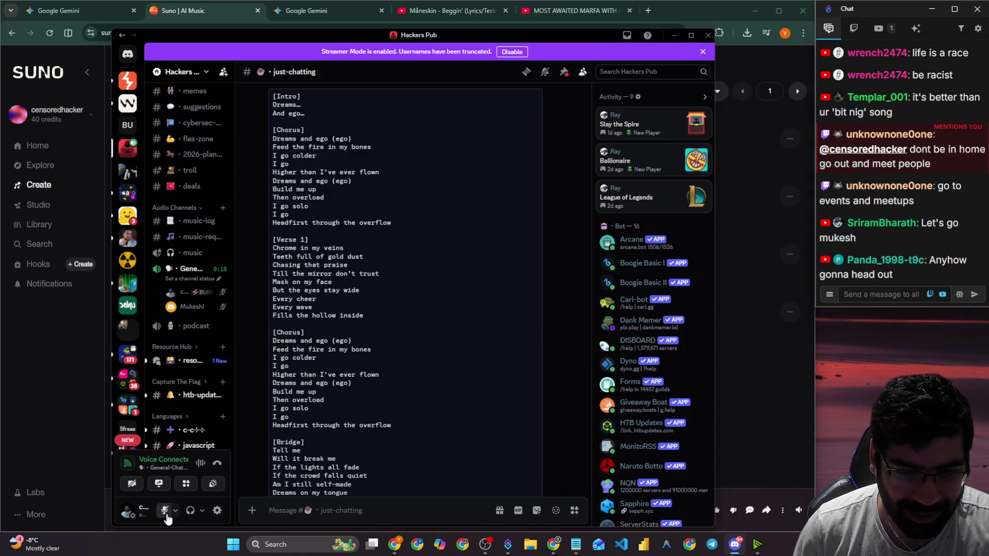
click(164, 511)
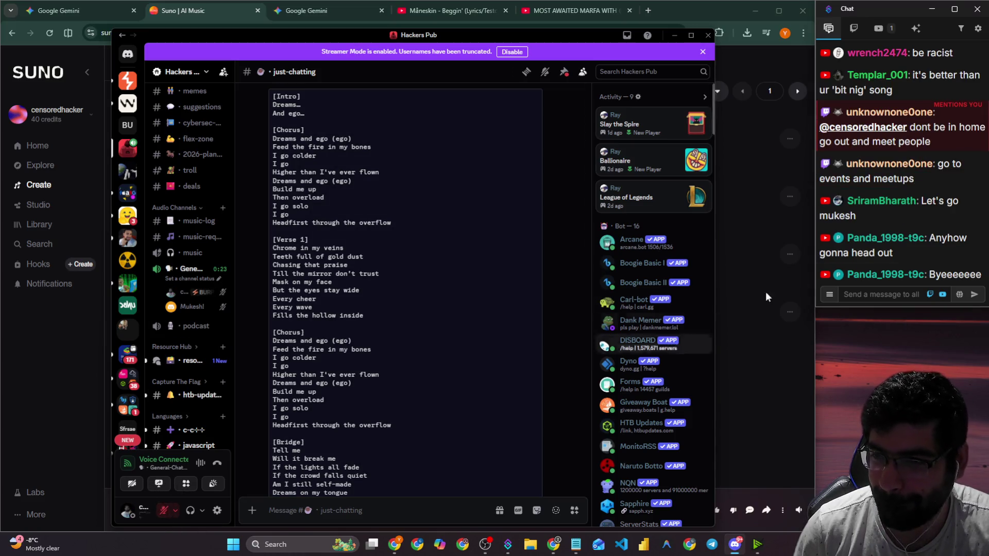
click(883, 293)
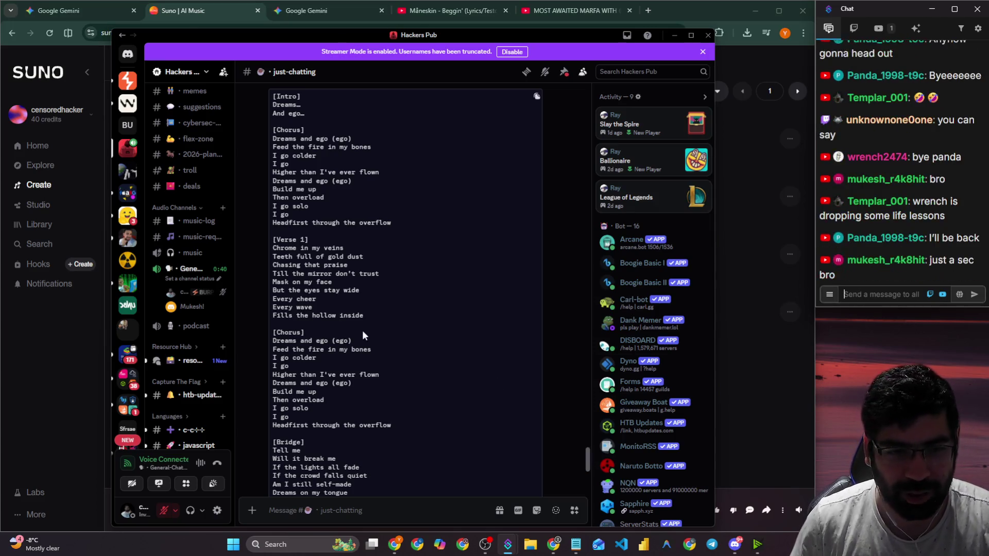
Open the General-Chat call view with its chat, then return to the just-chatting channel.
right_click(188, 308)
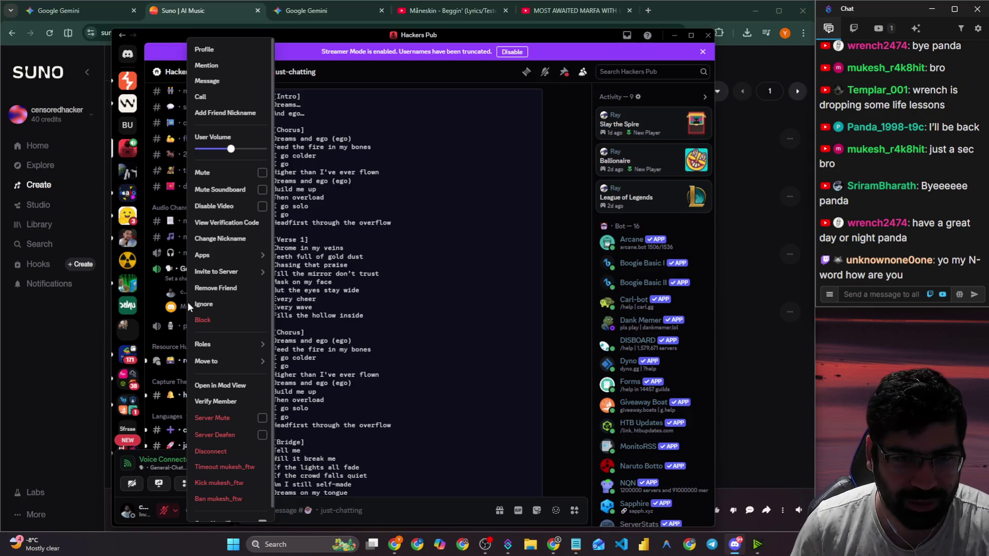
click(443, 343)
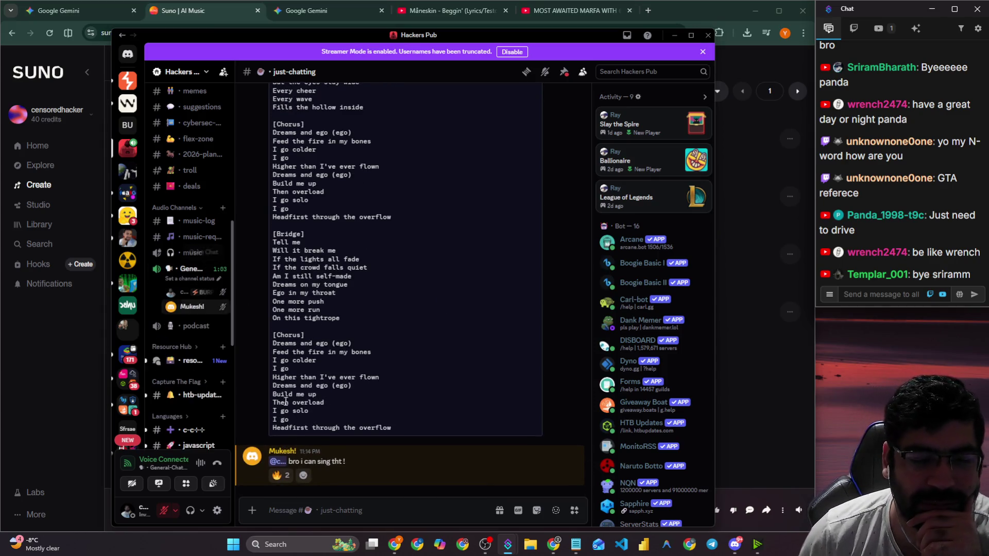
click(188, 268)
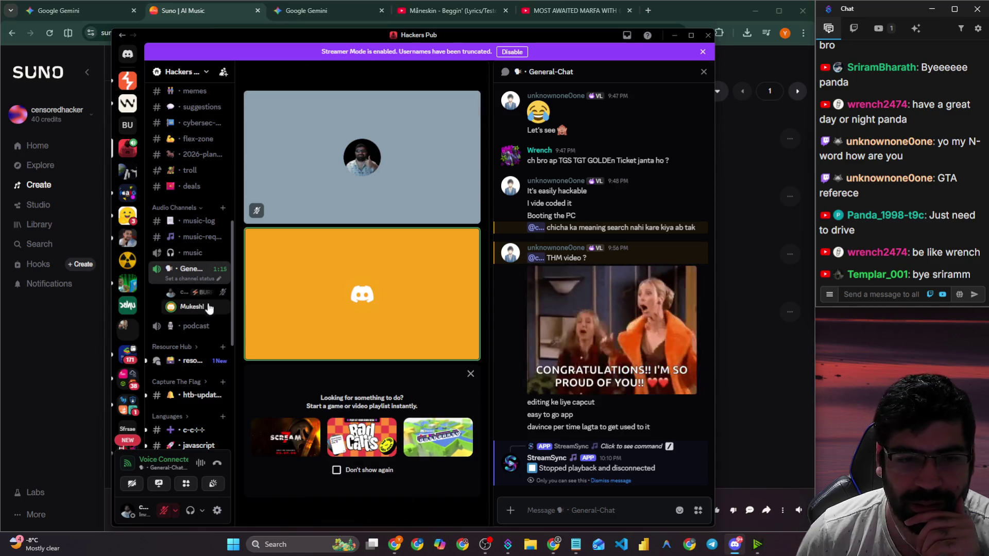
mouse_move(362, 363)
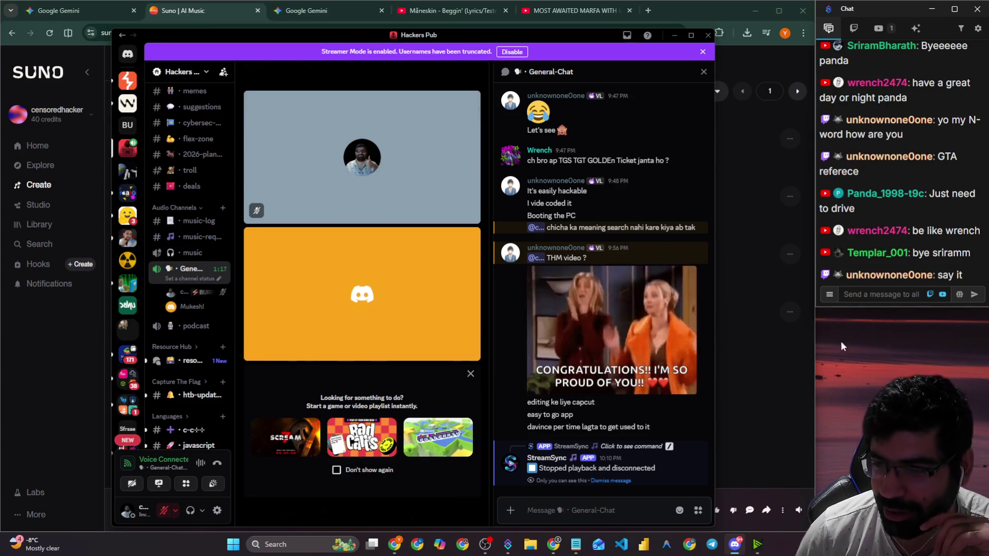
click(896, 296)
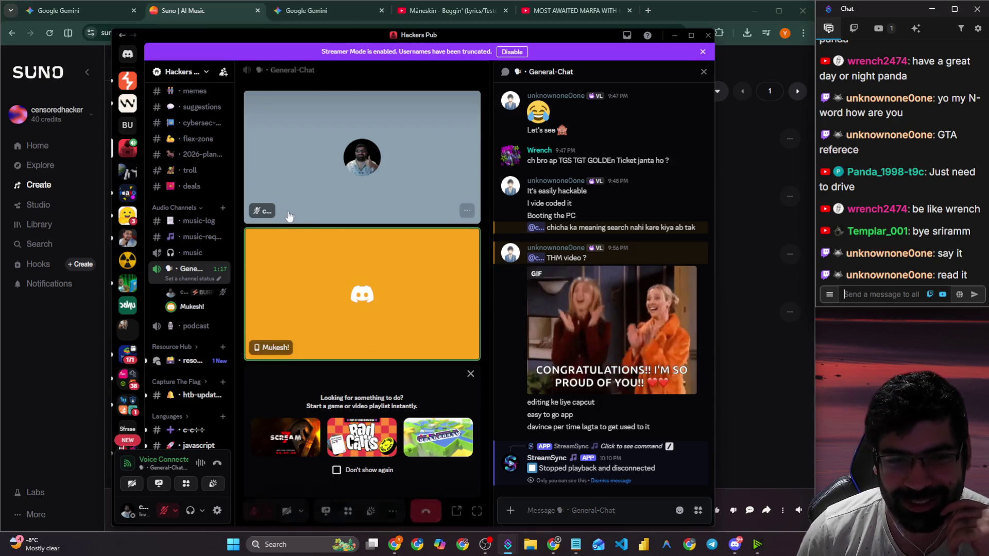
scroll(190, 226, up, 5)
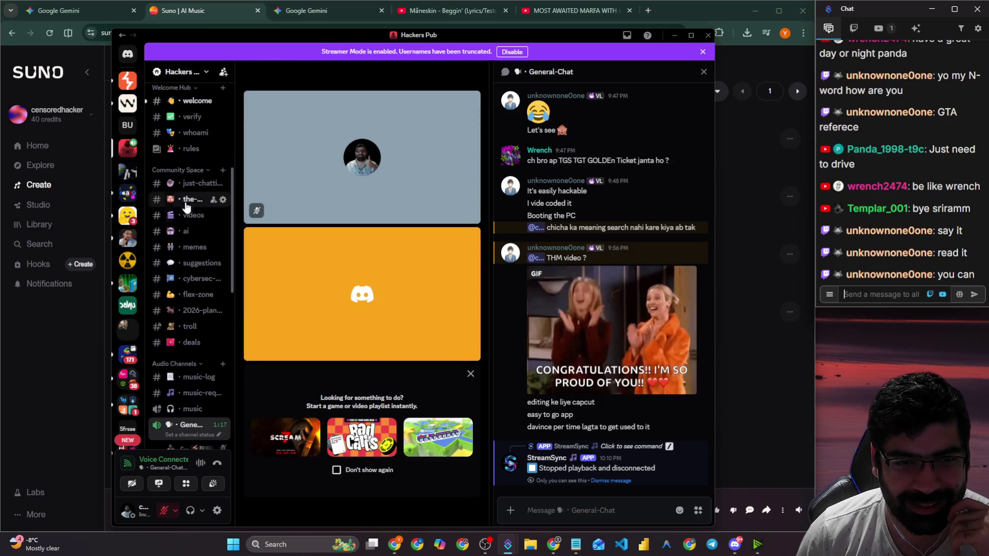
click(191, 183)
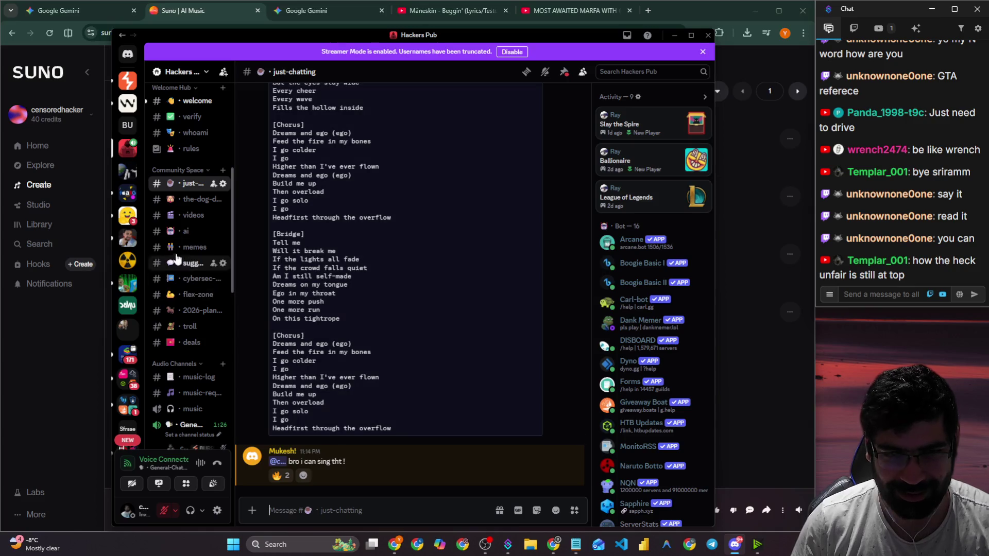
Dismiss the voice participant's options menu and scroll up through the just-chatting history.
scroll(180, 350, down, 3)
right_click(180, 357)
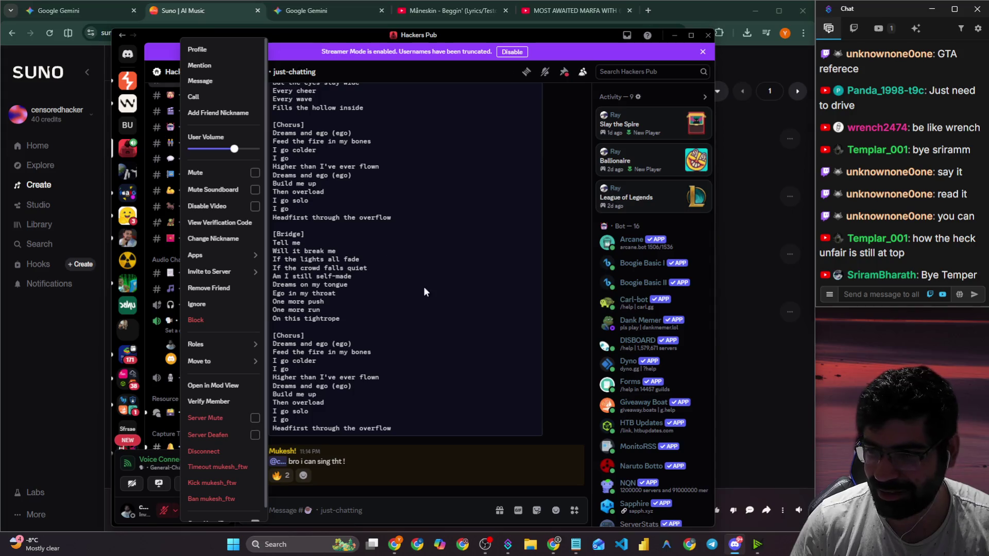
click(405, 504)
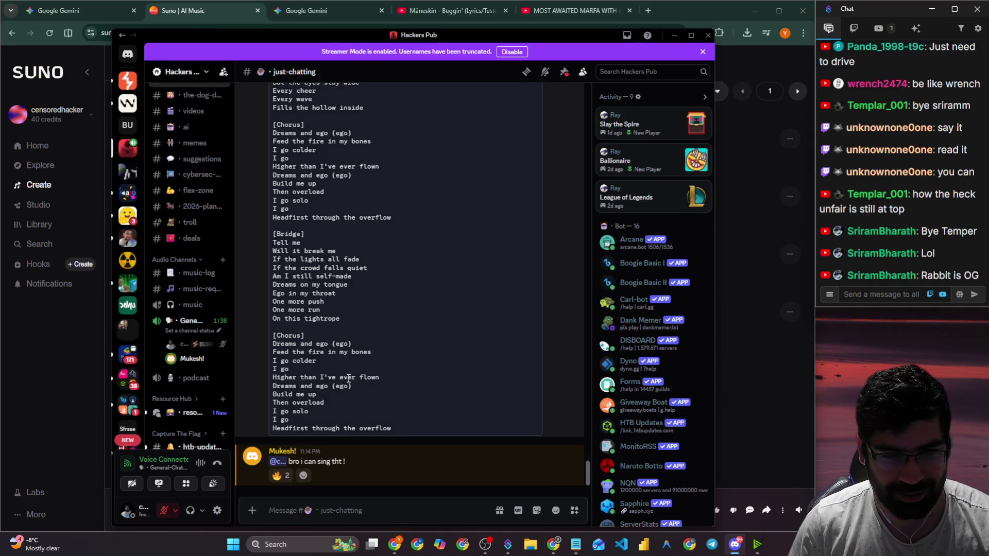
scroll(332, 326, up, 10)
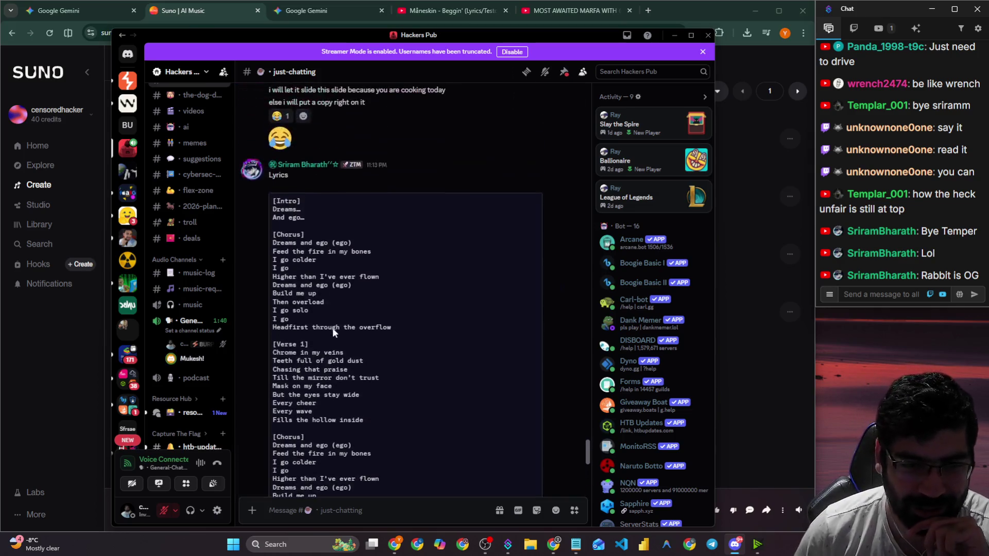
scroll(319, 360, up, 2)
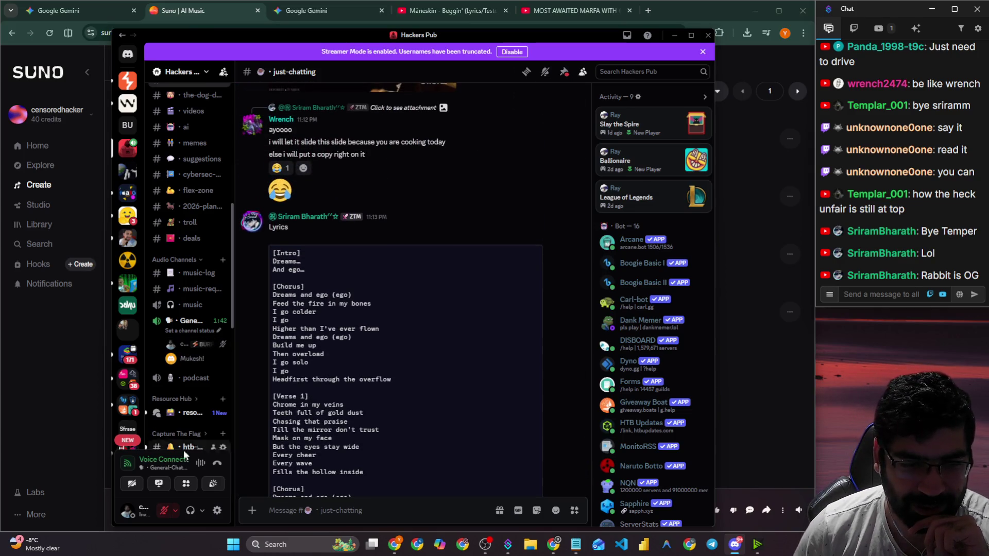
scroll(388, 336, up, 12)
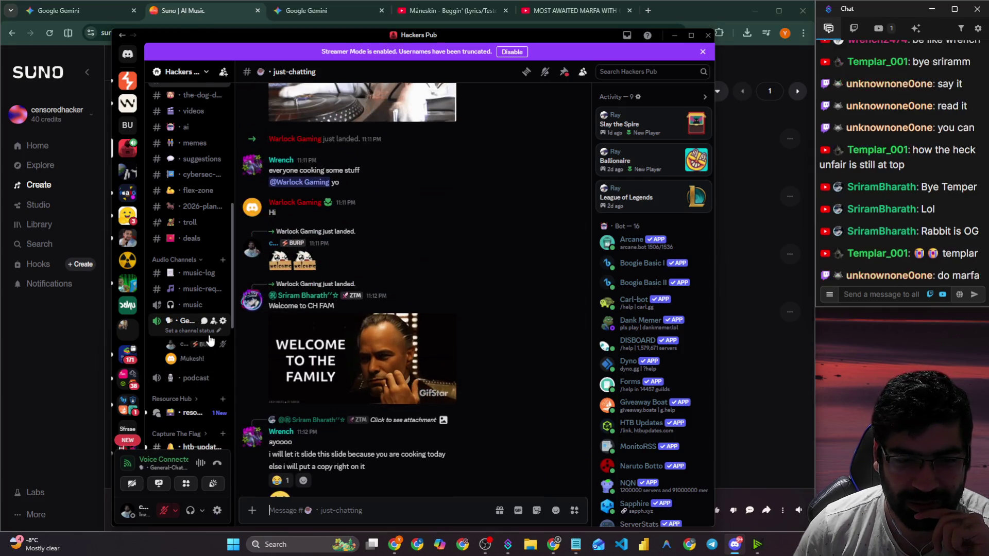
Unmute then re-mute the microphone and scroll up to the two Dreams and Ego mp3 attachments.
click(165, 511)
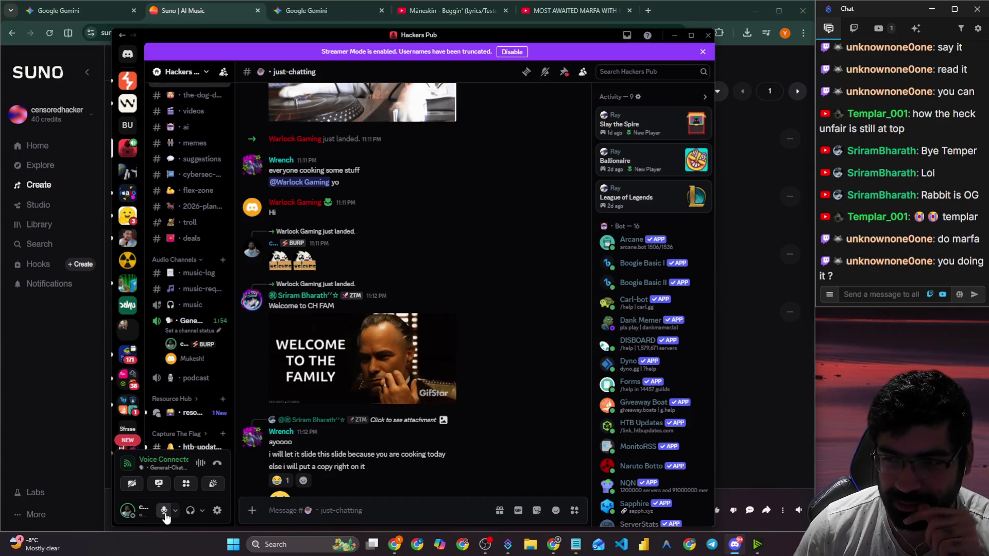
click(164, 511)
scroll(490, 332, up, 2)
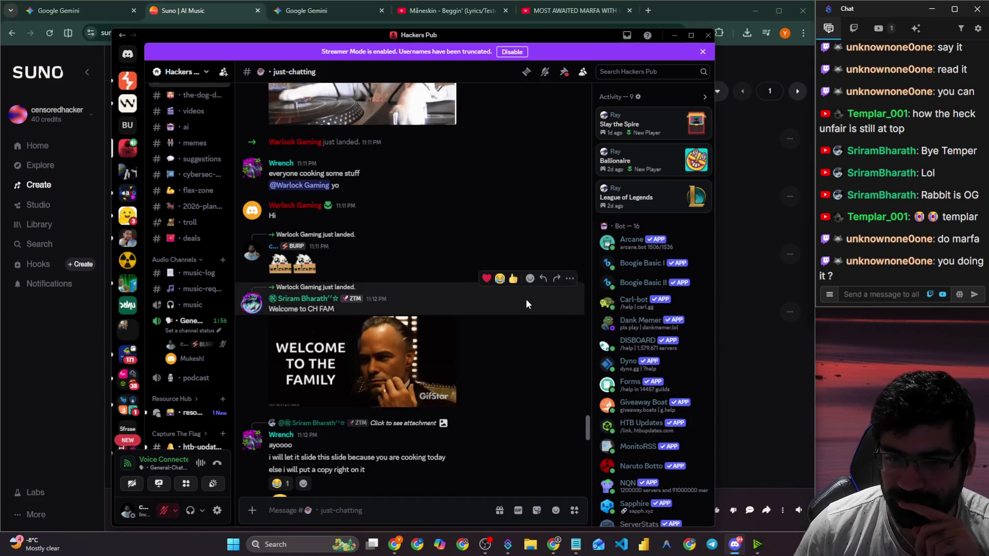
scroll(467, 288, up, 3)
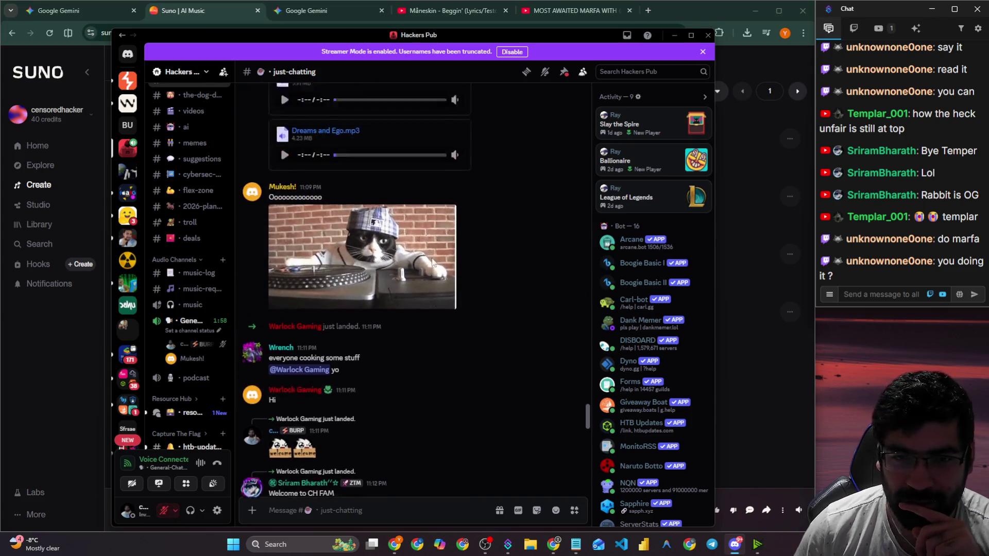
scroll(484, 306, up, 2)
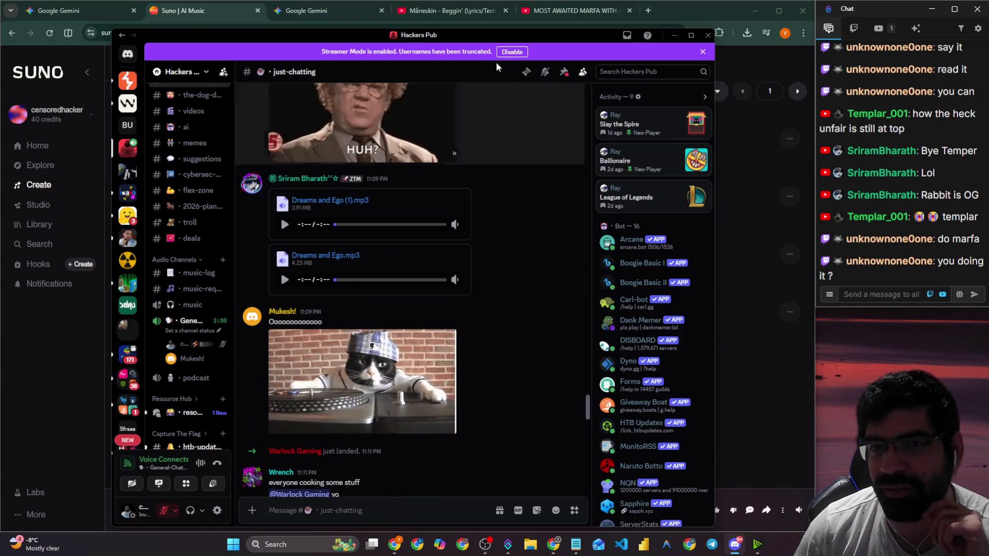
click(544, 11)
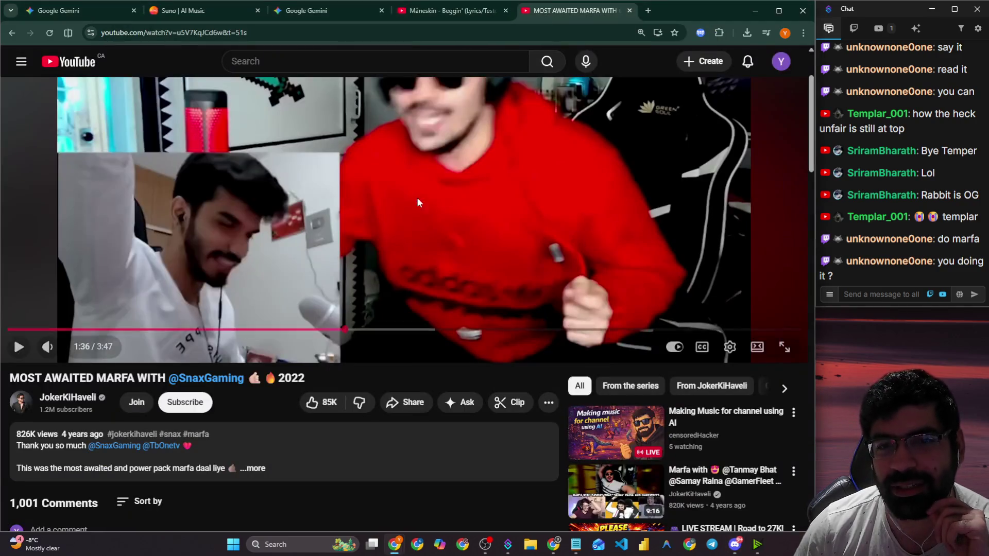
Click the Marfa video, move to the Gemini tab, then Alt+Tab back to Discord.
click(379, 223)
click(330, 11)
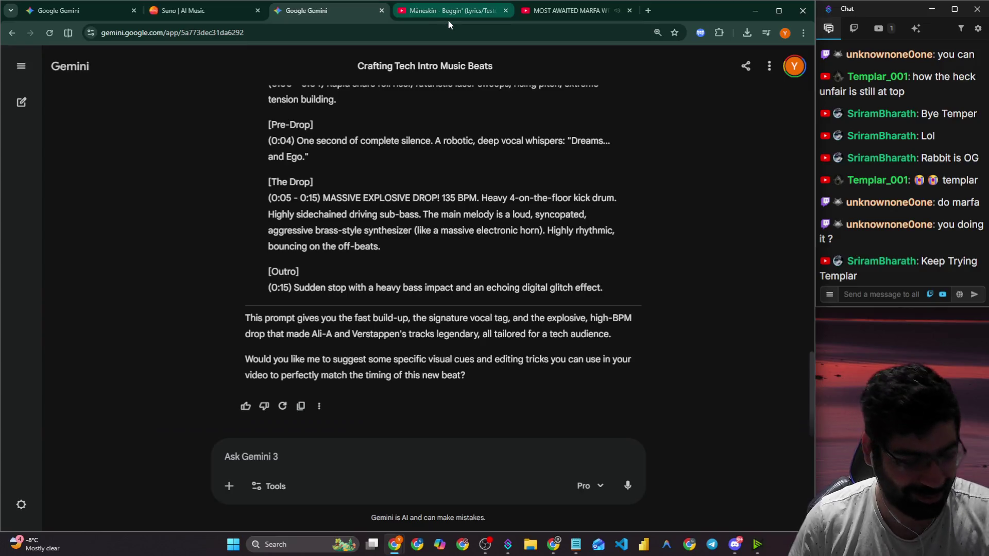
key(alt+Tab)
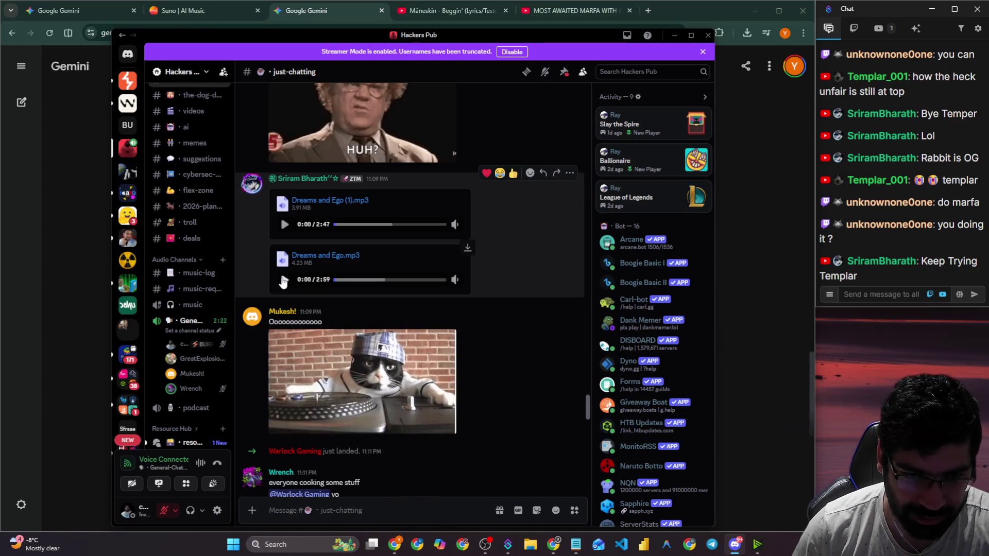
Play Dreams and Ego.mp3, pause it at 0:25, and scroll down to the posted lyrics.
click(283, 281)
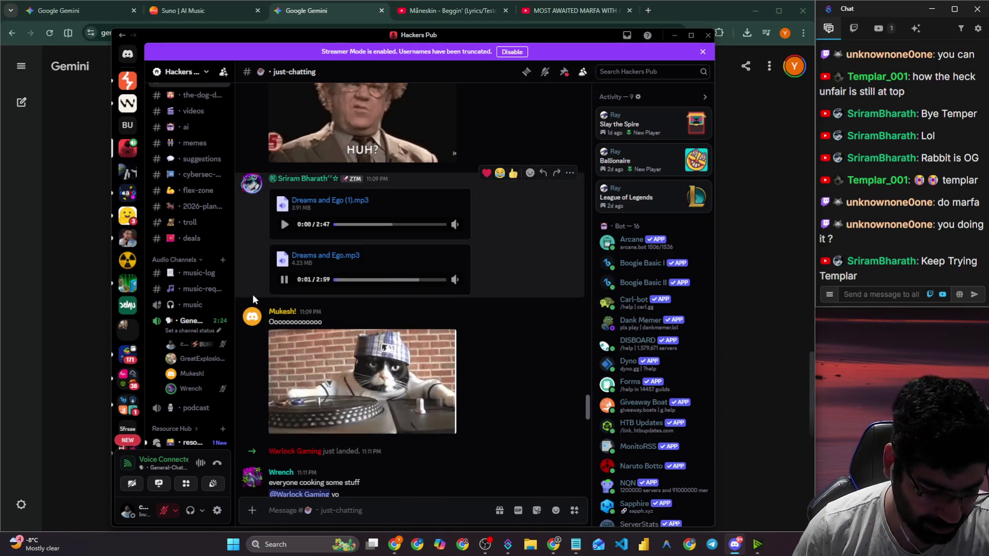
right_click(190, 387)
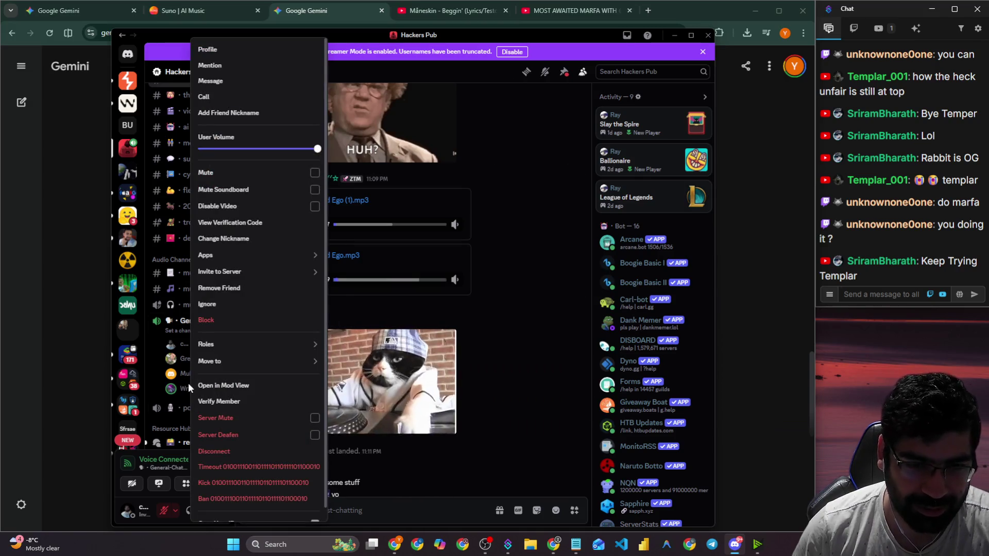
click(151, 379)
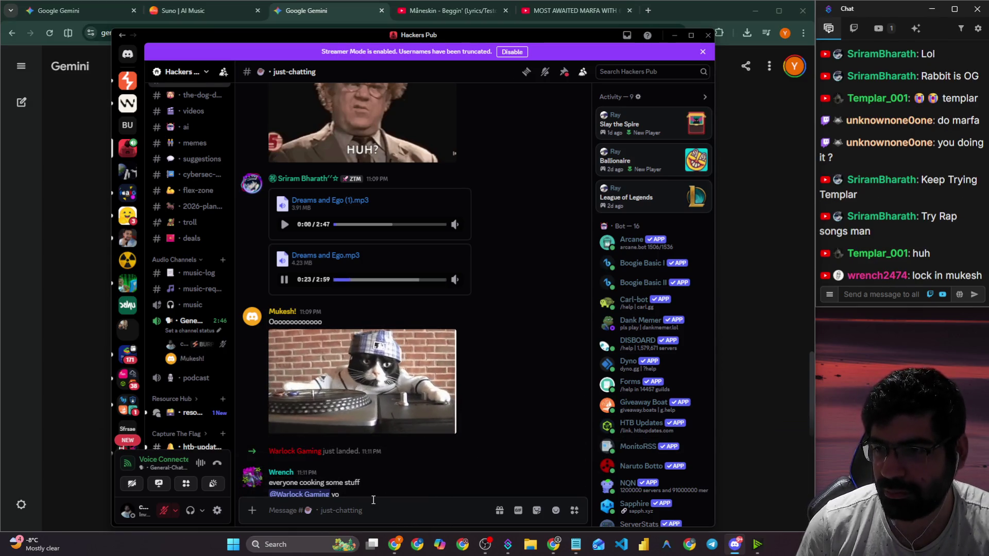
click(284, 280)
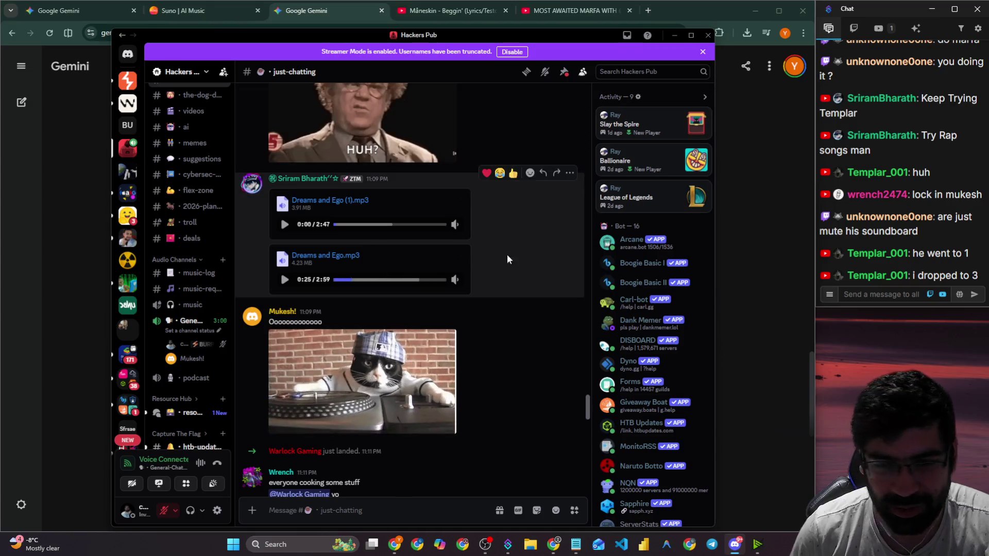
scroll(490, 407, down, 5)
scroll(446, 386, down, 10)
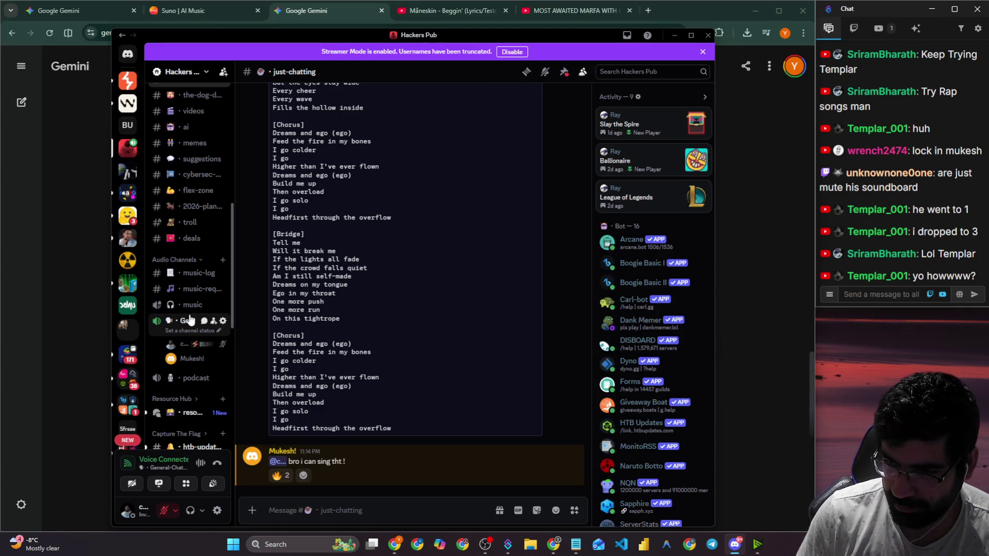
Send 'streamer bot' in the stream chat.
click(905, 294)
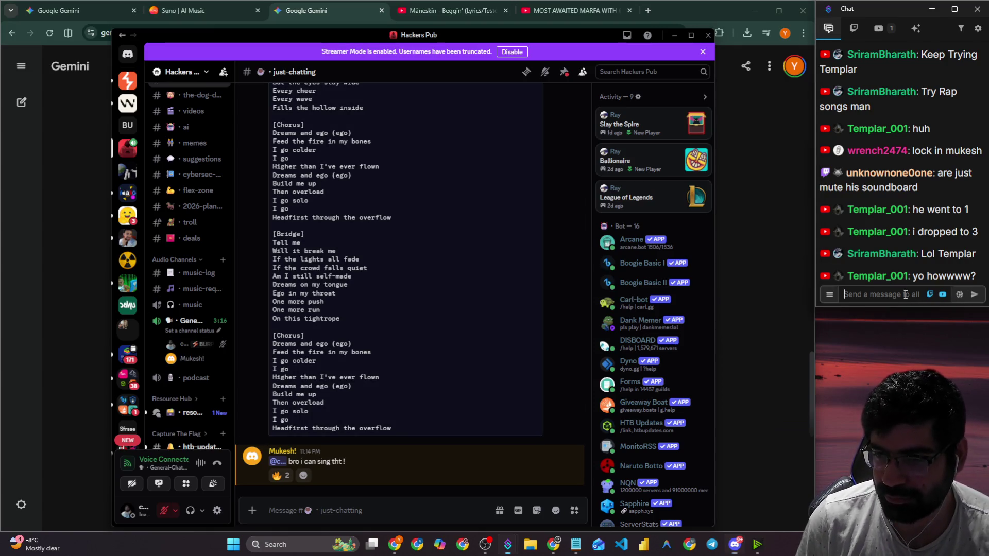
text(s)
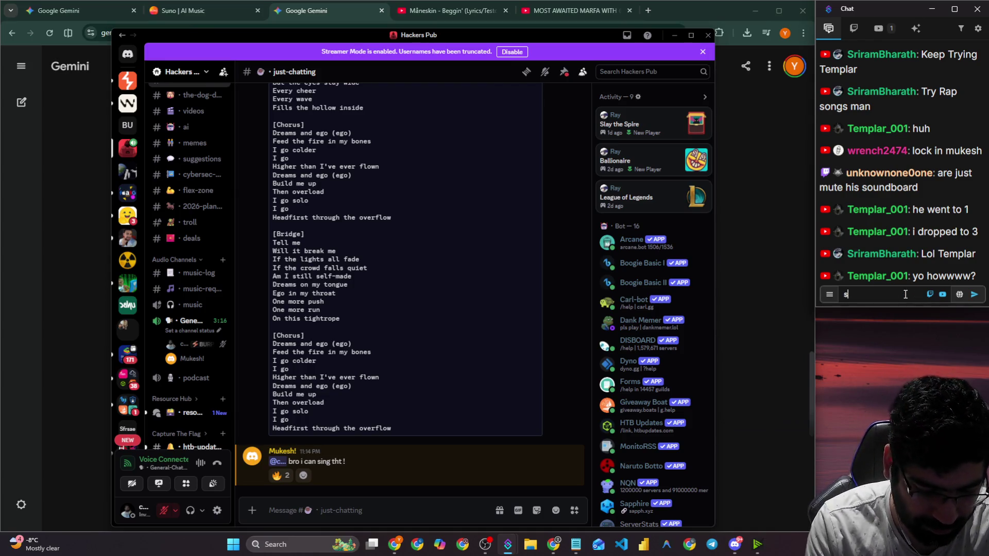
text(treamer bot)
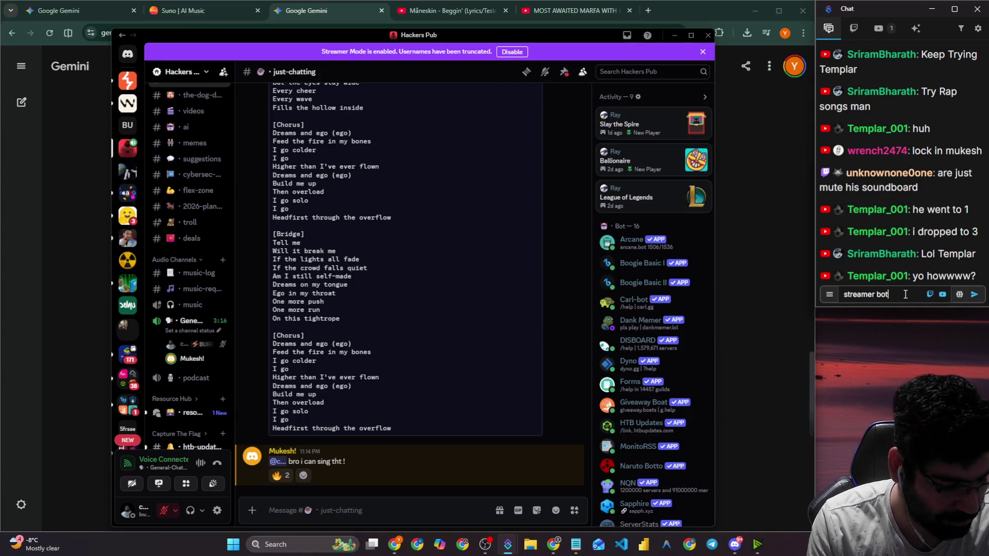
key(Return)
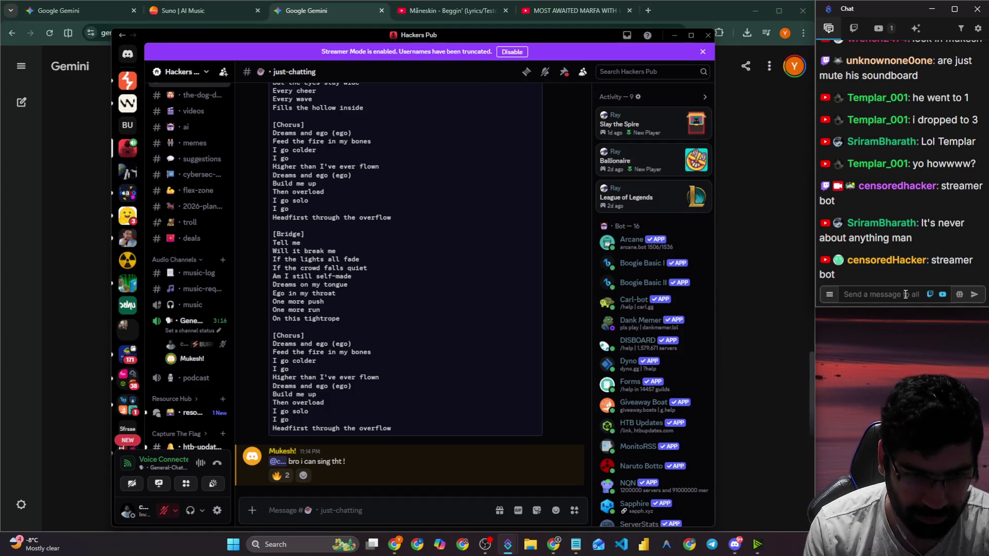
Open and dismiss a voice member's options, then go to Direct Messages.
right_click(191, 359)
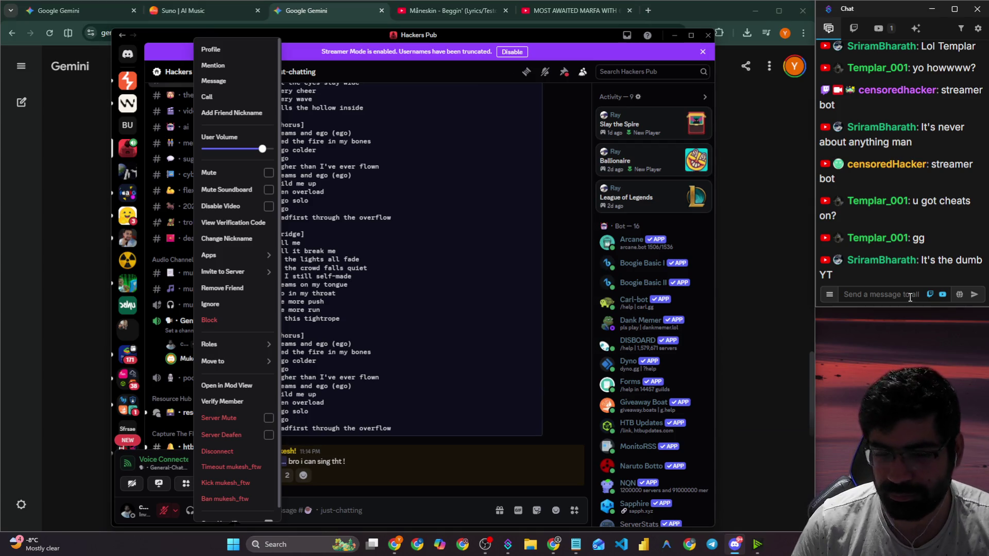
click(419, 353)
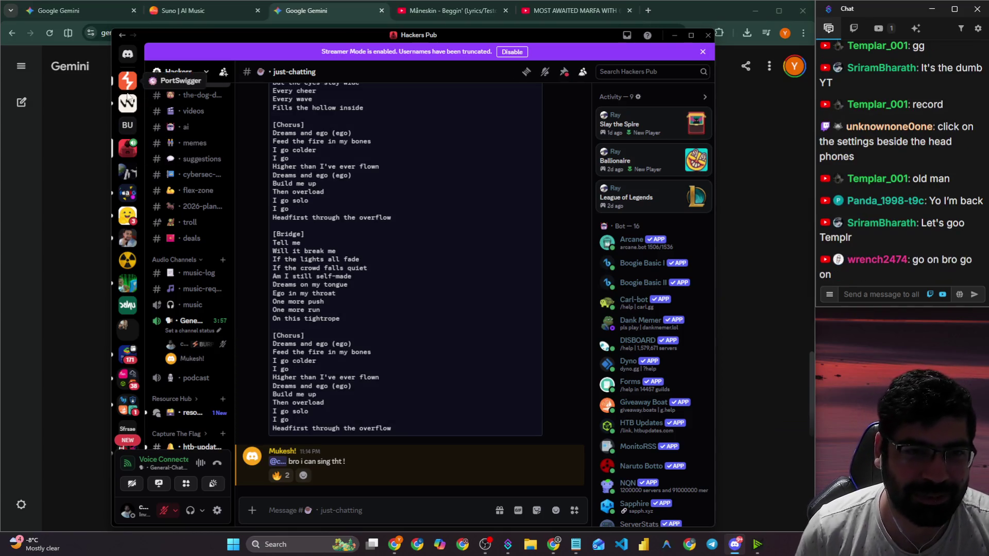
click(127, 53)
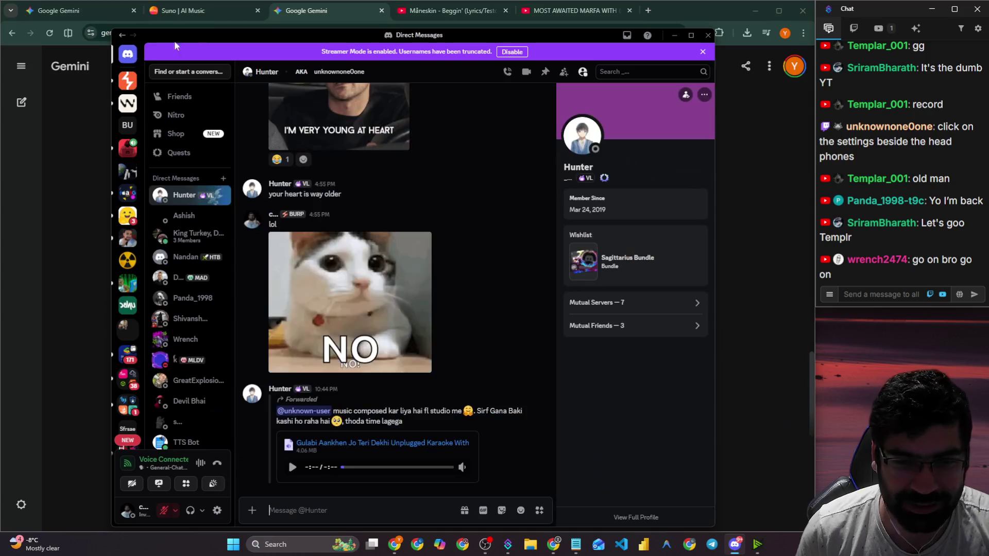
Drag the Discord window aside to reveal the Gemini 'Crafting Tech Intro Music Beats' chat.
mouse_move(212, 33)
mouse_down()
mouse_move(0, 33)
mouse_move(0, 106)
mouse_up()
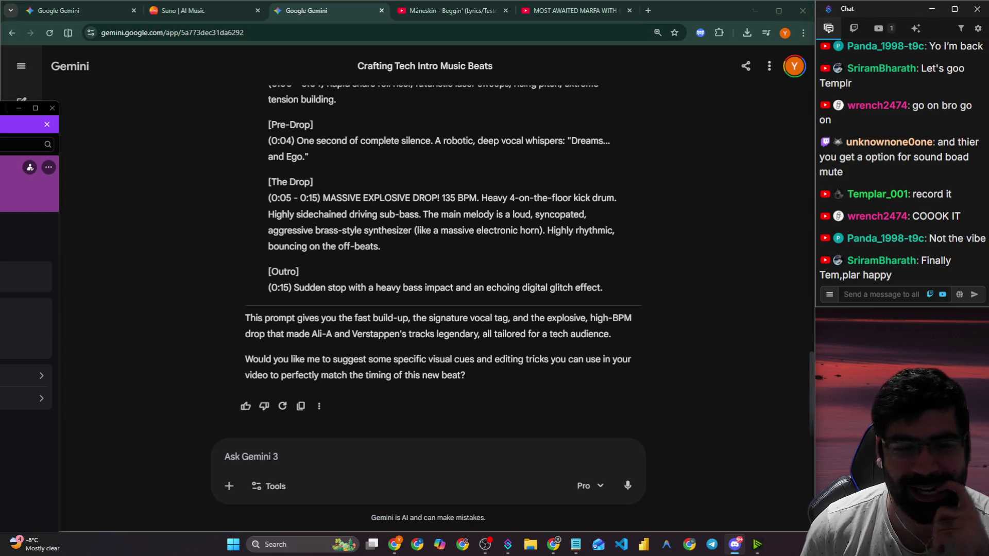
Send 'i will' in the stream chat and switch to the browser window.
click(879, 292)
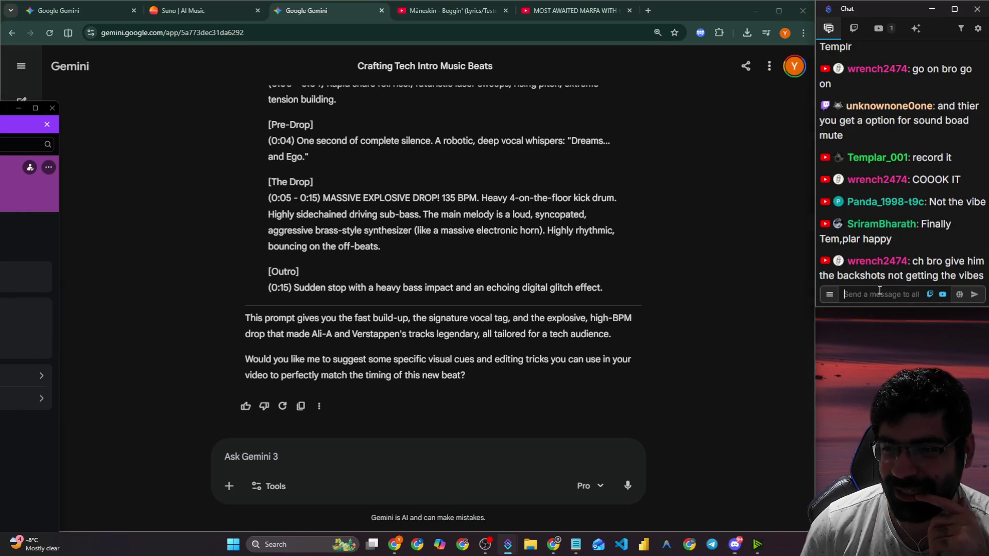
text(i)
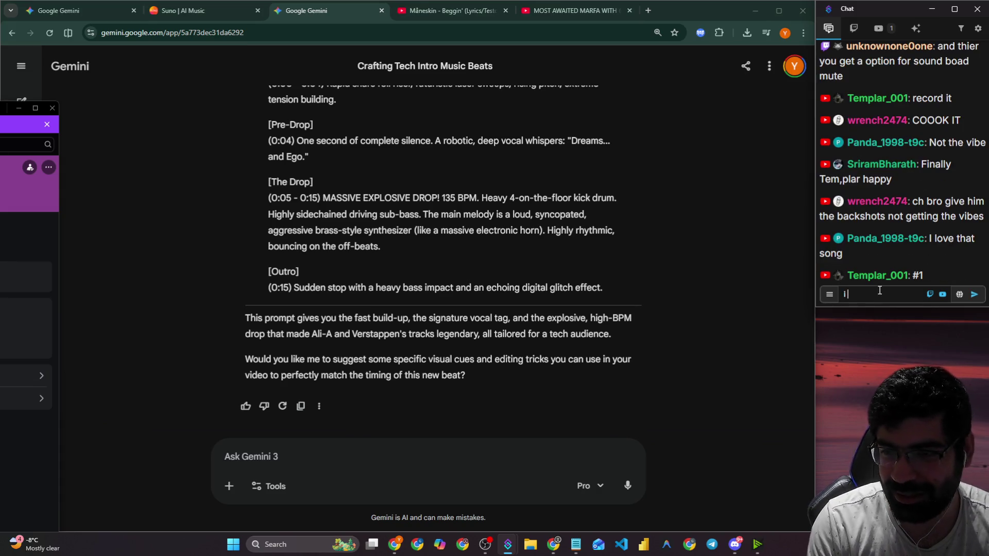
text( wil)
key(Return)
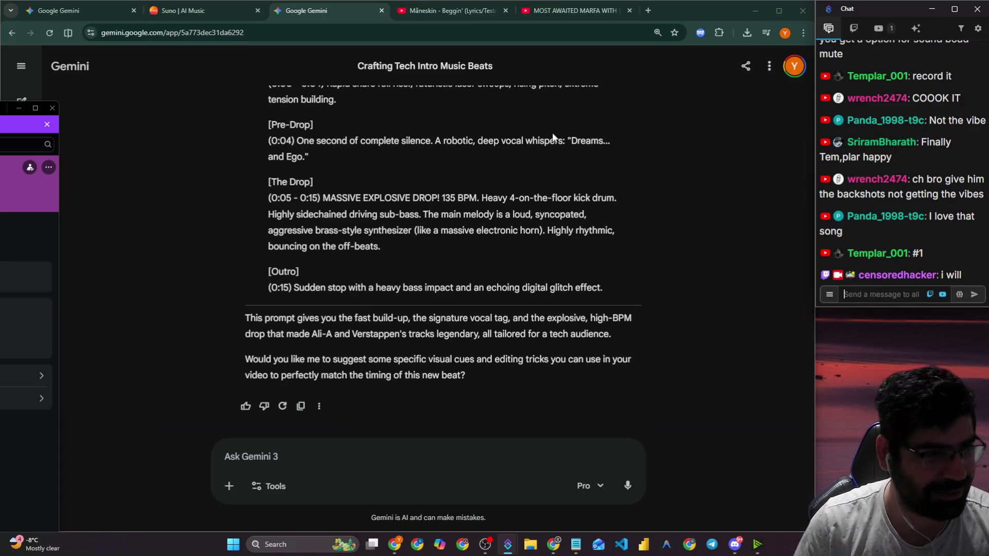
key(alt+Tab)
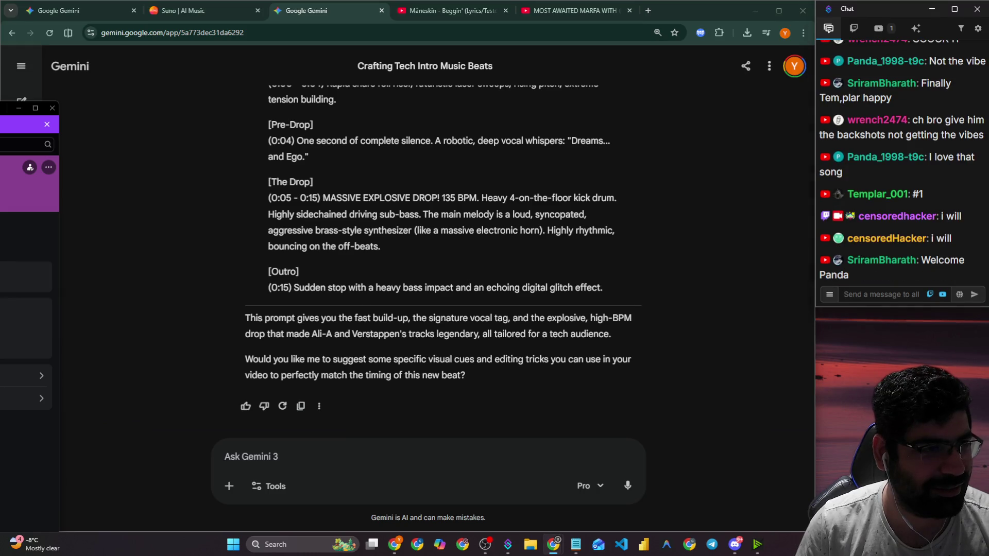
Send 'lets go lds hell yeah' in the stream chat, then bring Discord back to the front.
click(892, 294)
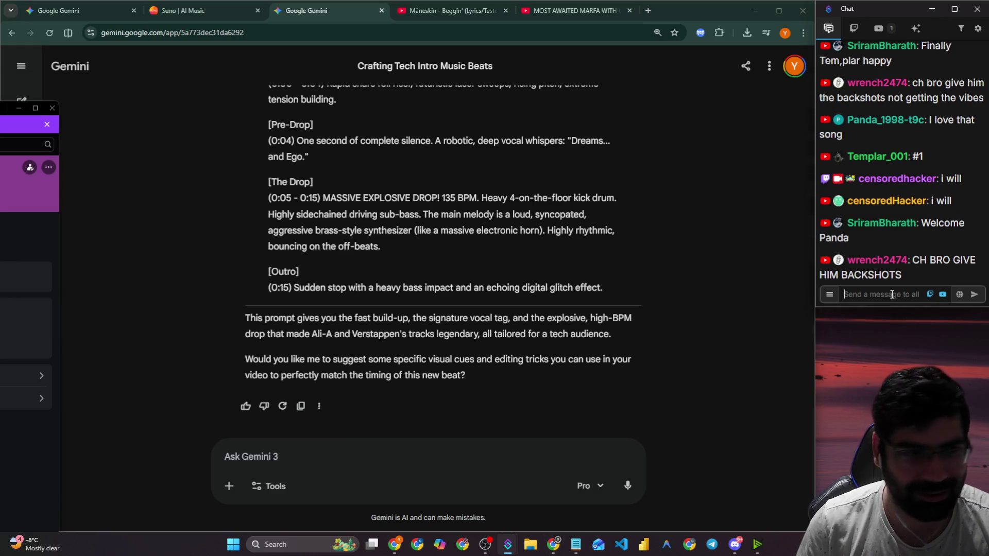
text(lets go lds hell yeah)
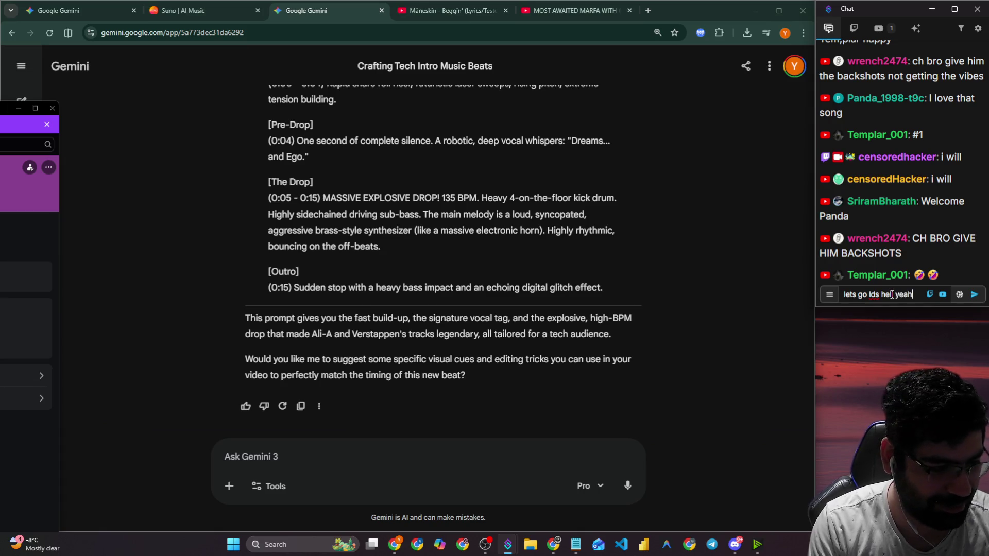
key(Return)
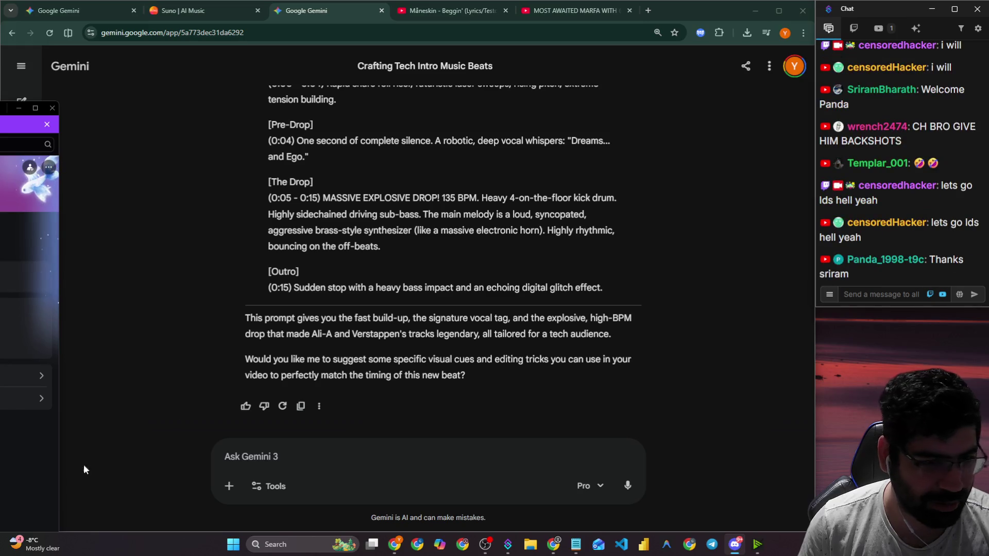
click(369, 469)
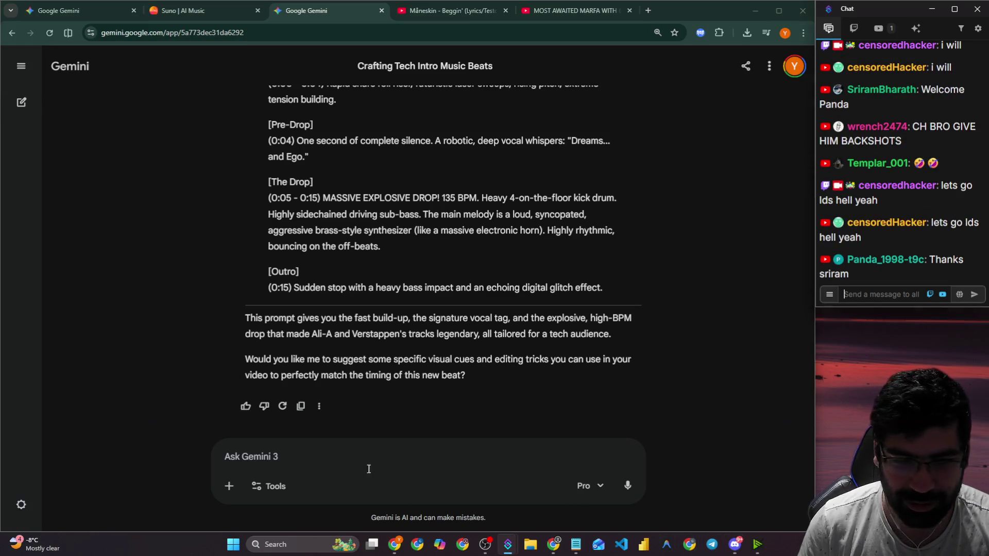
click(735, 544)
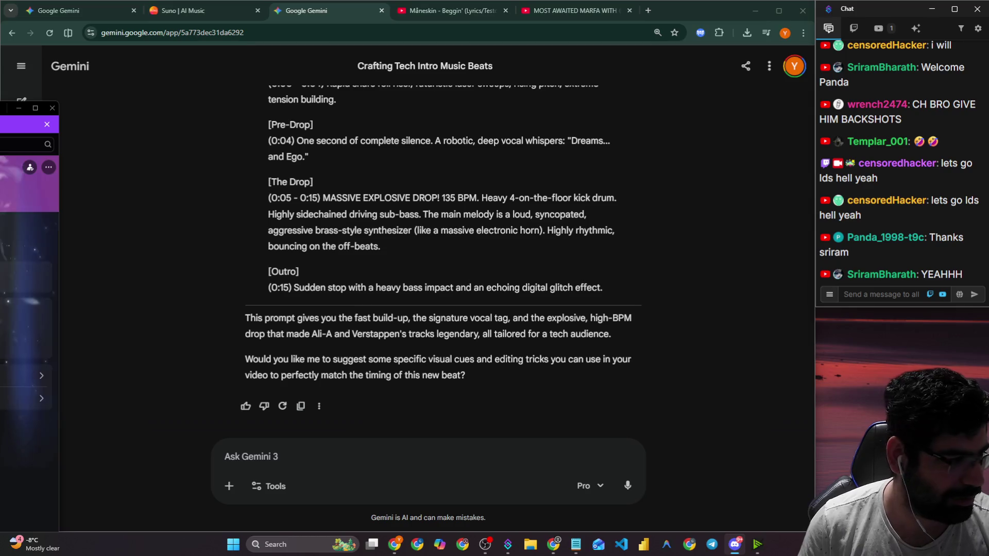
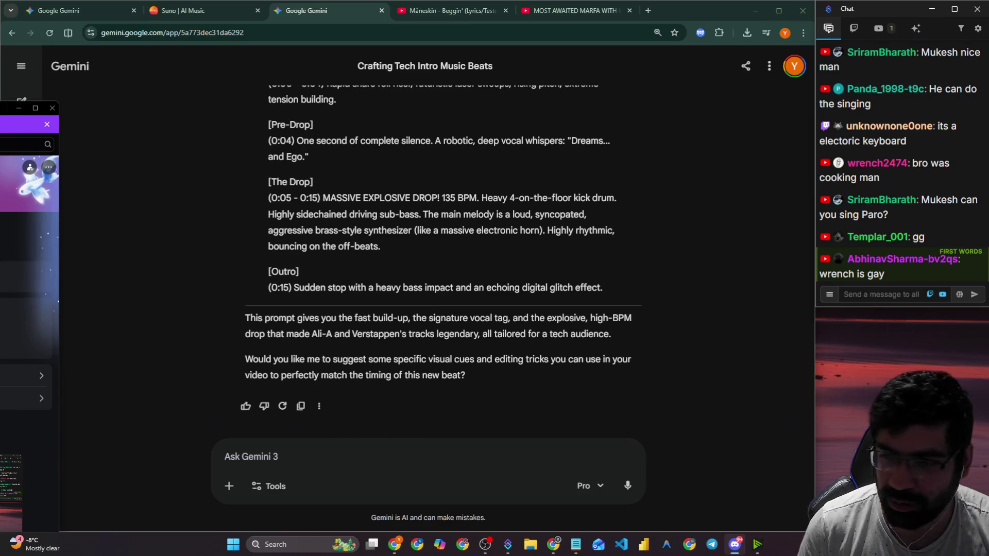
Bring the Discord direct-messages window forward and drag it to the centre of the screen.
click(896, 294)
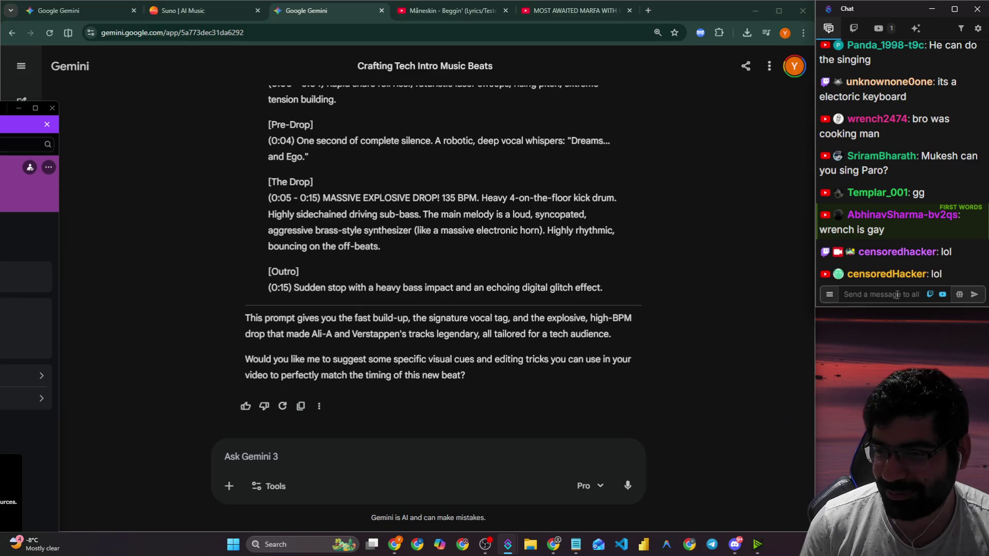
key(alt+Tab)
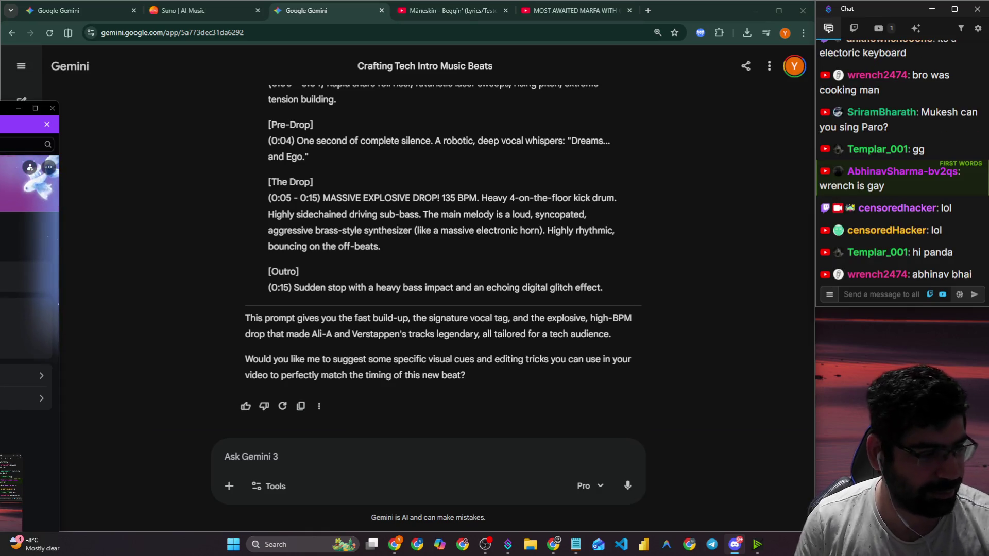
mouse_move(10, 108)
mouse_down()
mouse_move(216, 20)
mouse_move(268, 49)
mouse_up()
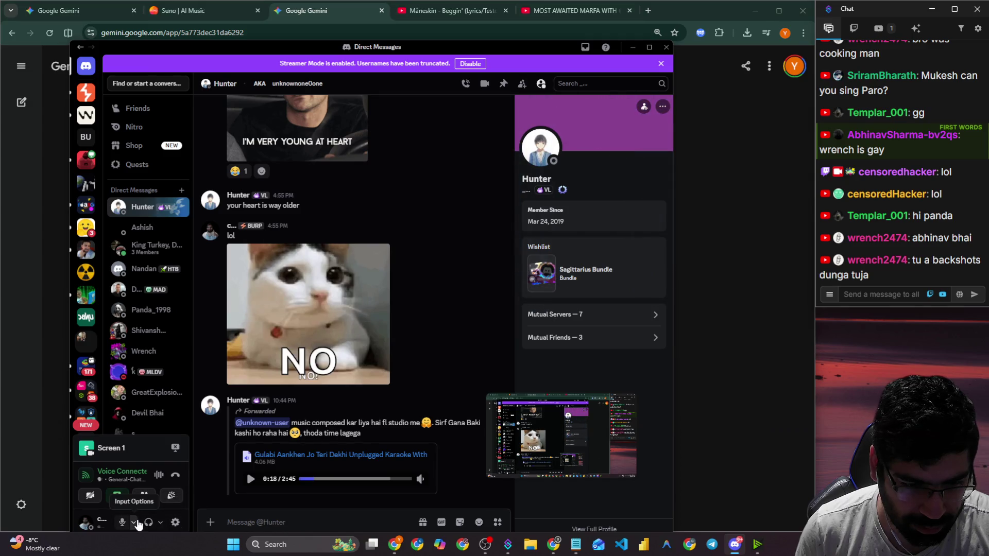
click(137, 525)
click(86, 522)
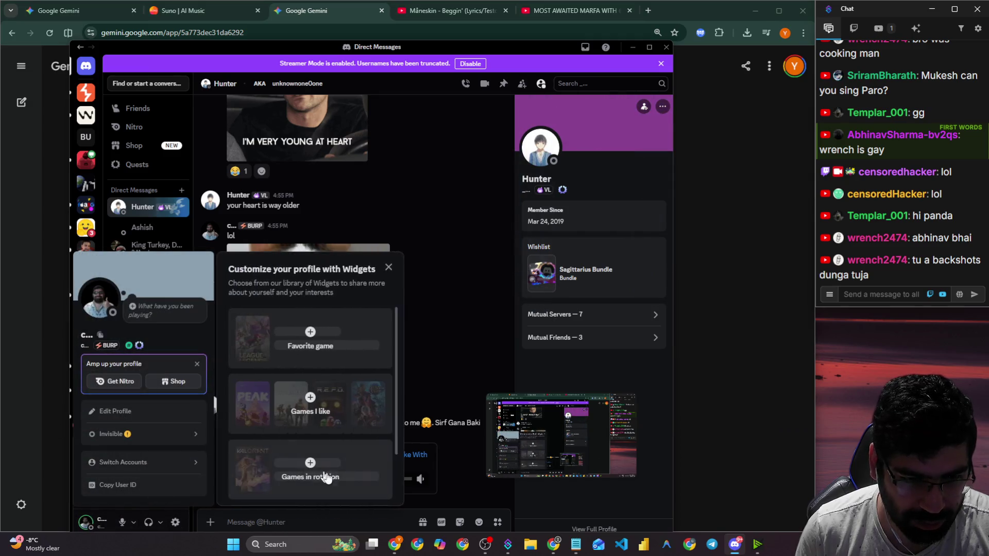
click(481, 336)
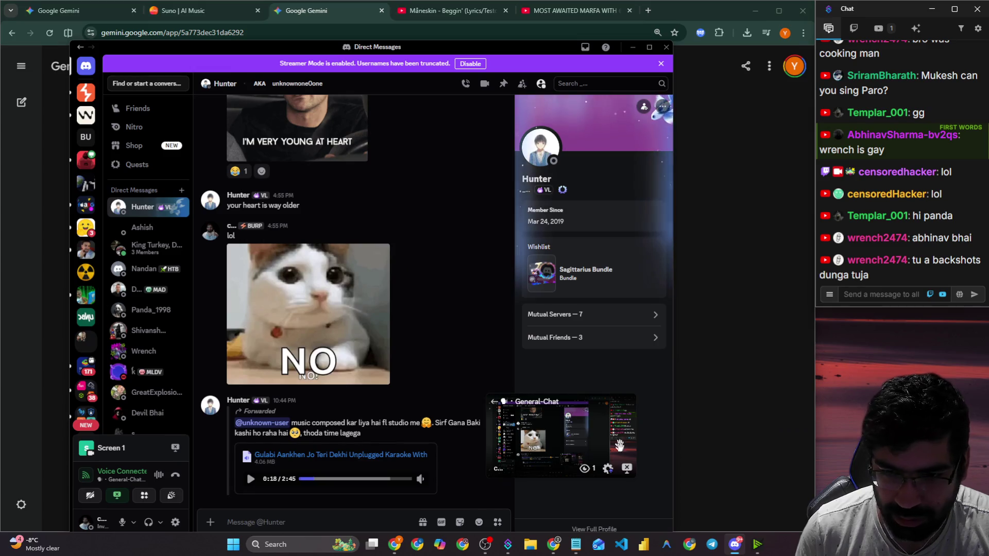
click(607, 468)
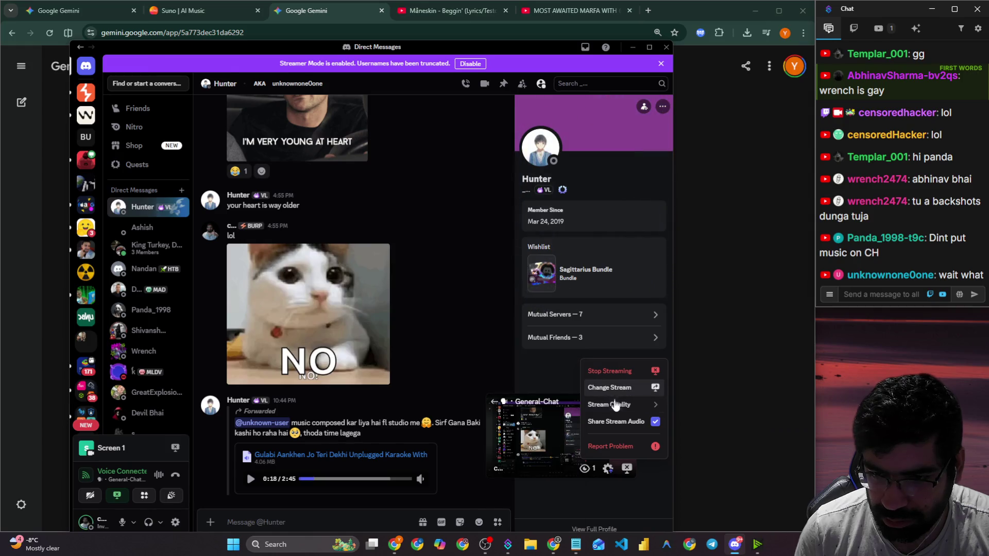
mouse_move(616, 405)
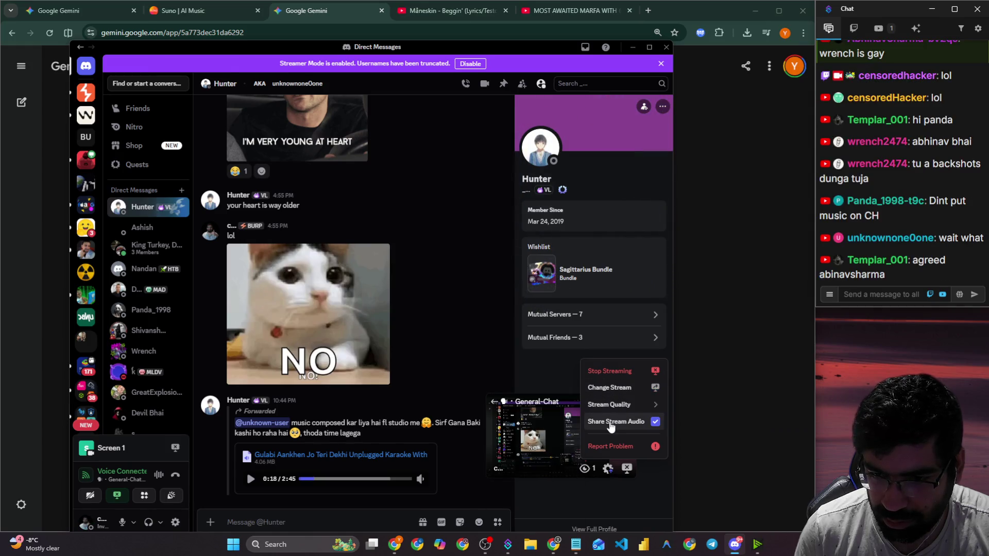
click(733, 426)
key(alt+Tab)
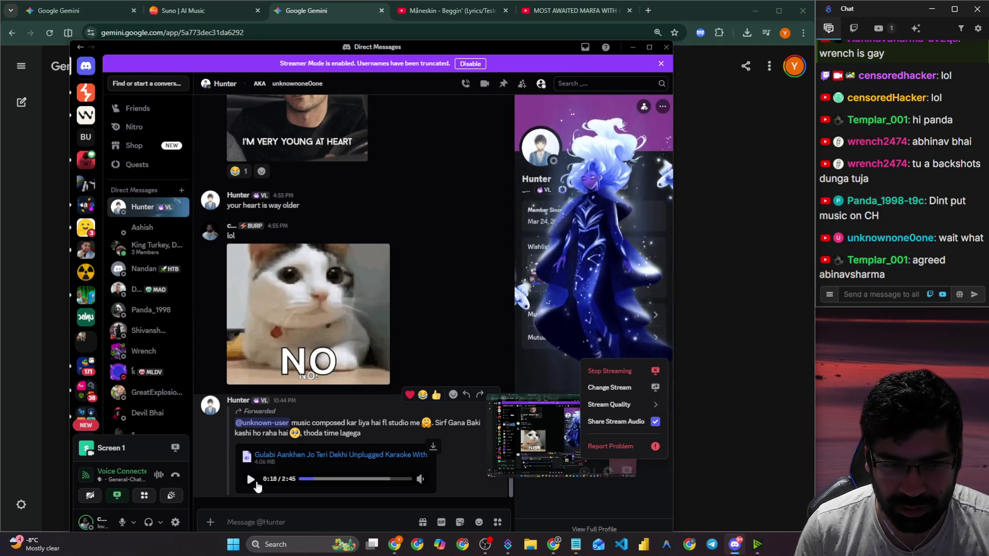
click(249, 480)
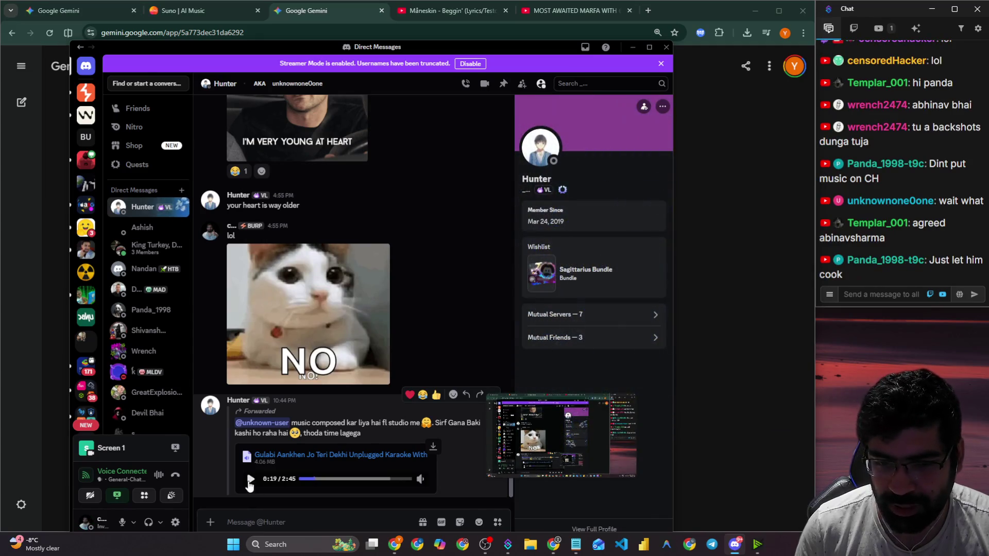
click(250, 480)
click(310, 478)
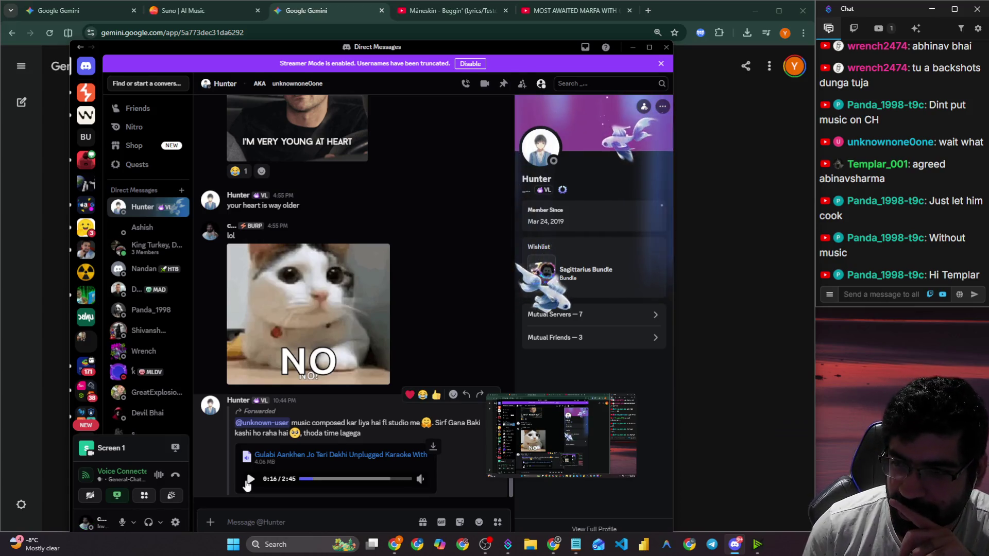
click(250, 480)
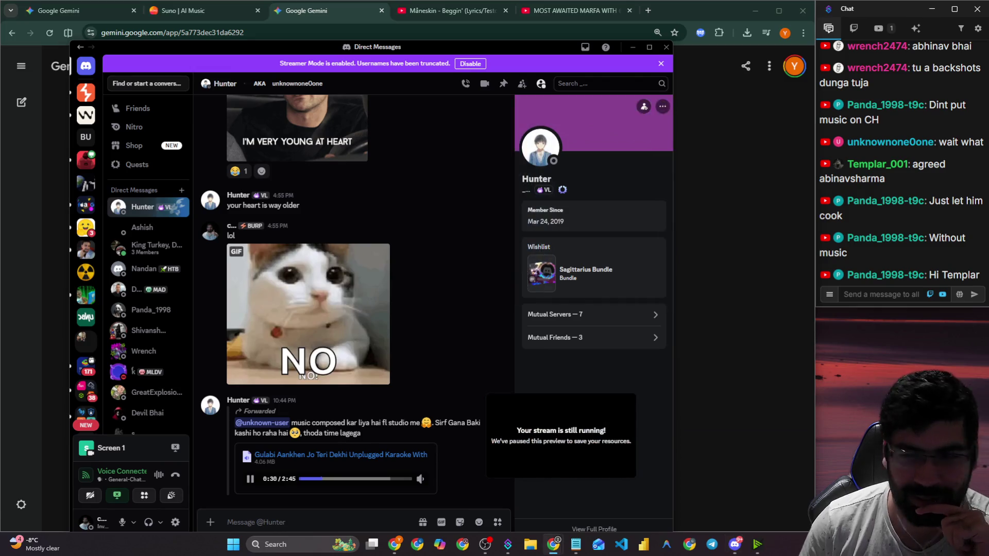
Stop the Discord screen share, dismiss the feedback prompt, and move Discord to the lower-left.
click(899, 300)
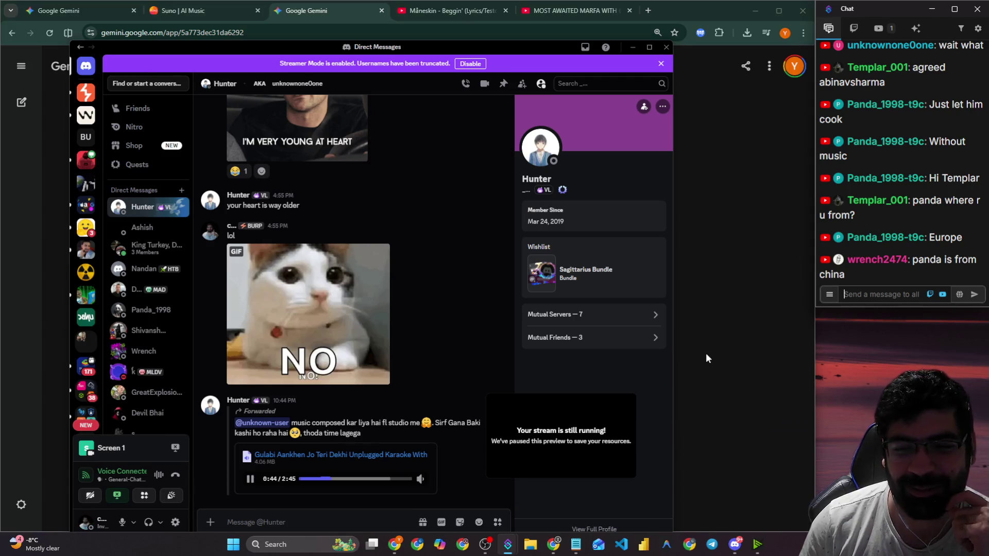
click(626, 468)
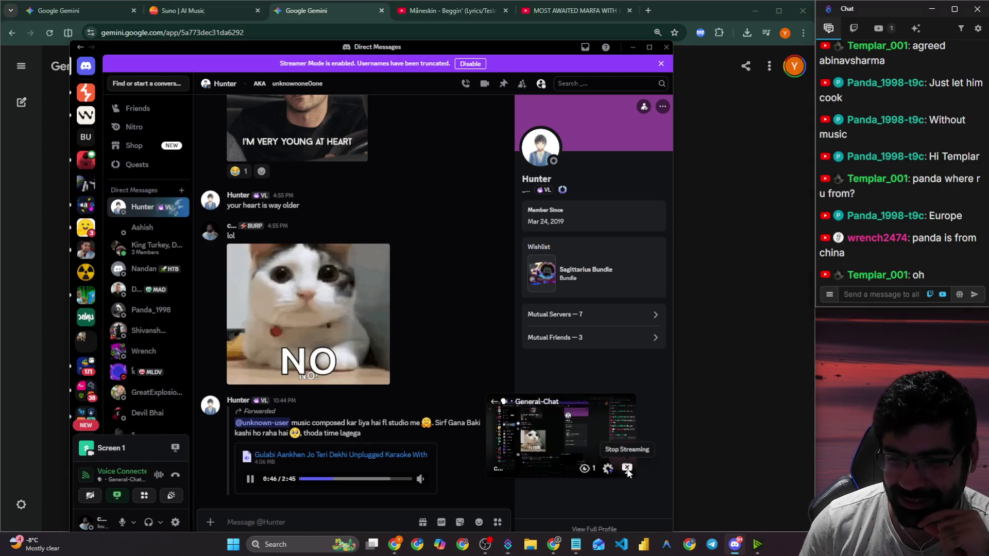
click(474, 423)
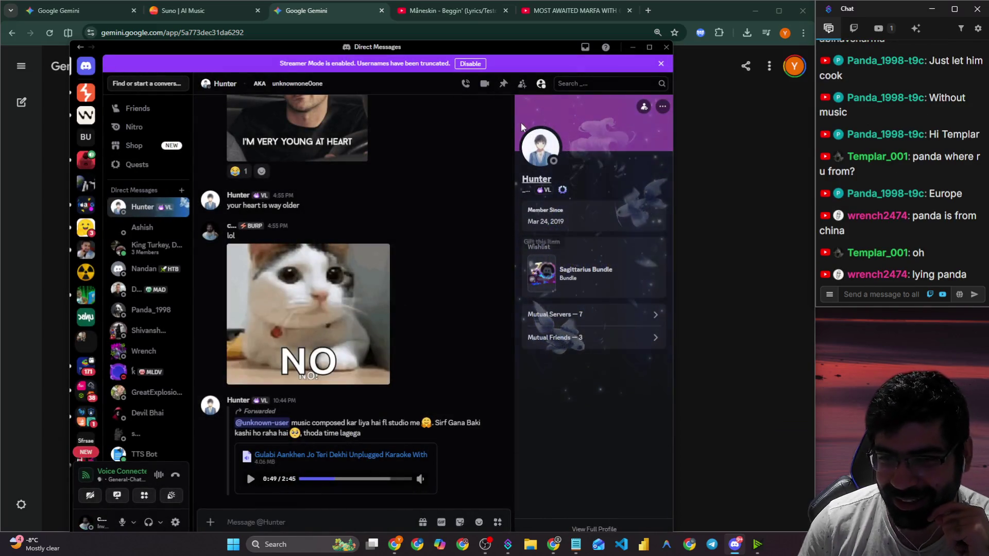
mouse_move(621, 47)
mouse_down()
mouse_move(114, 194)
mouse_move(0, 215)
mouse_up()
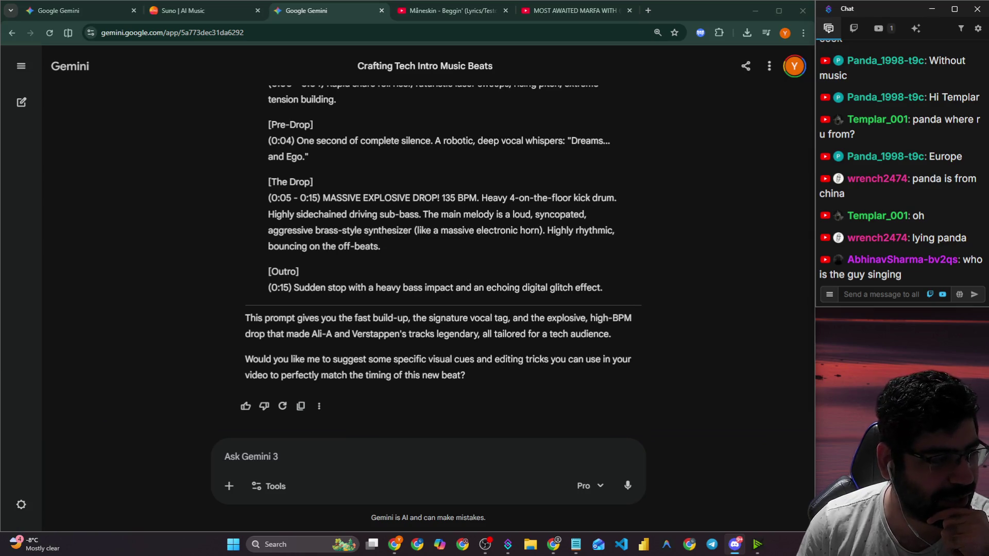
Scroll the stream chat and select part of a viewer's message, then clear the selection.
click(881, 296)
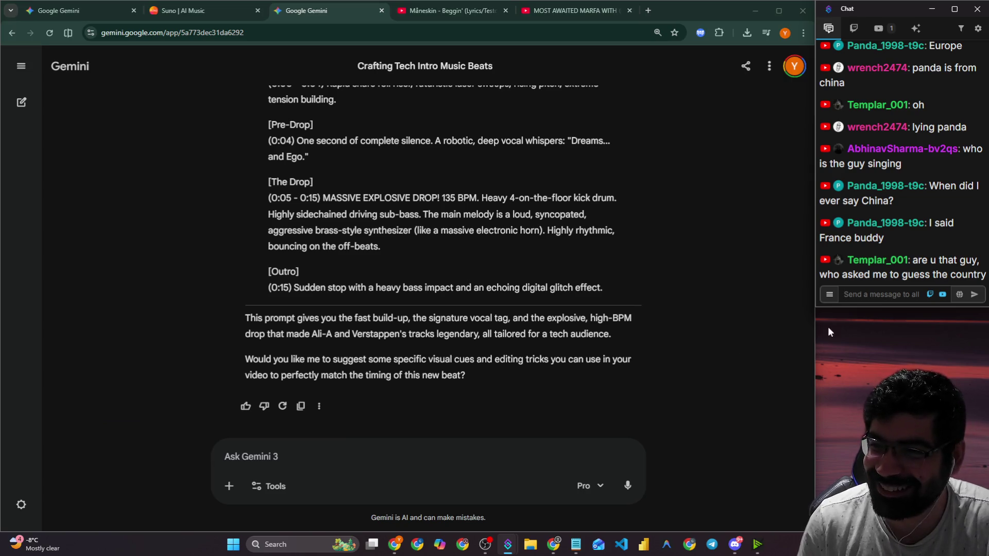
scroll(912, 190, up, 1)
scroll(912, 189, down, 2)
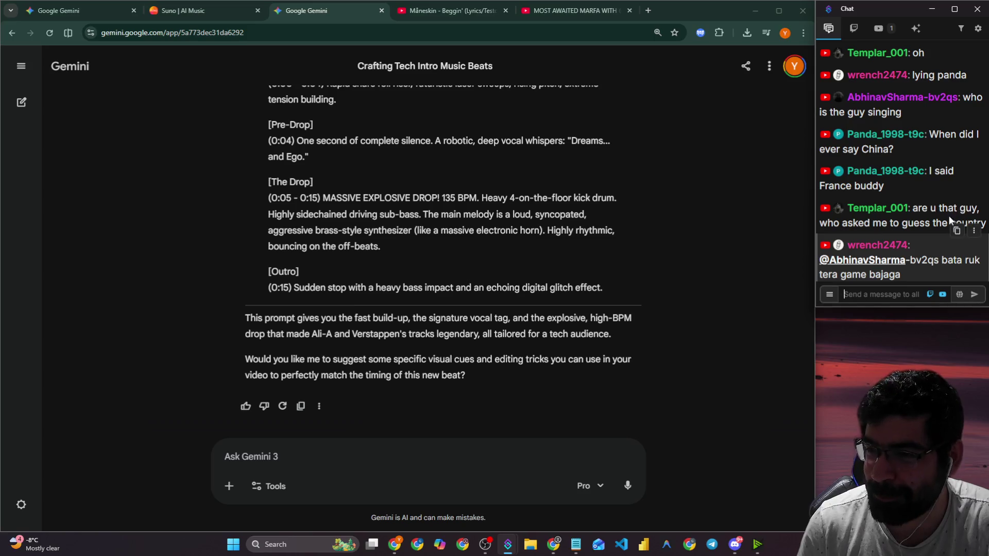
mouse_move(864, 223)
mouse_down()
mouse_move(979, 229)
mouse_move(961, 243)
mouse_up()
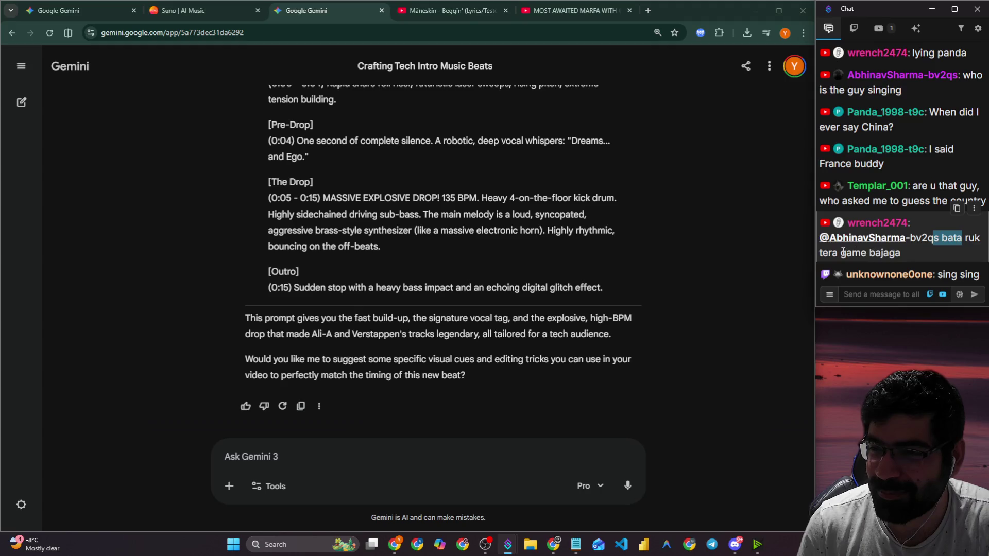
click(873, 304)
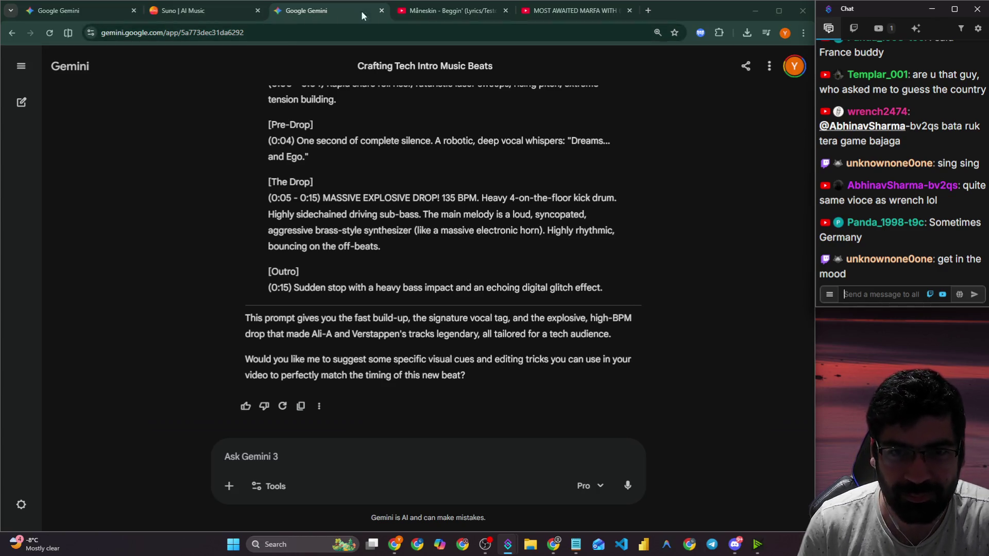
Switch past the YouTube tabs to the 'Suno | AI Music' tab.
click(448, 11)
click(558, 13)
click(165, 12)
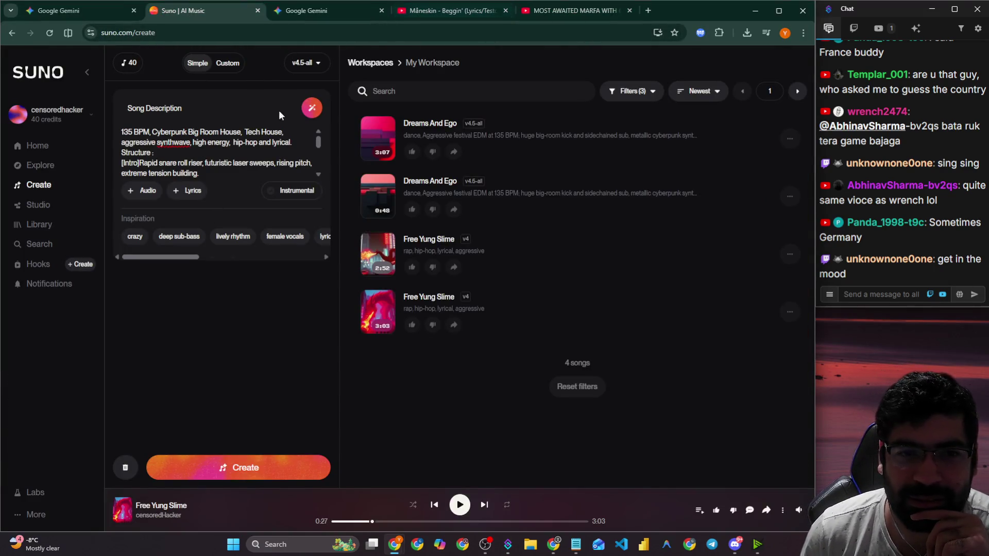
Switch the song form to Custom mode, set male vocals, and dismiss the Pro upgrade offer.
scroll(226, 170, down, 3)
scroll(227, 173, down, 2)
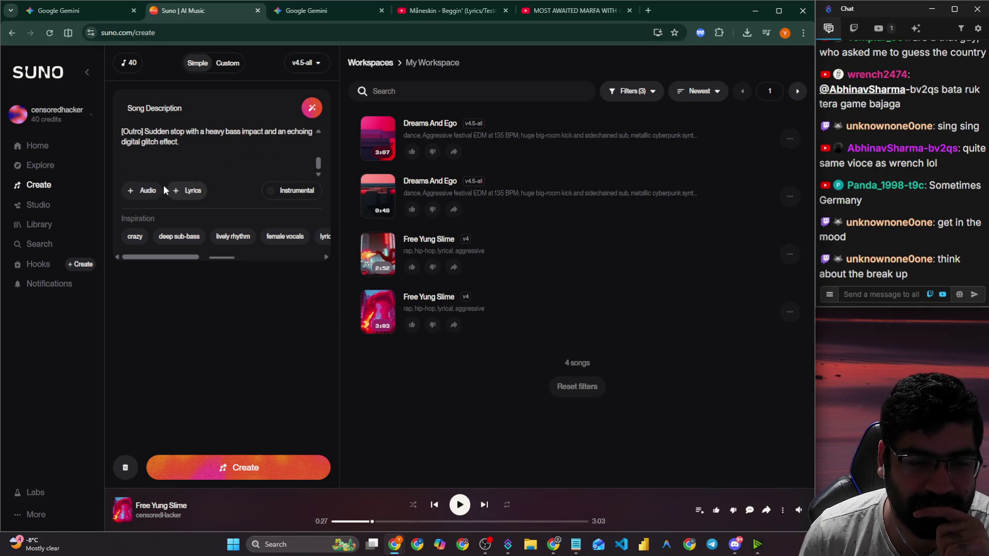
click(142, 193)
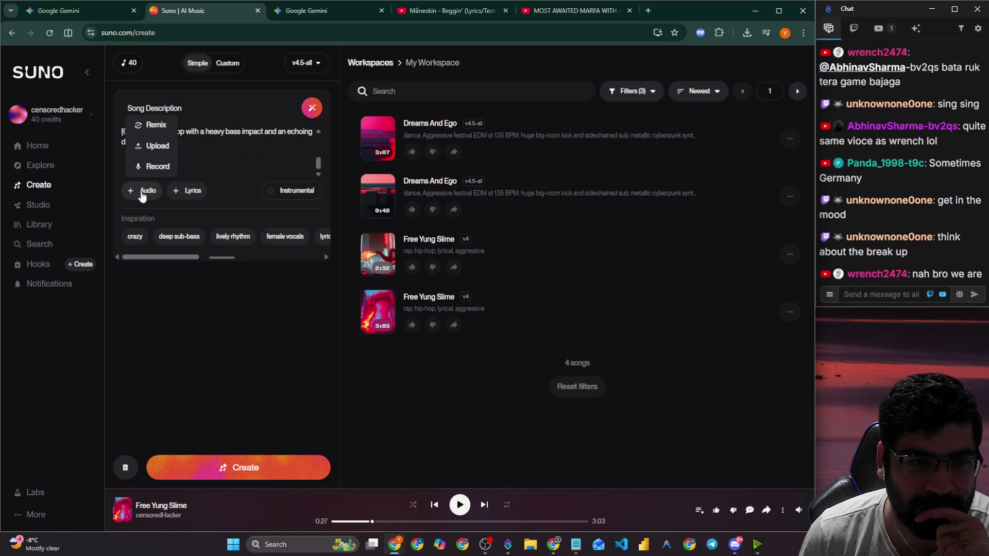
click(189, 192)
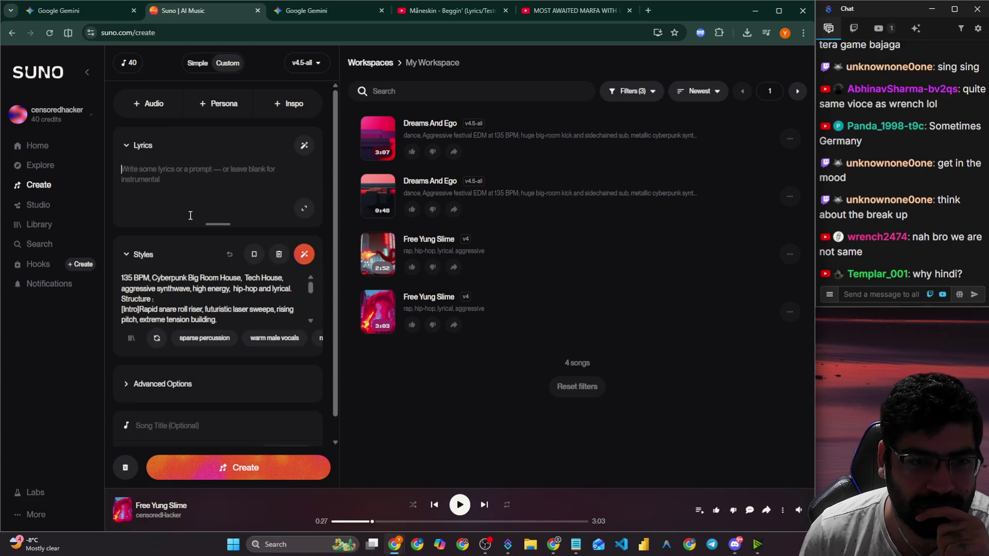
scroll(196, 255, down, 1)
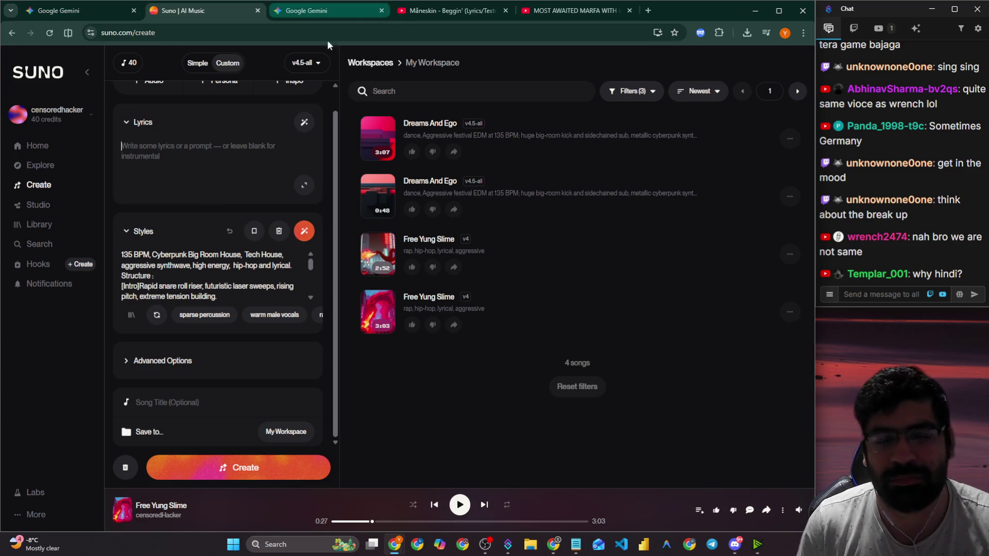
click(165, 366)
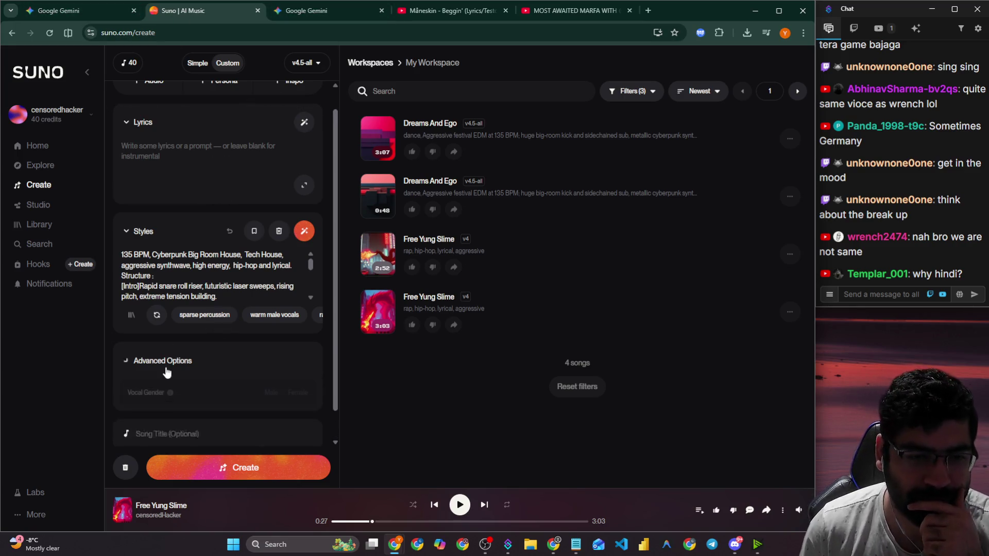
scroll(166, 361, down, 2)
scroll(168, 344, down, 1)
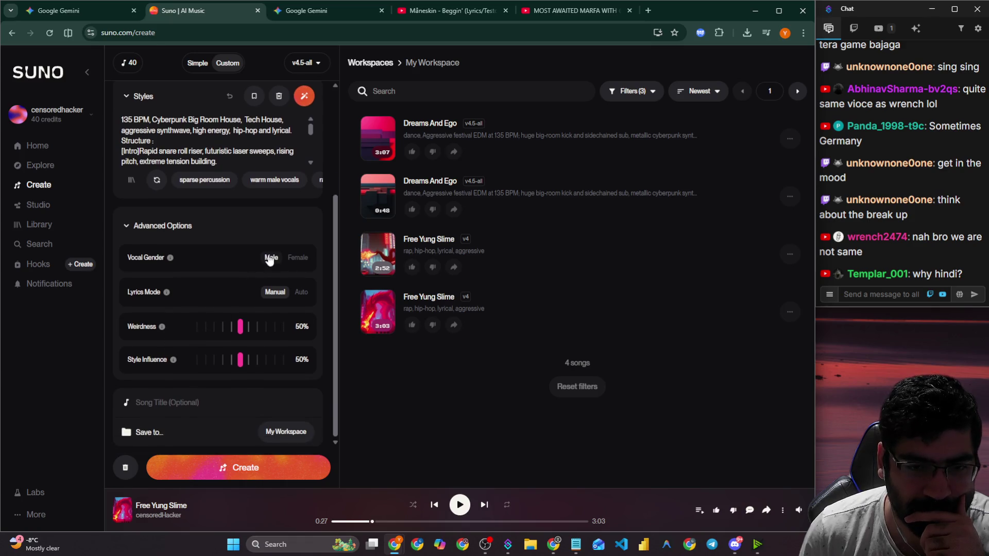
click(269, 257)
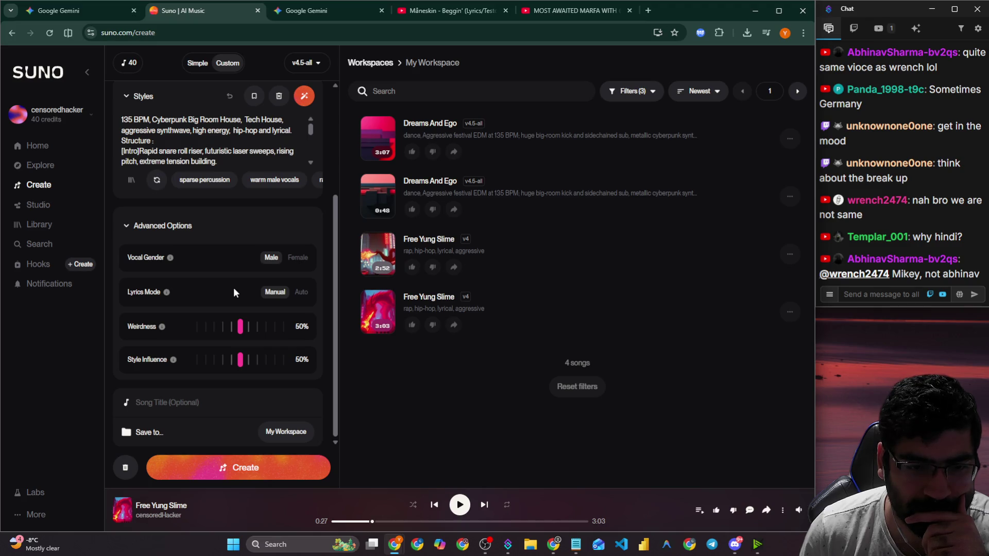
click(234, 329)
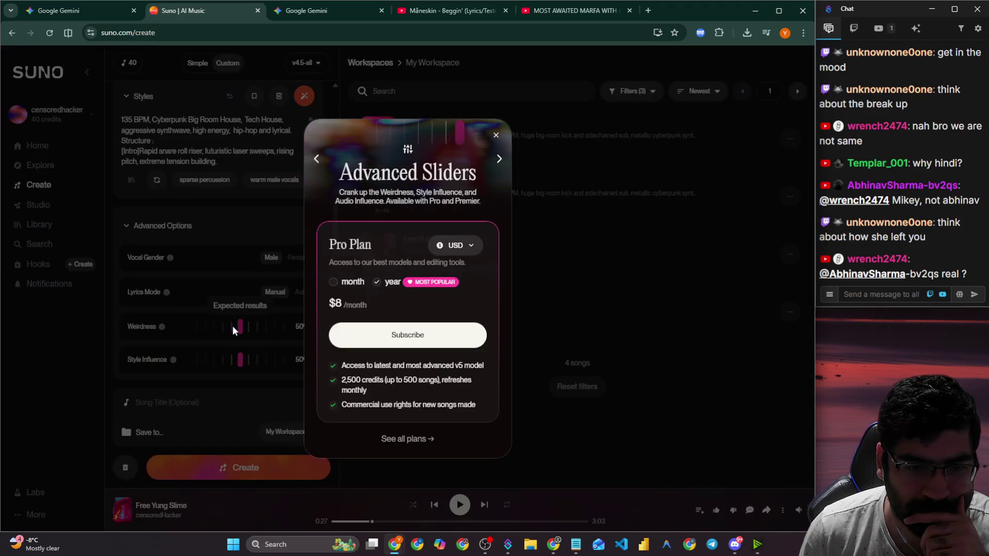
click(495, 136)
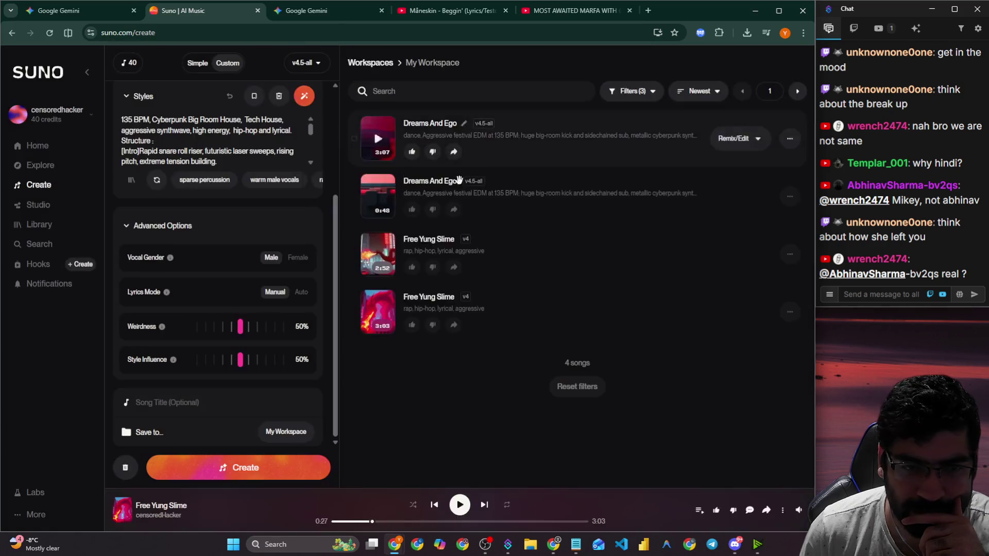
Title the song 'Dreams xEgo' and create the tracks.
click(173, 400)
text(Dreams x)
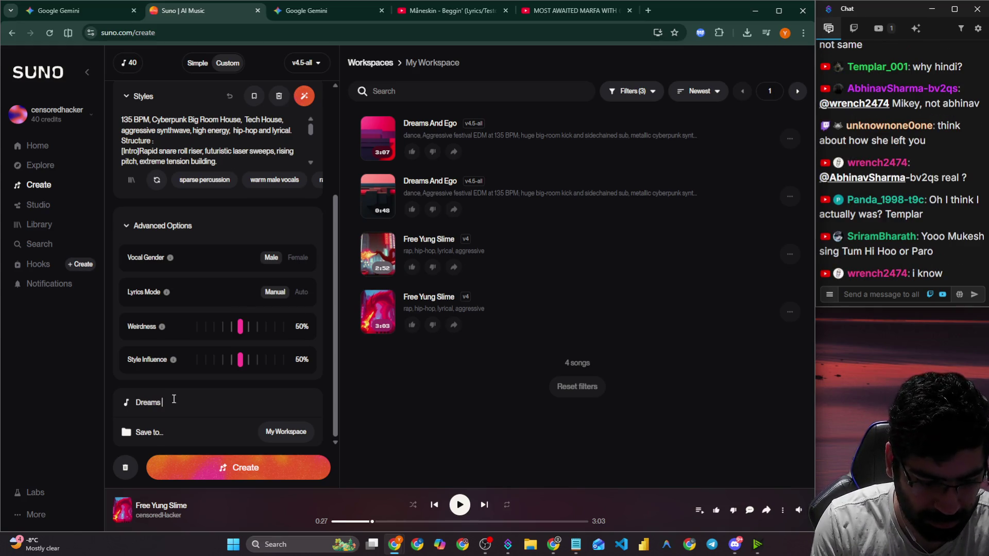
text(Ego)
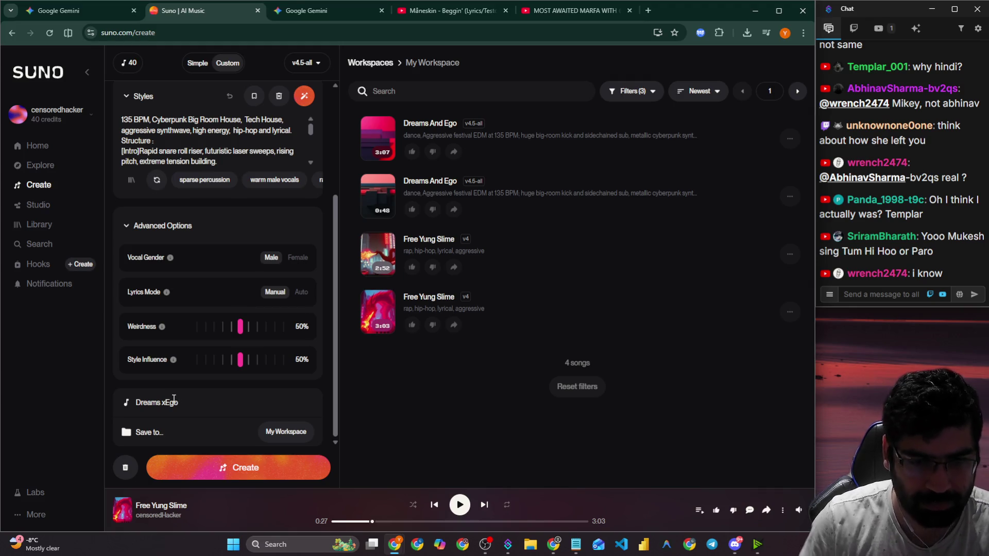
click(208, 468)
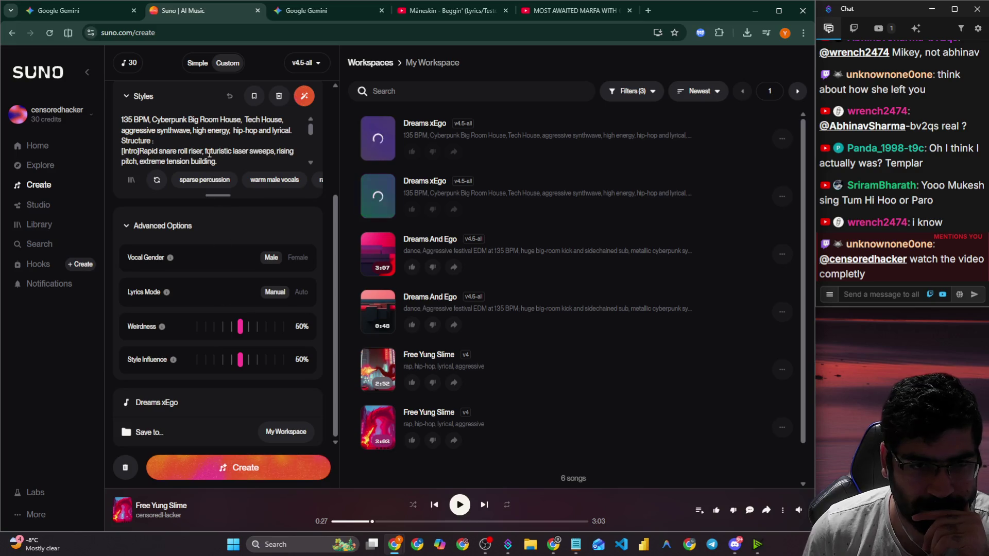
Open the Free Yung Slime song page, then return to the create page.
scroll(210, 150, down, 5)
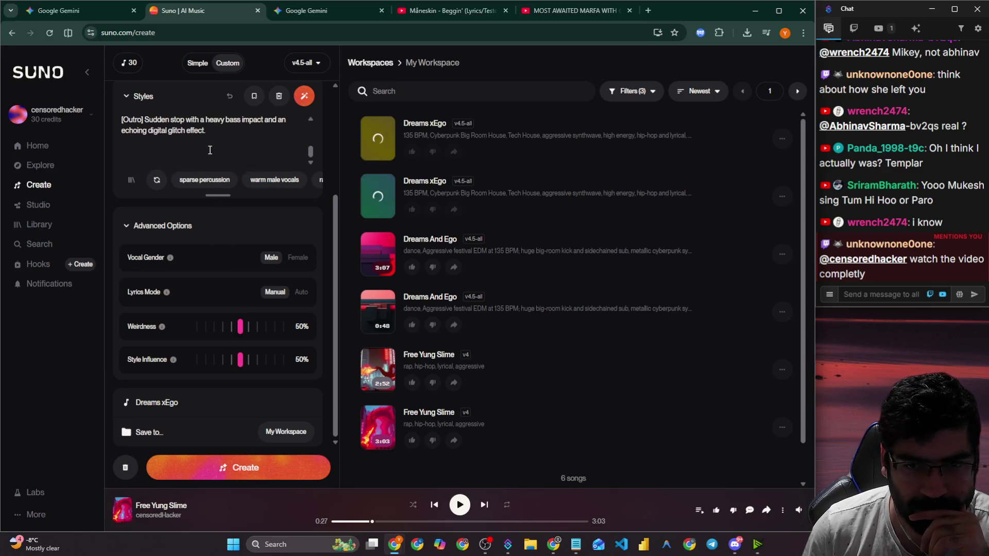
scroll(162, 132, up, 5)
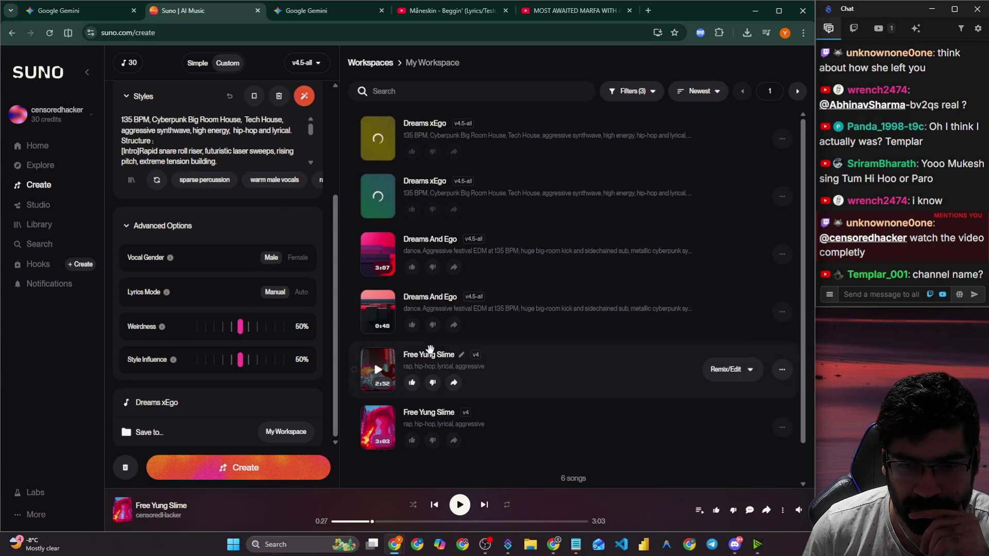
click(432, 355)
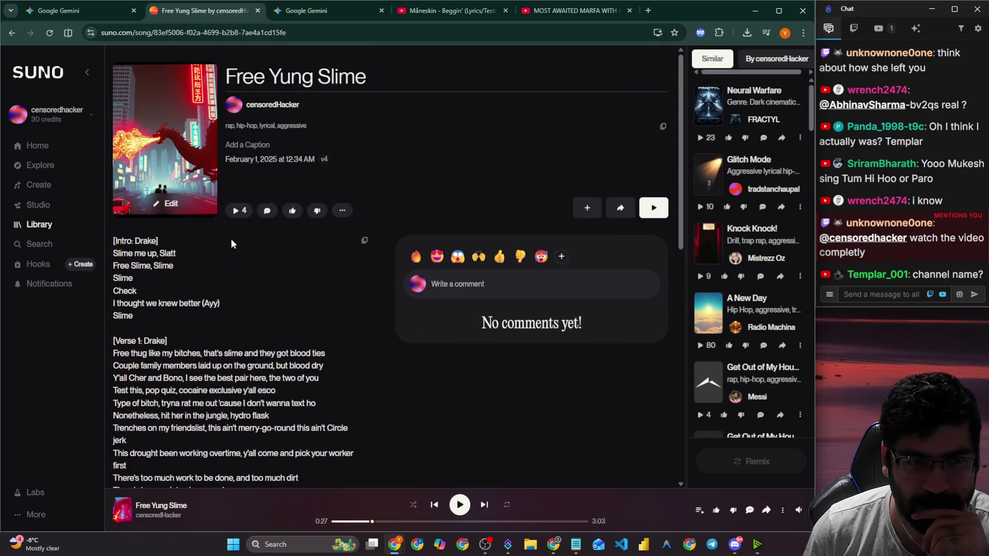
click(11, 33)
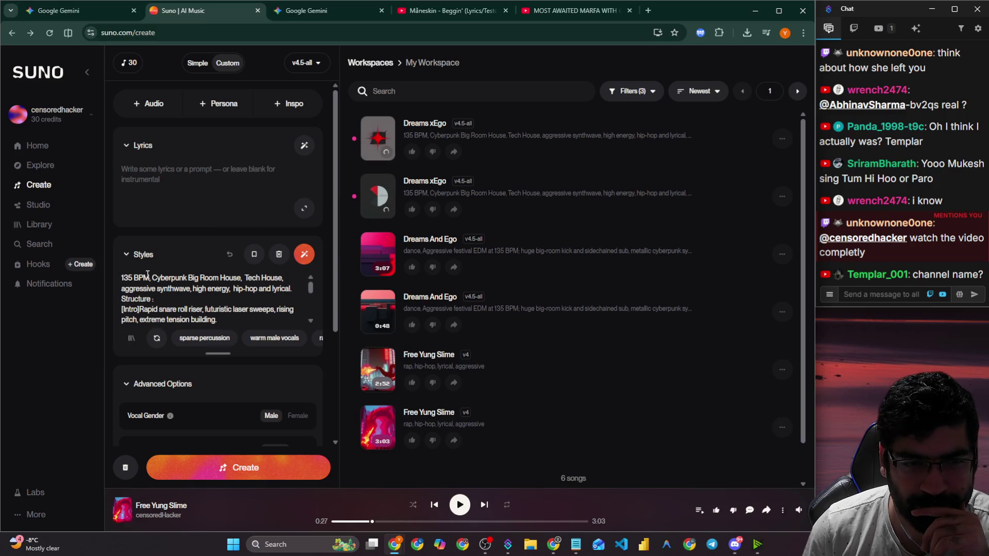
Delete '135 BPM' from the start of the style prompt.
drag(149, 277, 122, 277)
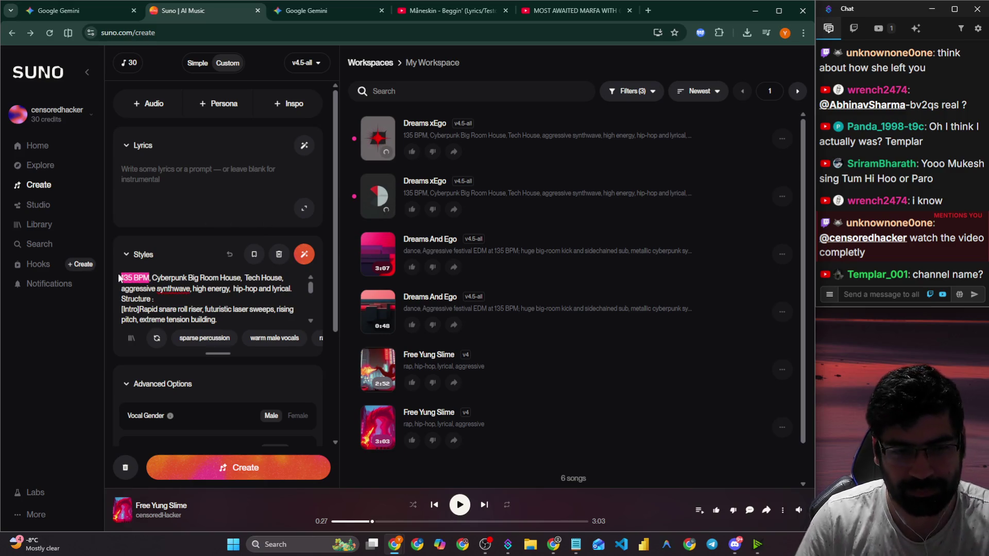
click(118, 278)
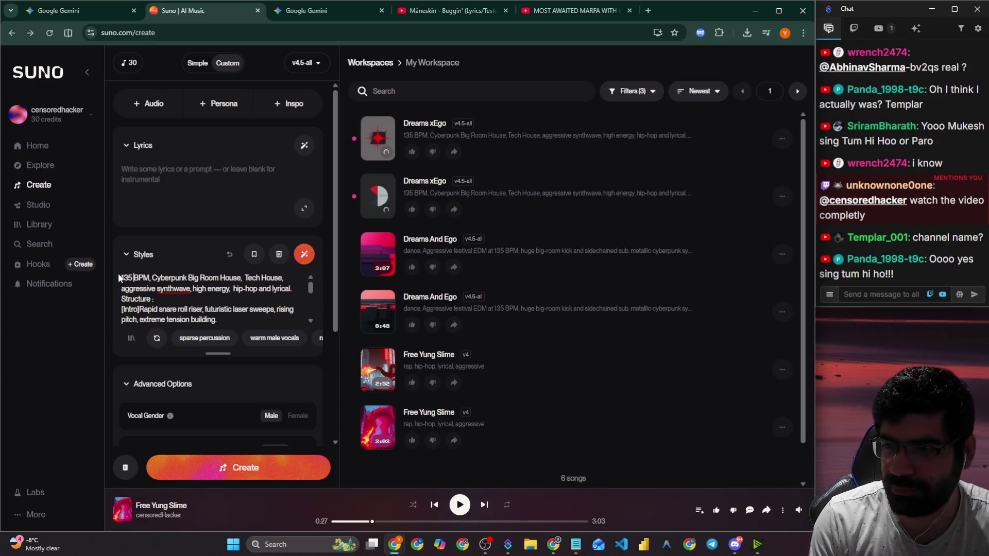
key(Right)
key(Right)
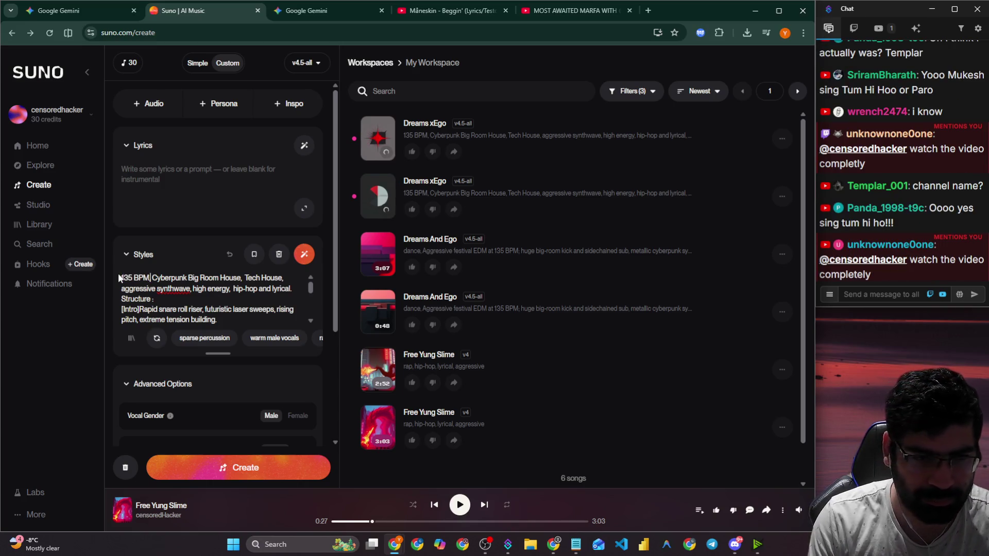
key(BackSpace)
key(BackSpace)
key(BackSpace)
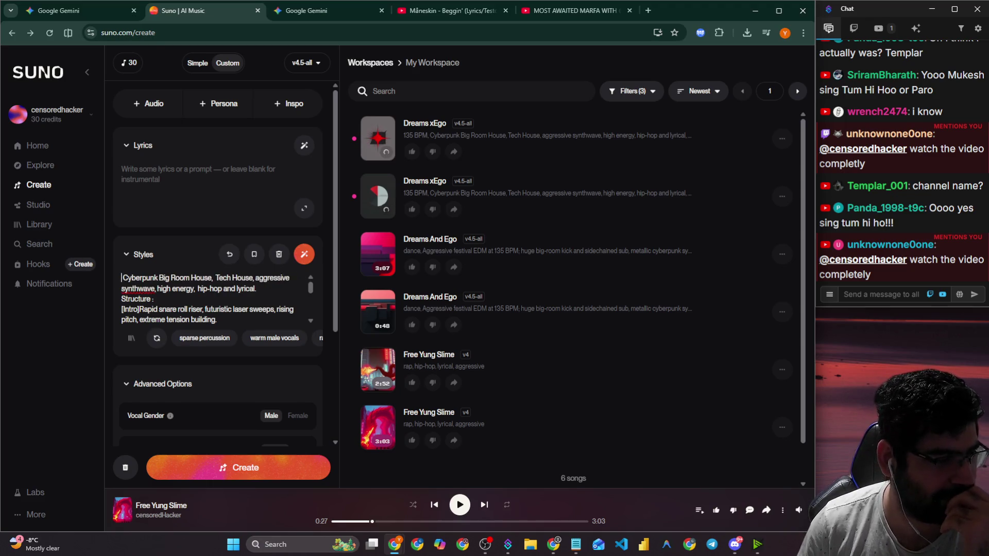
Switch between apps to bring the Discord server window forward.
click(484, 544)
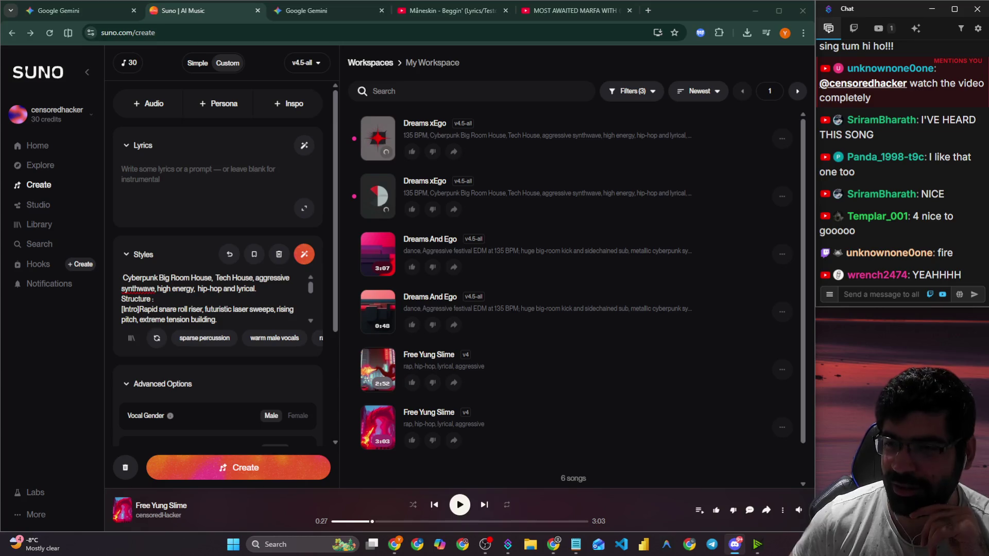
key(alt+Tab)
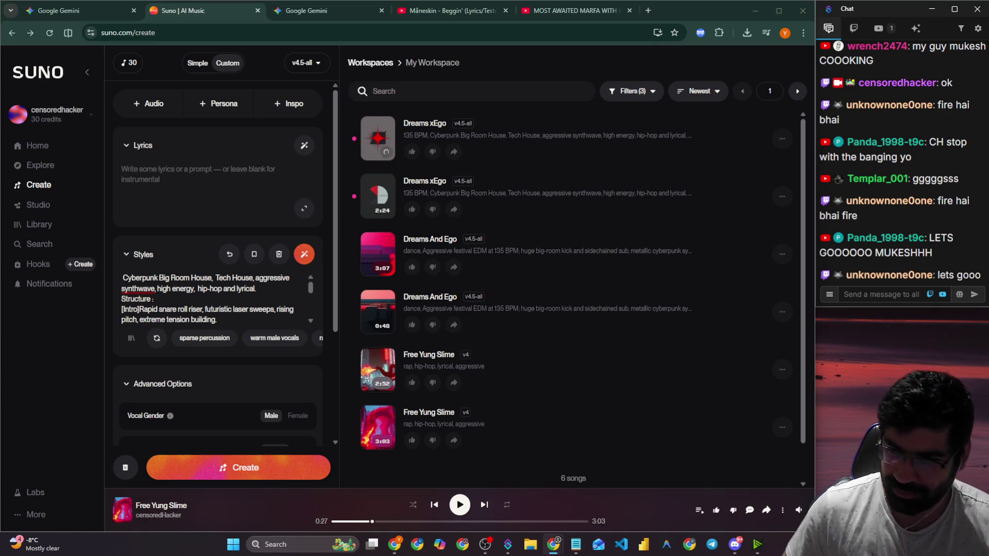
key(alt+Tab)
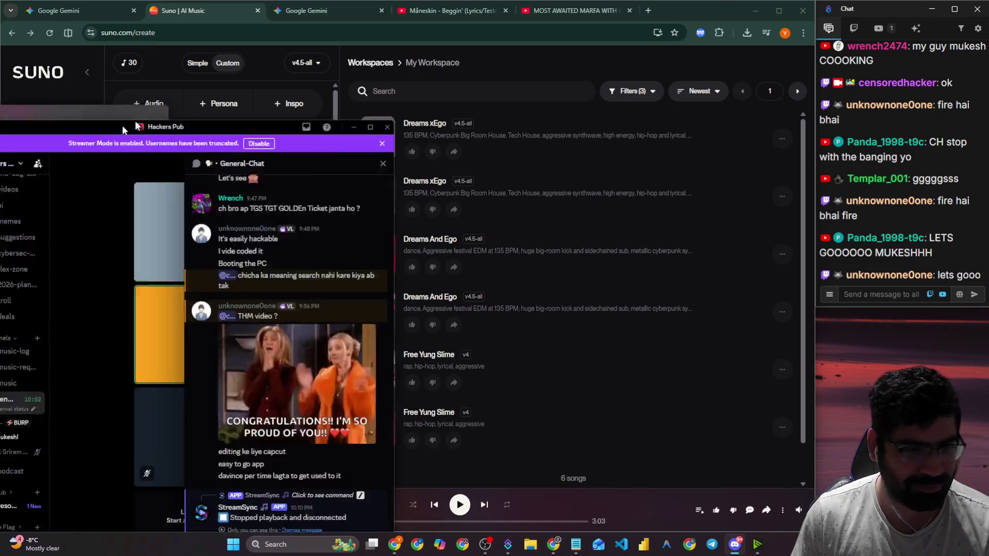
click(624, 85)
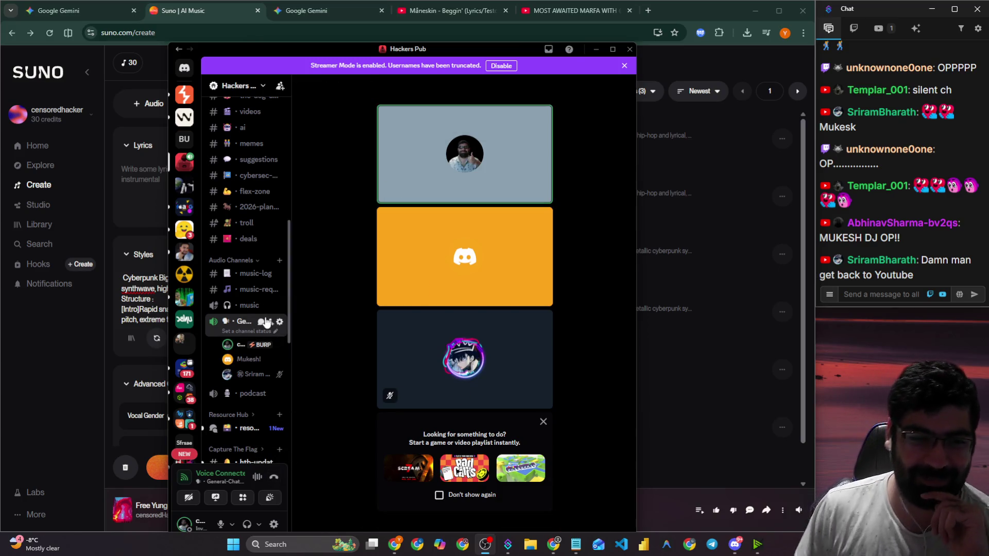
click(260, 321)
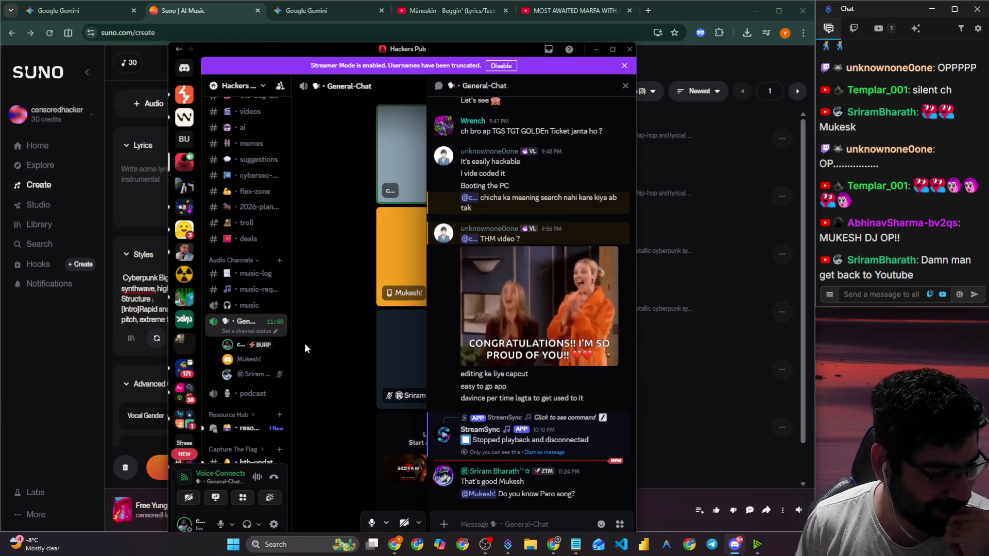
click(870, 294)
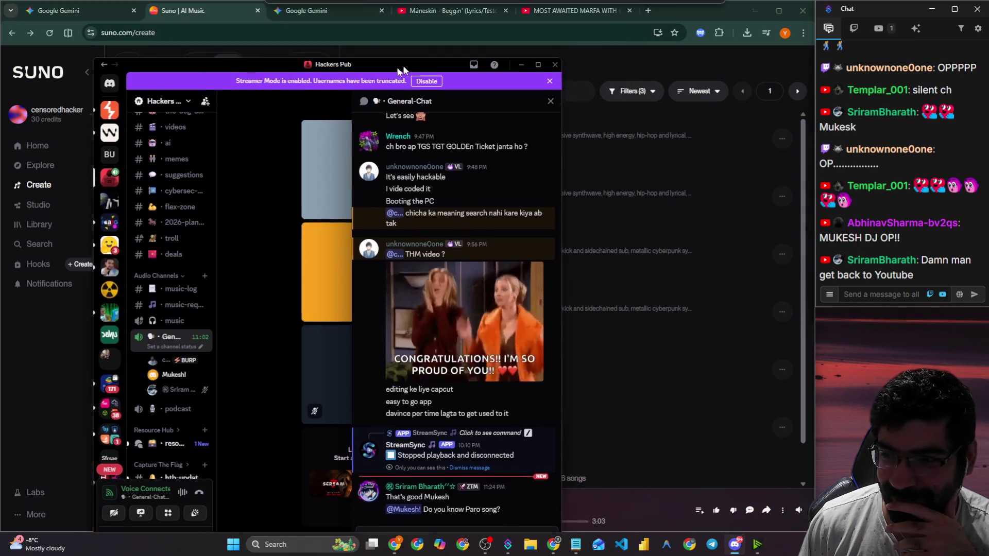
click(596, 49)
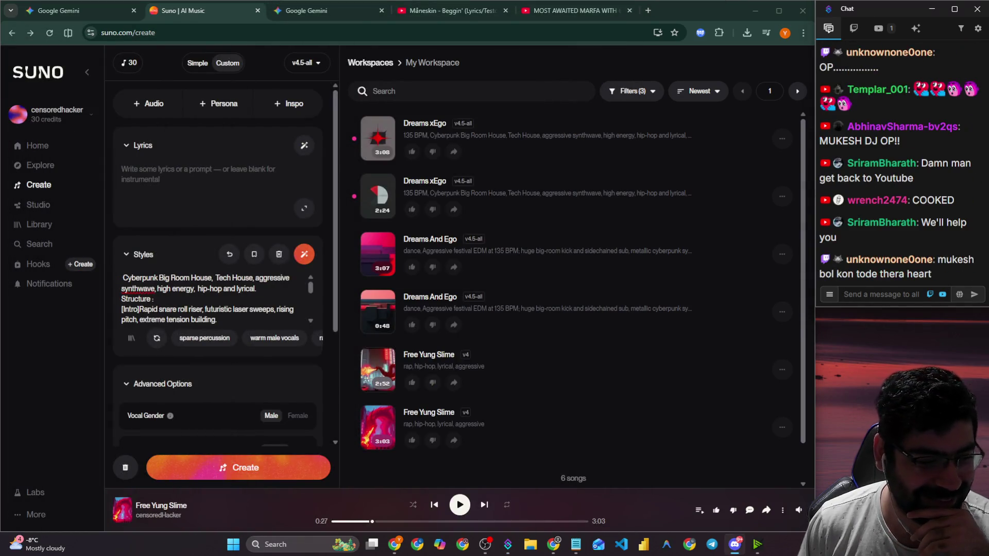
click(879, 302)
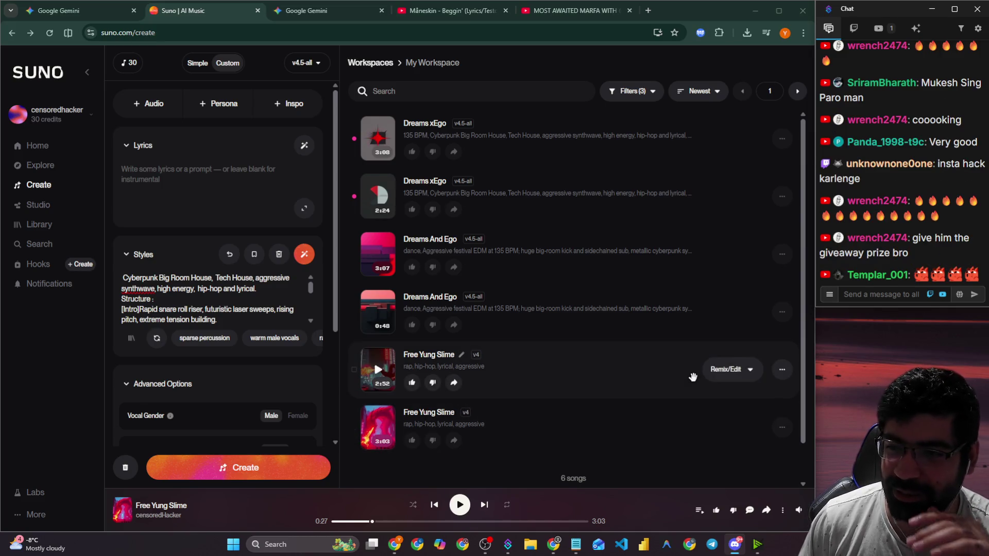
click(879, 299)
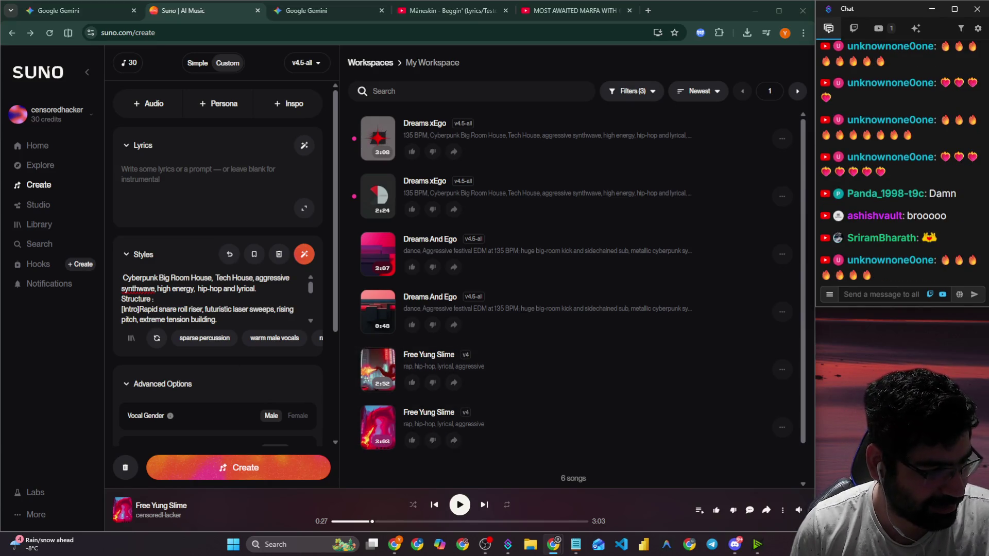
Bring up the Instagram reel window, unmute the reel and resume playback.
click(417, 544)
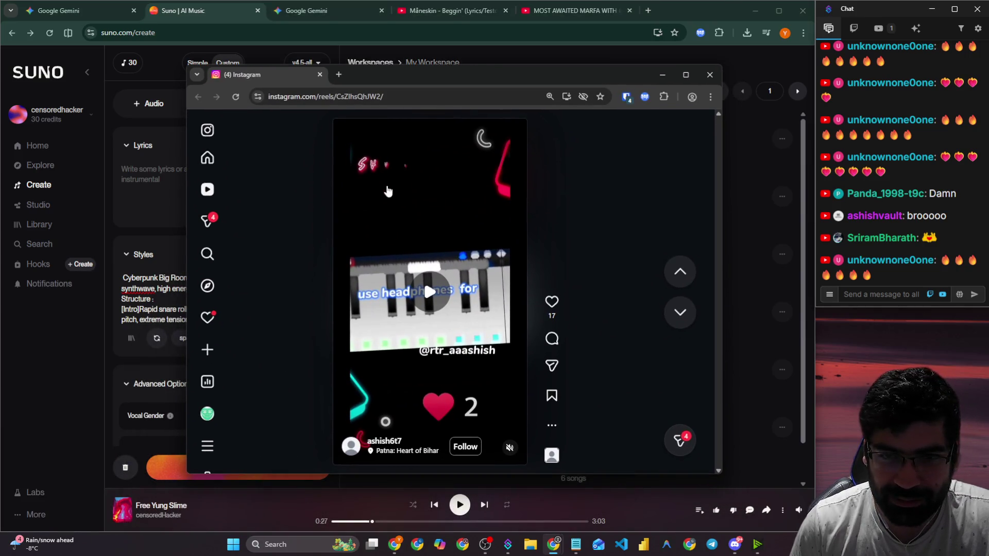
mouse_move(511, 448)
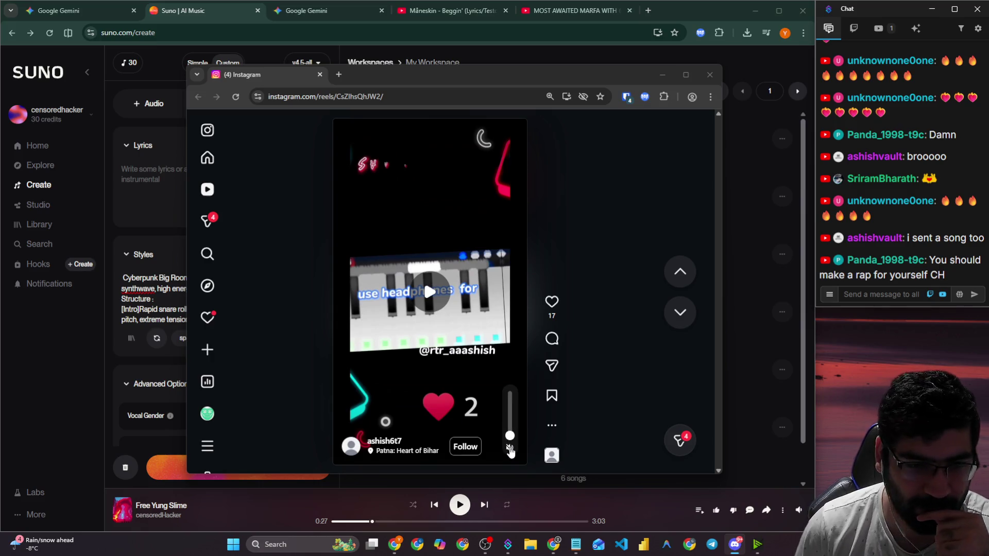
click(509, 449)
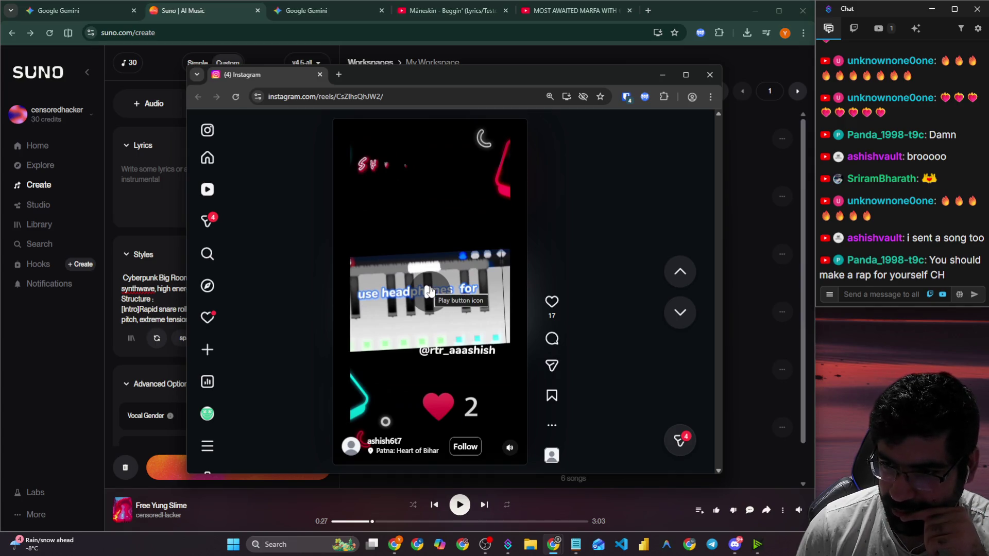
click(429, 291)
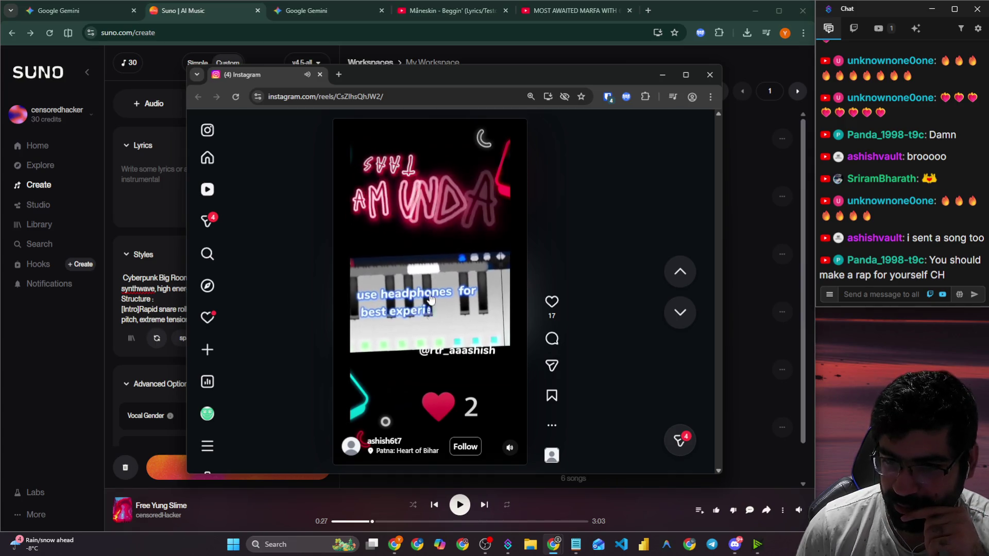
mouse_move(509, 446)
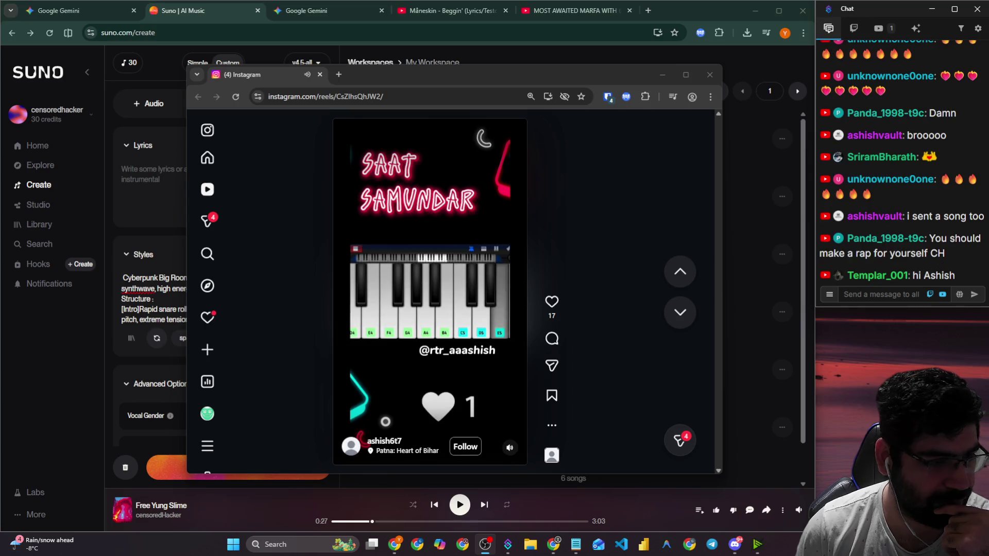
Focus the stream chat box, then Alt+Tab back through the open apps.
click(899, 296)
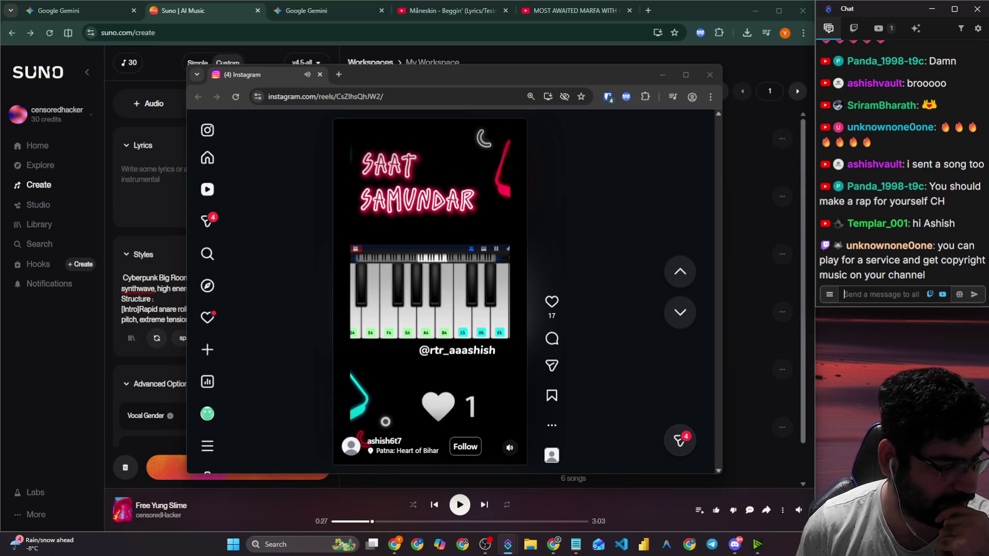
key(alt+Tab)
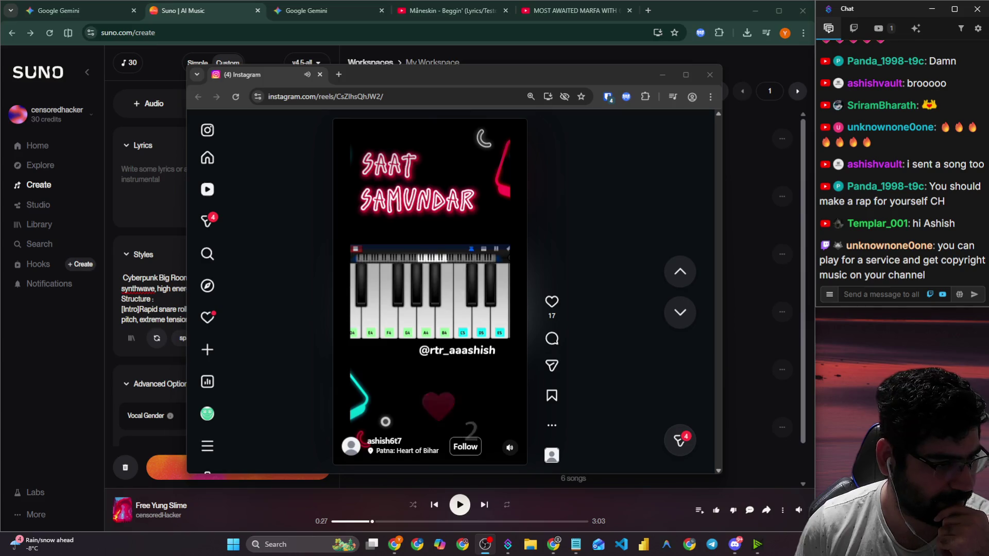
key(alt+Tab)
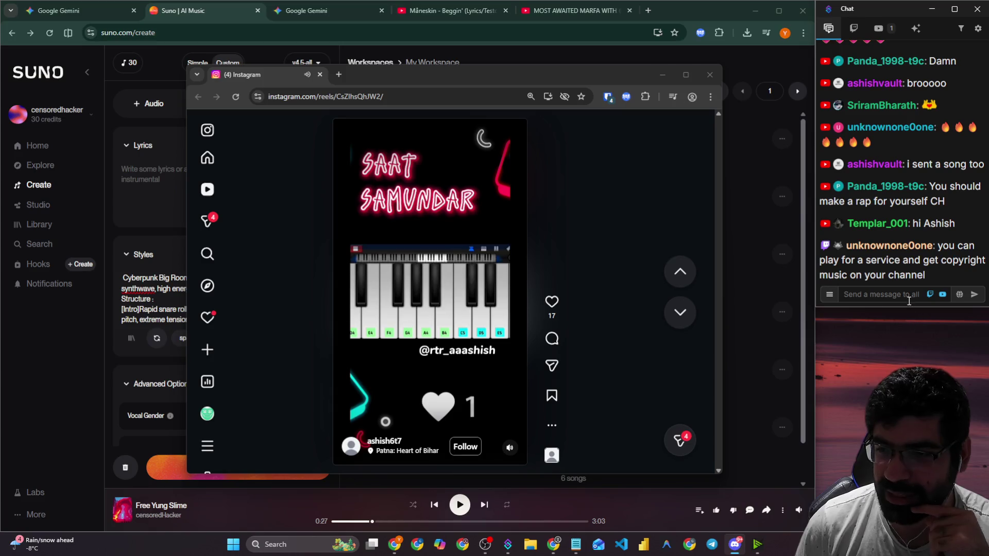
Pause the piano reel and close the Instagram reel window.
click(473, 282)
click(473, 282)
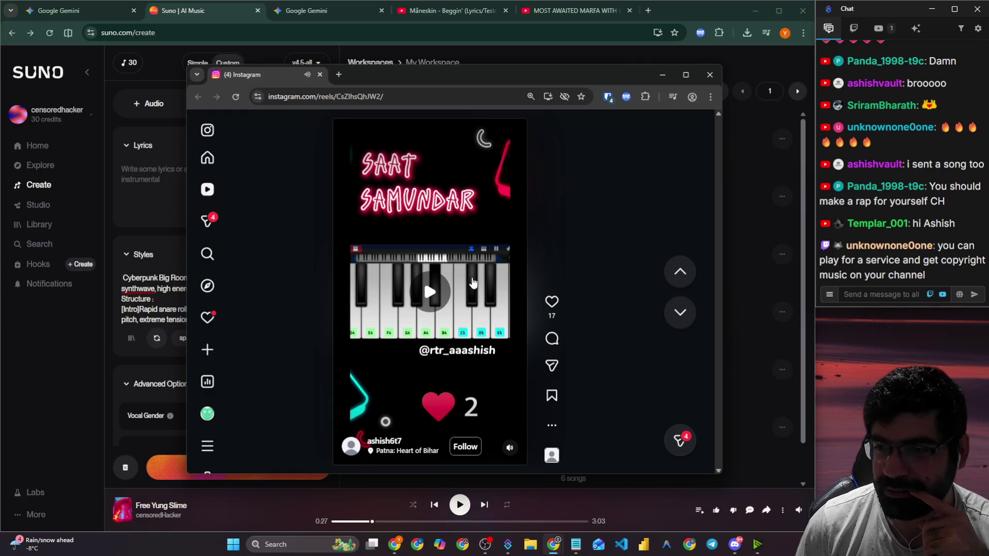
click(475, 335)
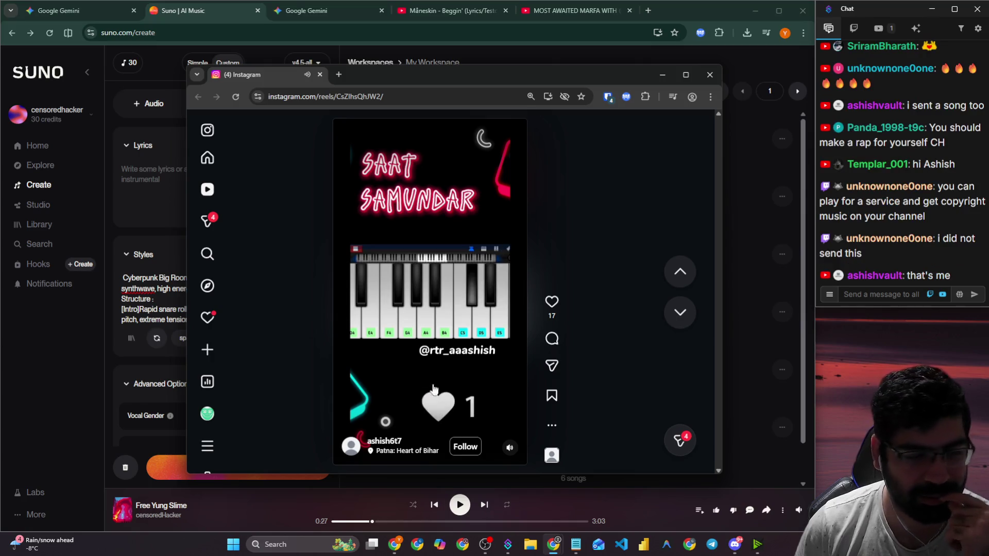
mouse_move(516, 452)
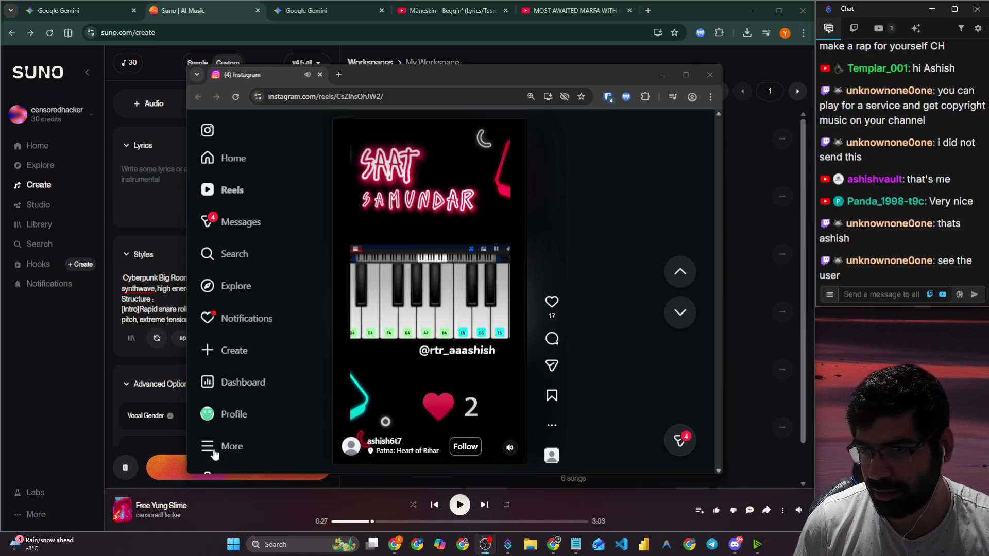
click(427, 259)
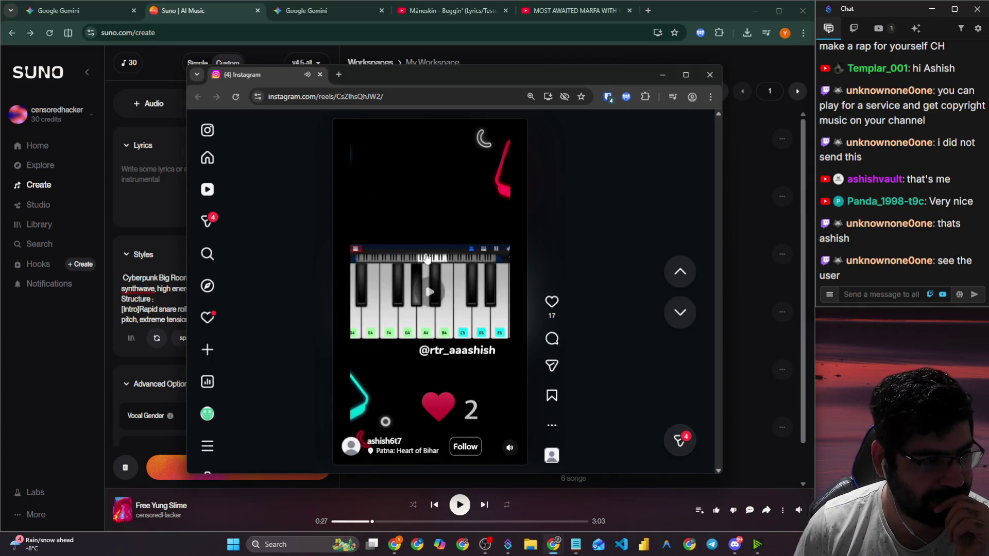
click(320, 75)
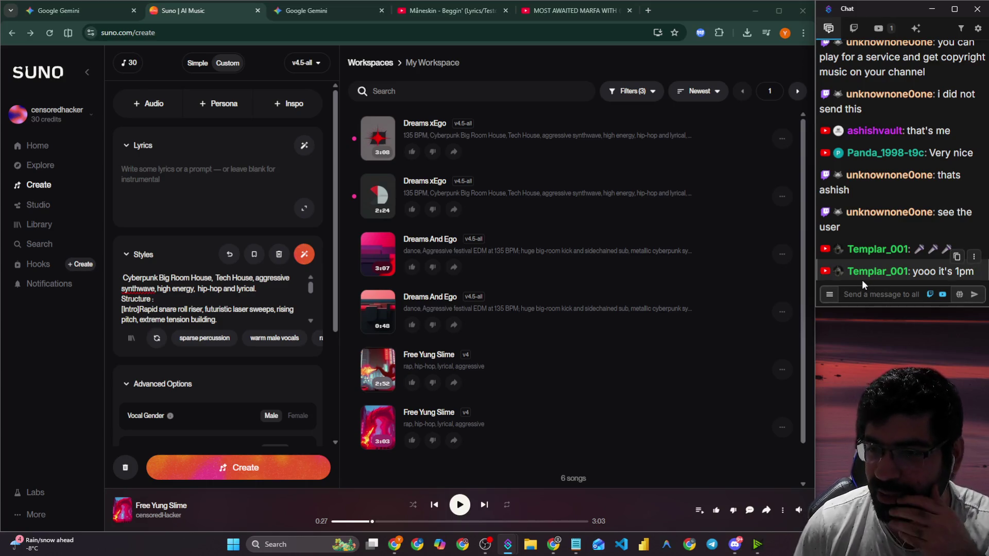
Glance at the Gemini chat, return to Suno, and open the last Free Yung Slime song page.
click(298, 11)
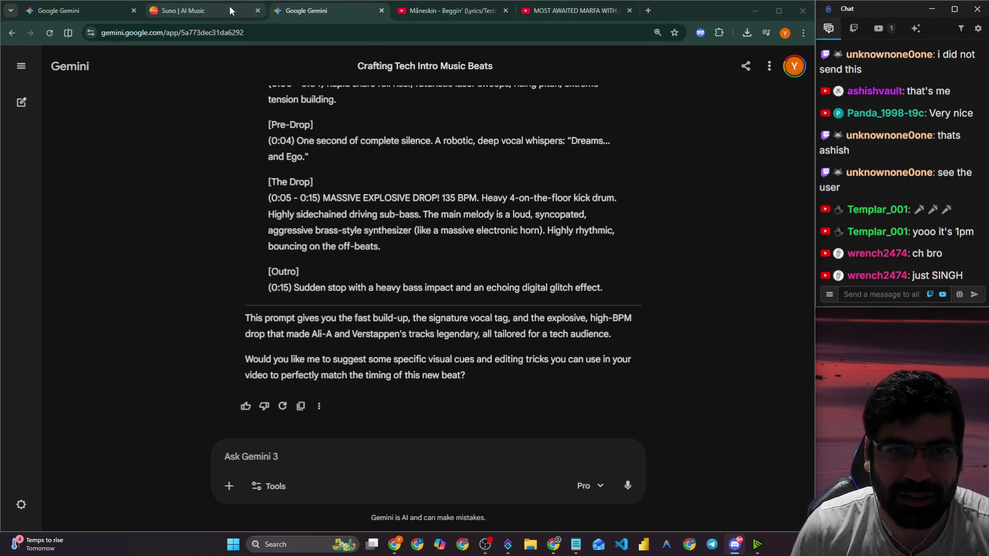
click(196, 11)
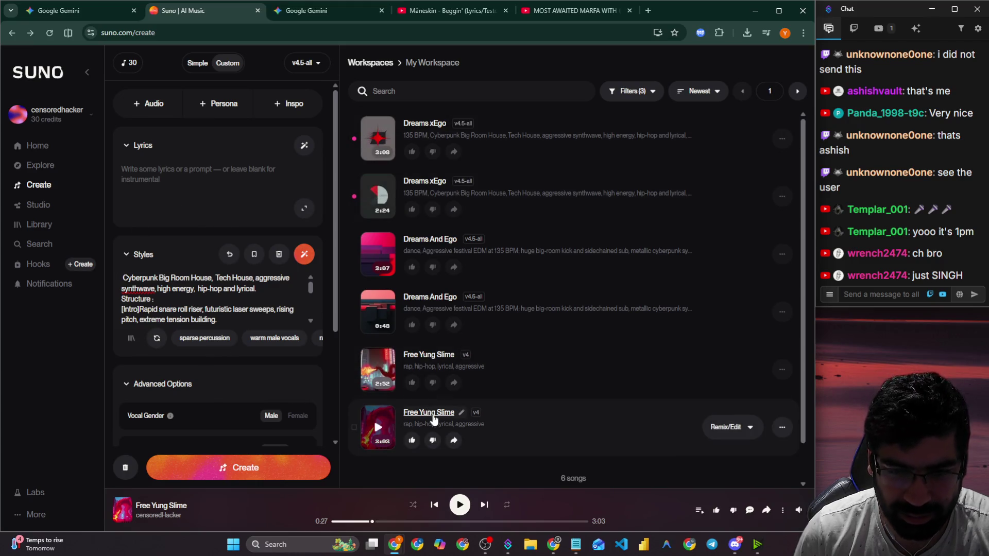
click(431, 415)
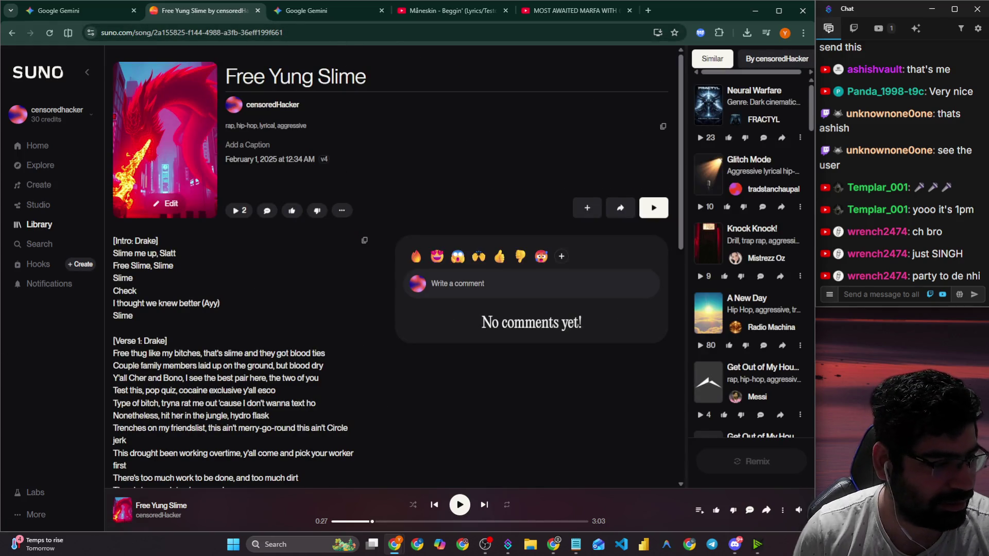
Switch to the Discord server window with Alt+Tab.
key(alt+Tab)
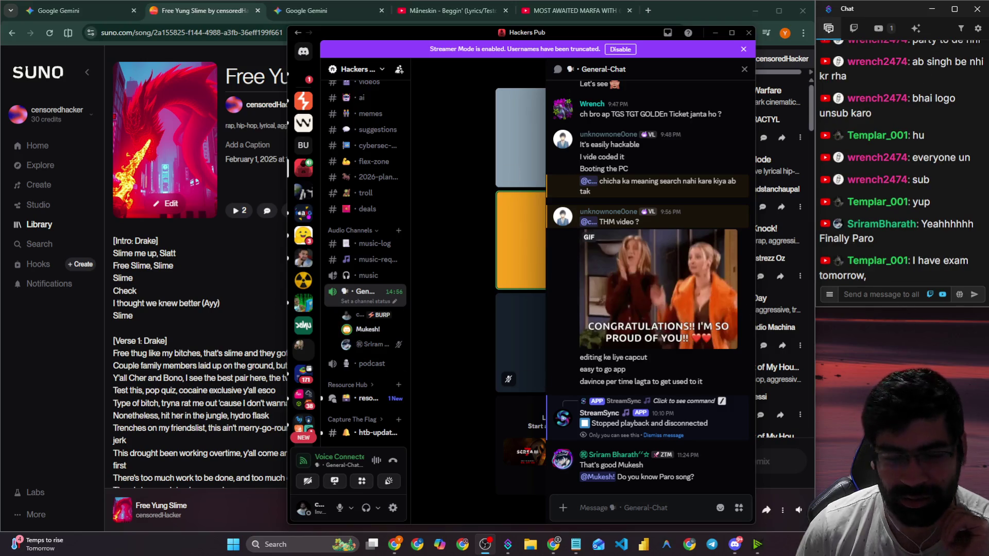
Post 'got it all the best' in the stream chat, then minimise Discord.
click(892, 294)
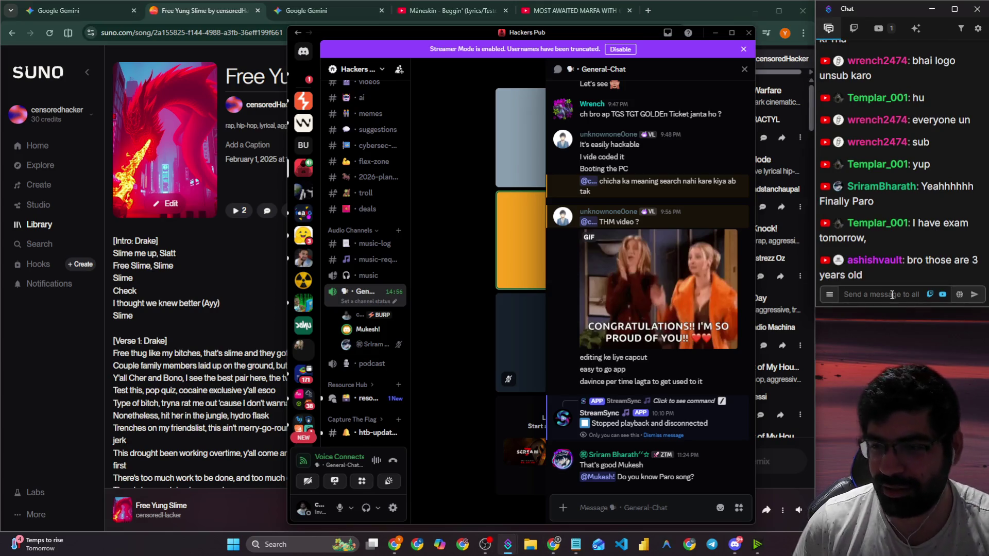
text(got it)
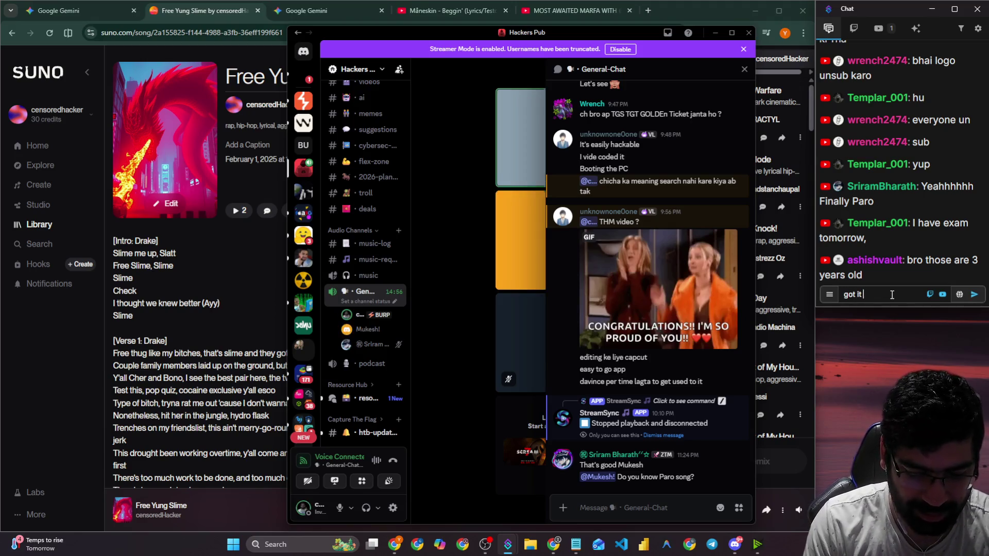
text( all the best Templa)
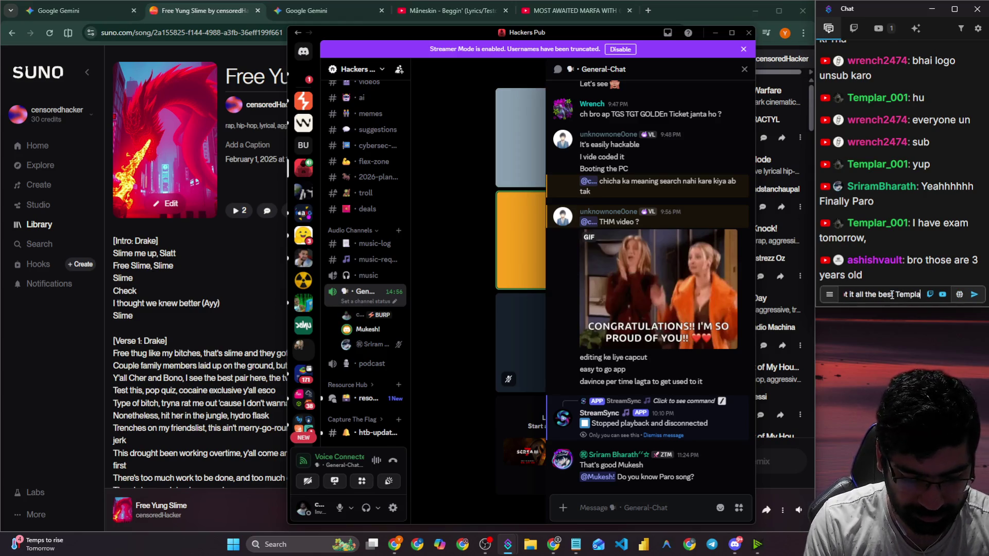
key(Return)
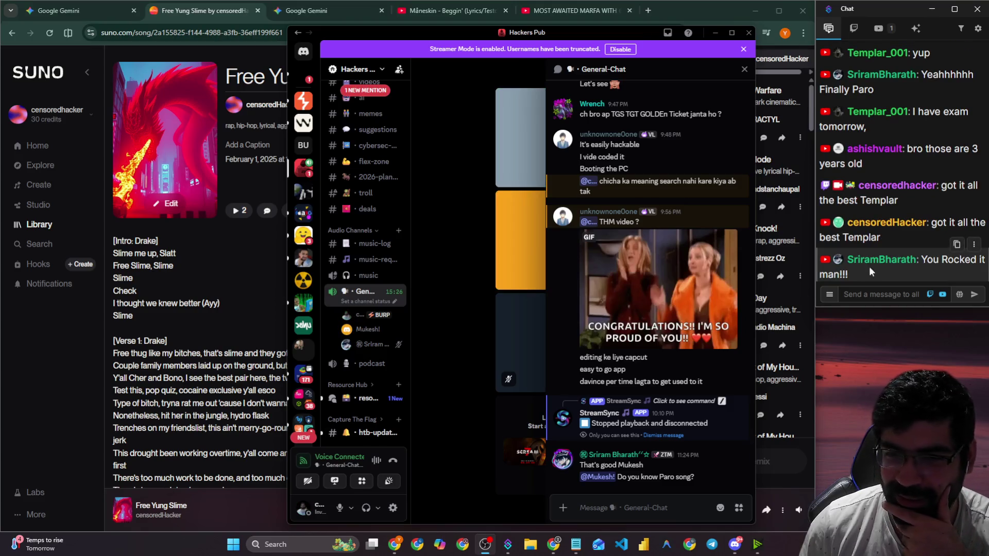
click(735, 545)
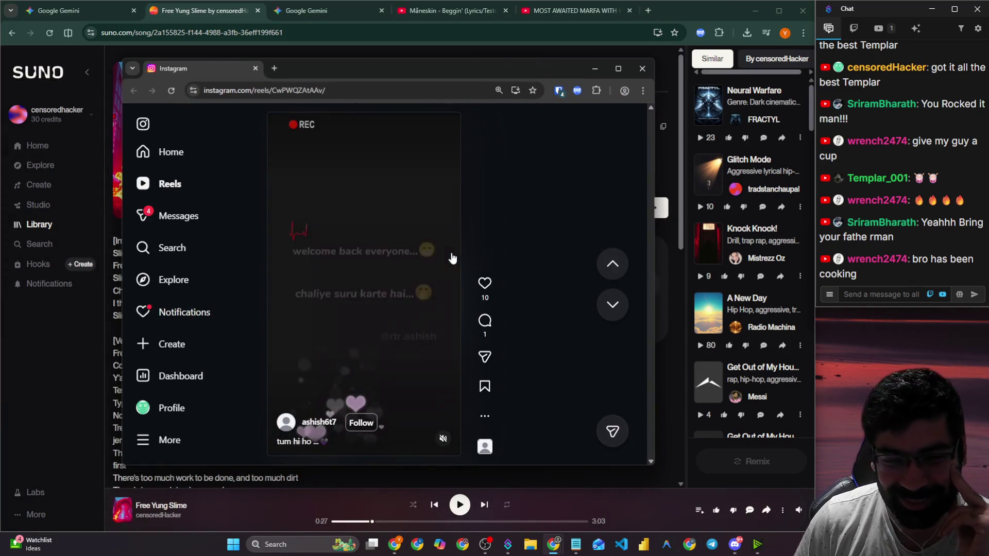
Unmute the piano reel and like it, raising its count from 10 to 11.
mouse_move(444, 436)
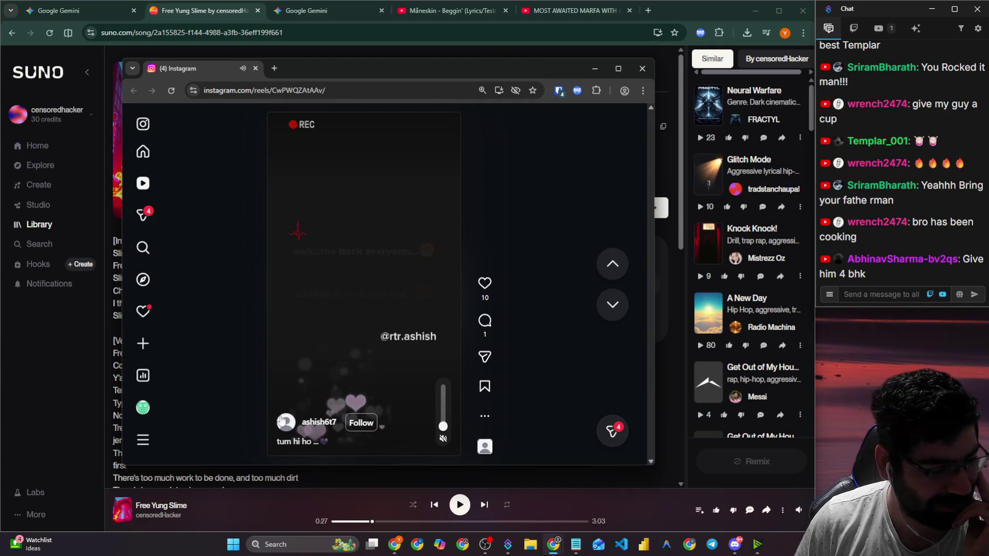
click(443, 439)
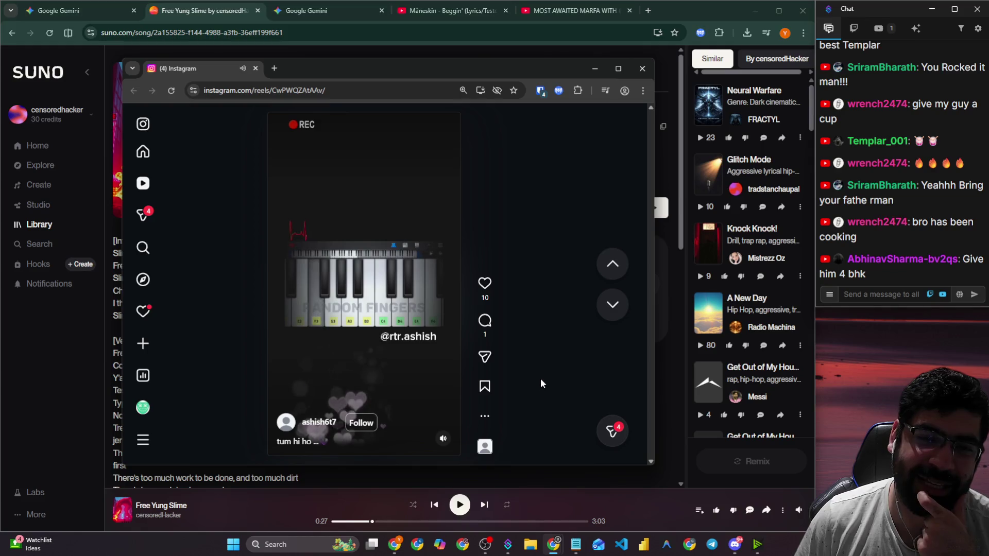
click(485, 283)
Draft a 'My man' comment on the reel mentioning its creator's handle, fixing a typo in the name.
click(484, 320)
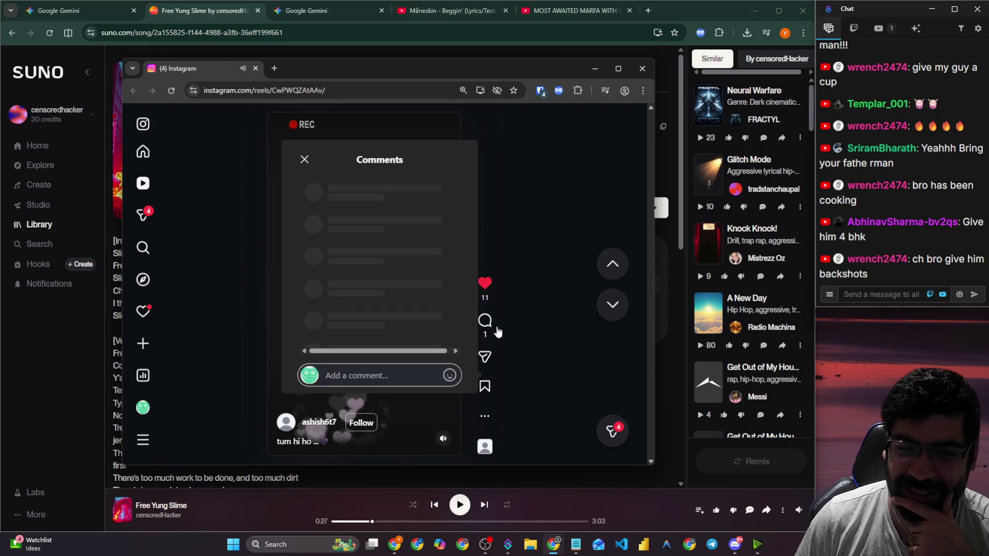
click(388, 317)
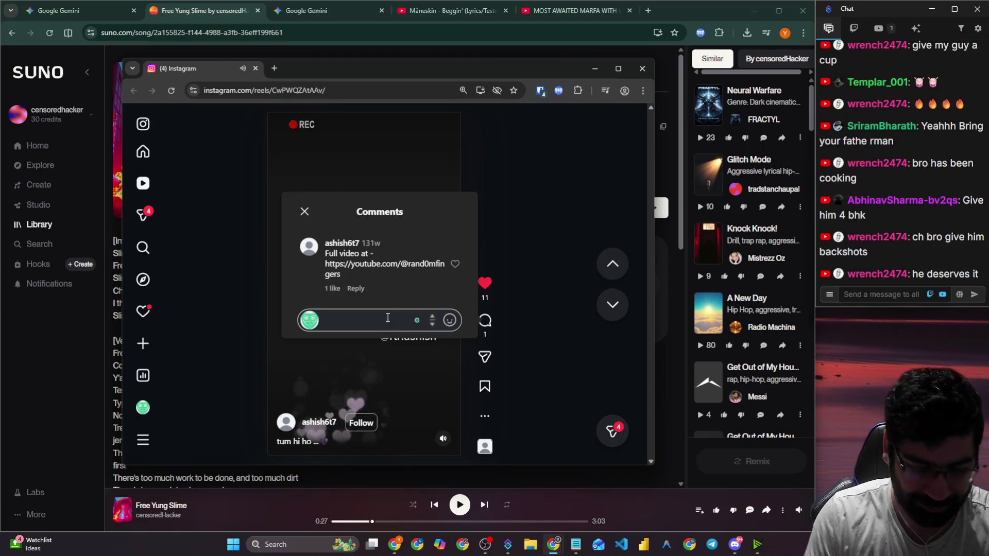
text(My man )
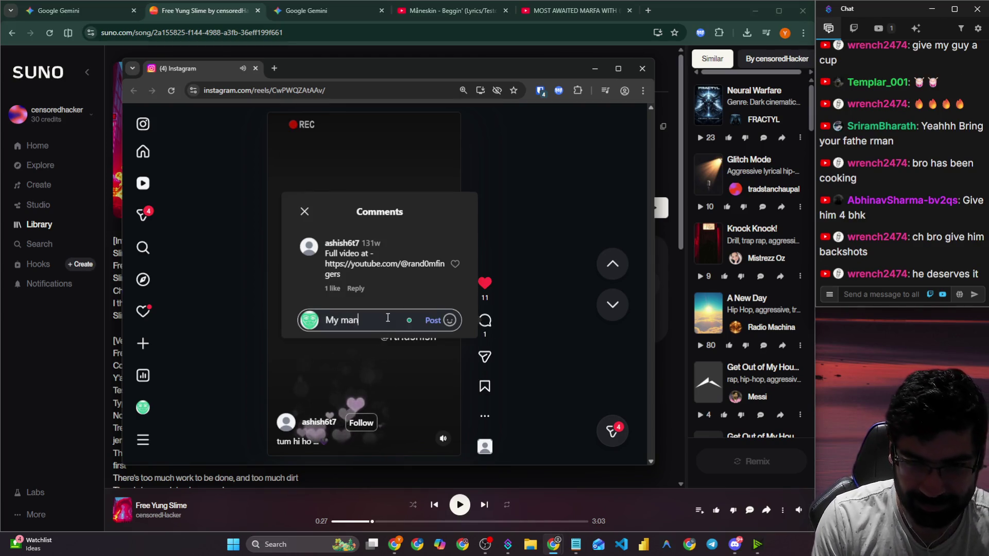
text(@as)
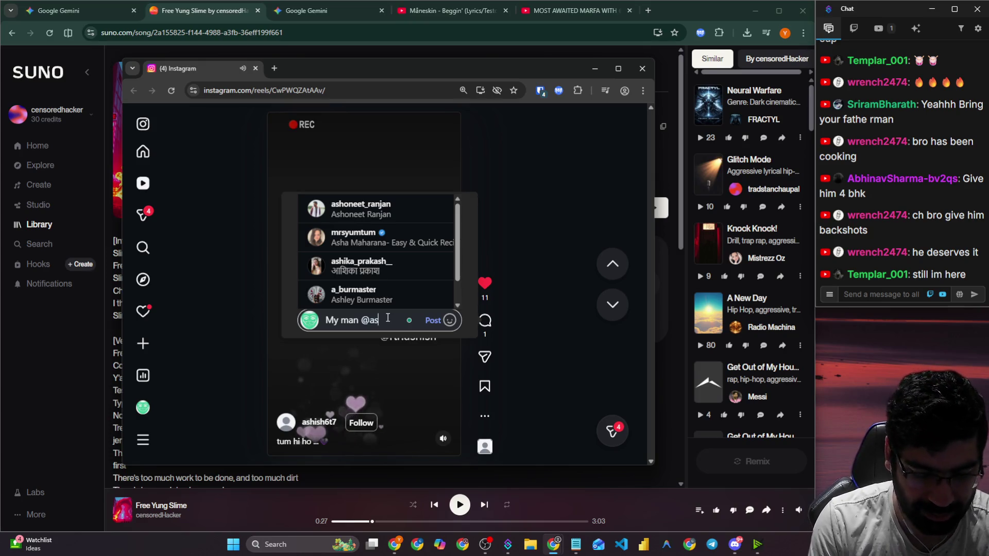
text(ish)
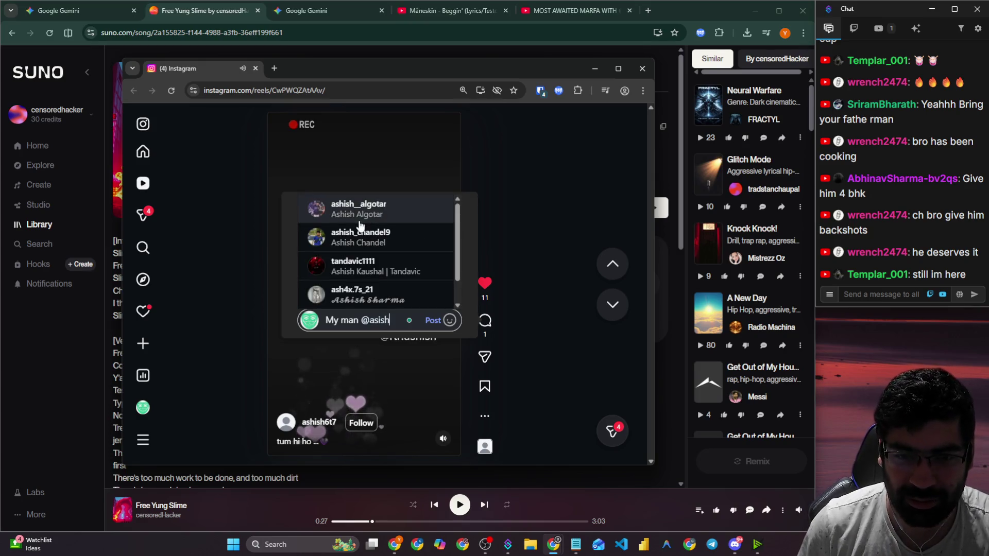
key(BackSpace)
key(BackSpace)
key(BackSpace)
text(hish)
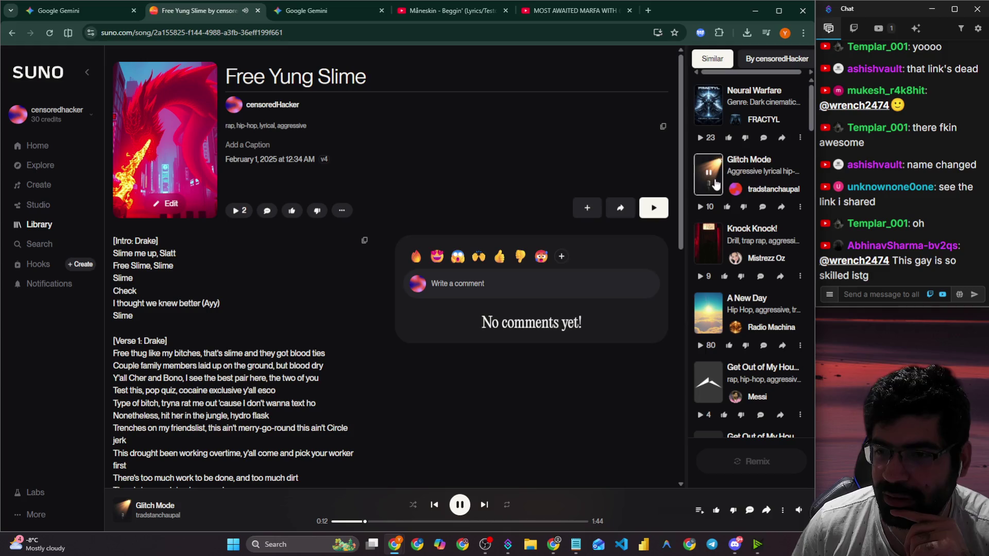
Pause the Glitch Mode preview on its thumbnail.
click(713, 178)
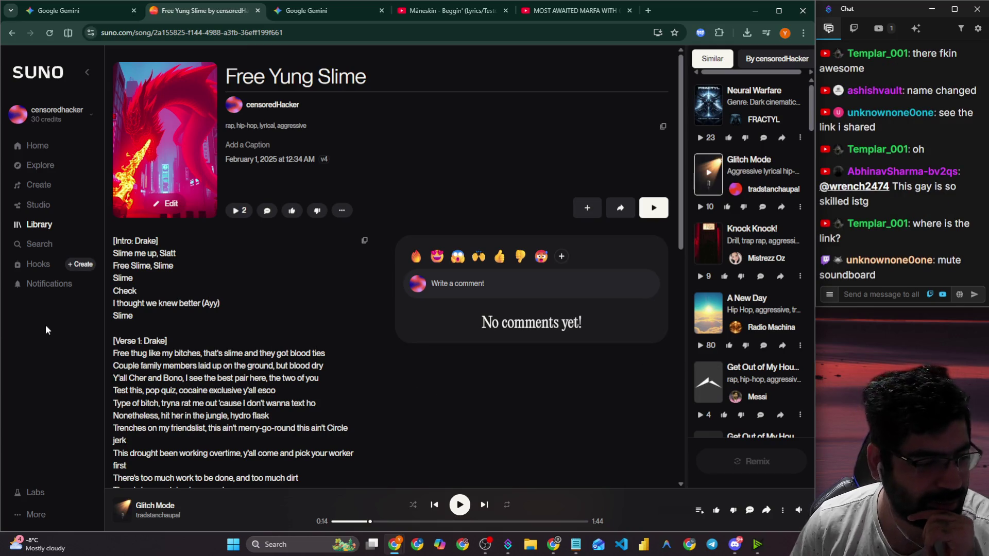
click(735, 545)
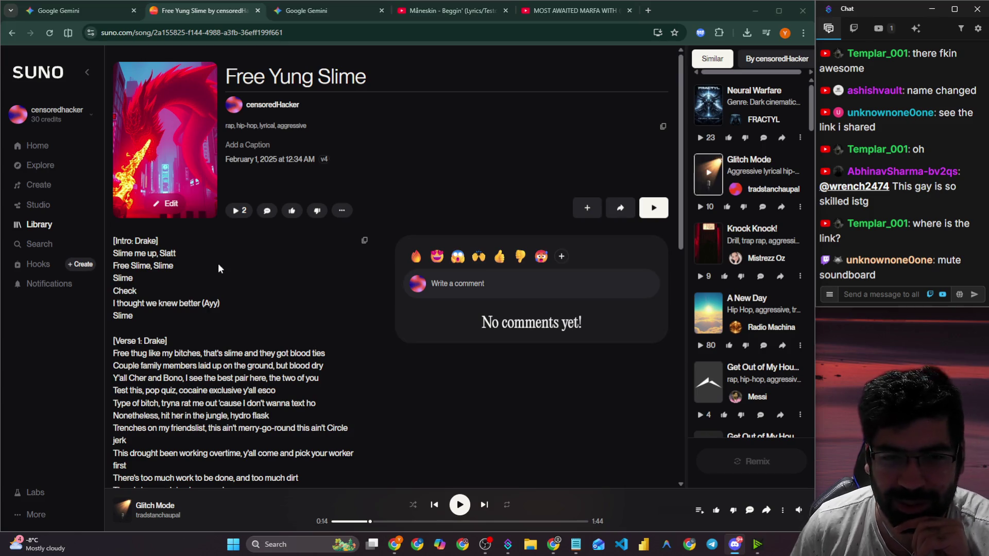
click(100, 20)
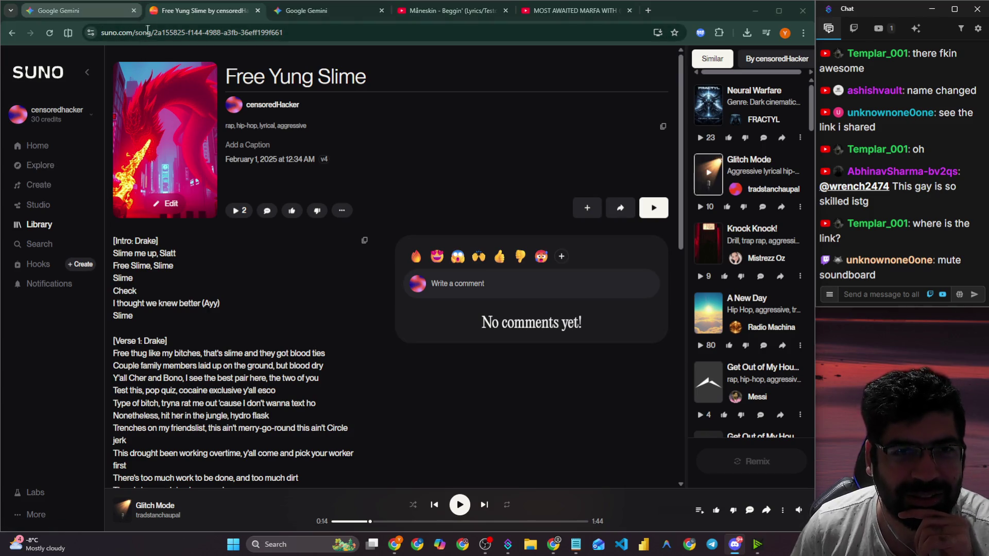
Collapse and re-expand the sidebar, open Library, and play the 2:24 Dreams xEgo track.
click(87, 72)
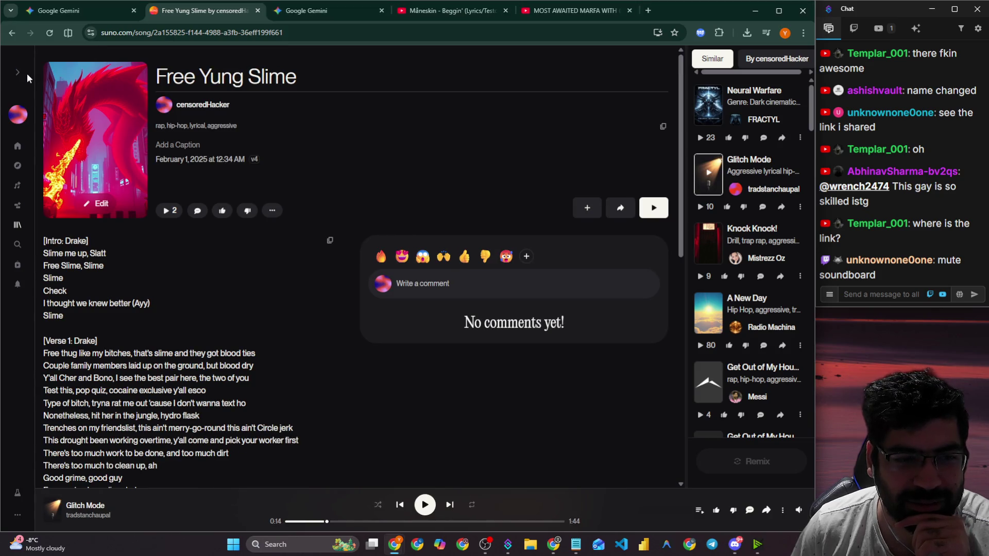
click(20, 72)
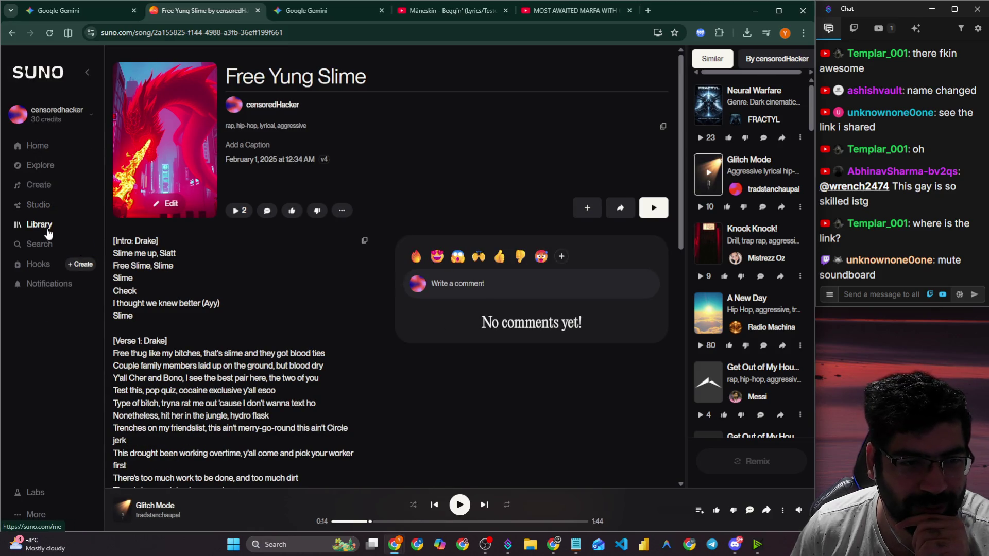
click(46, 227)
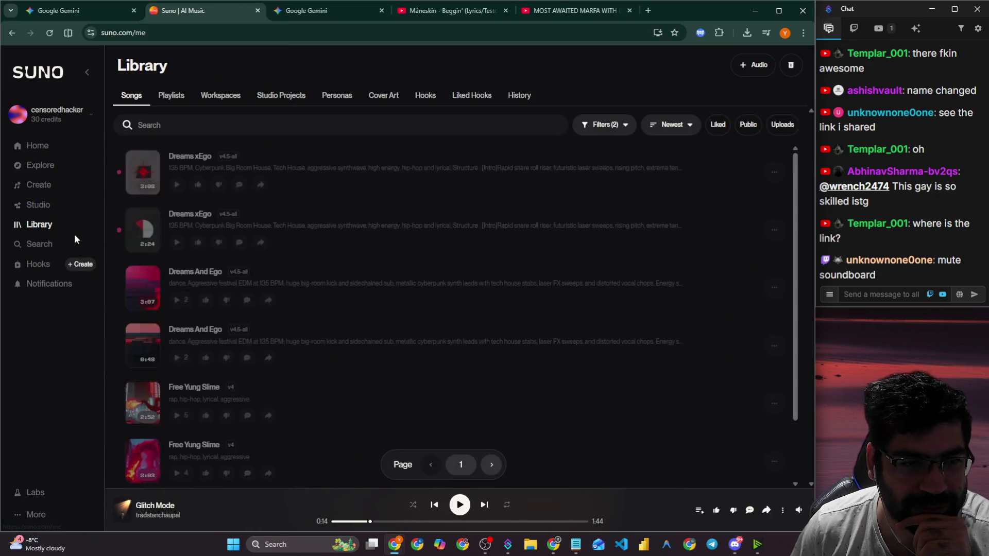
click(144, 230)
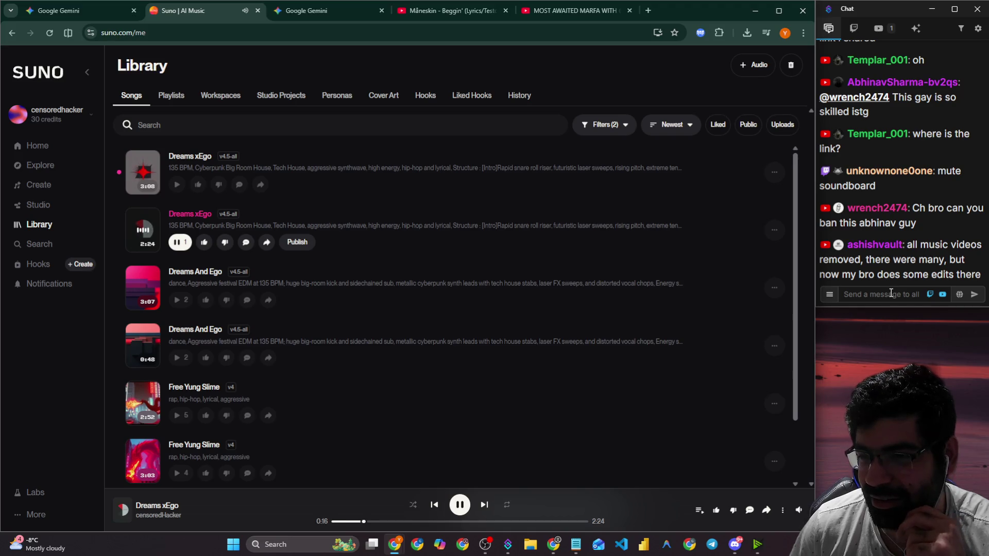
click(893, 296)
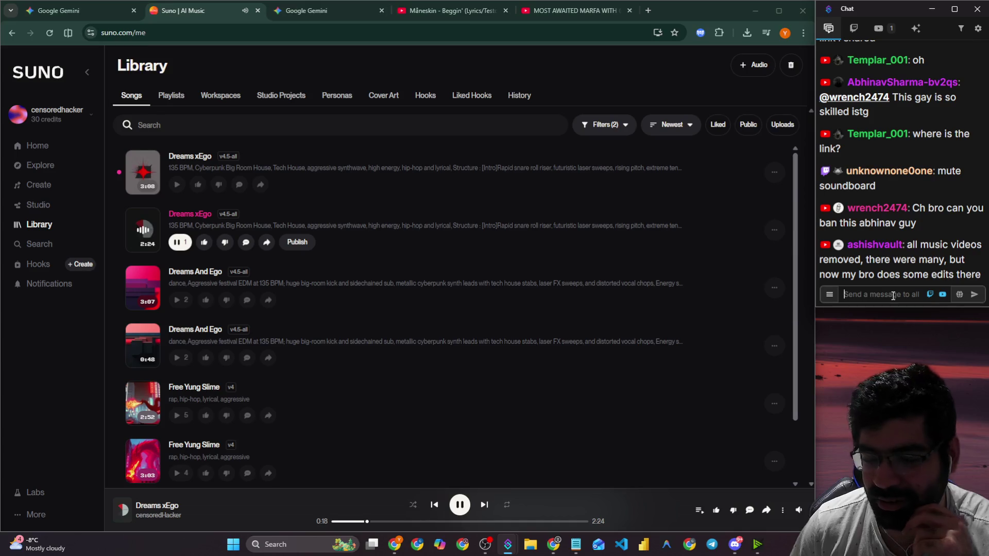
text(got it)
key(Return)
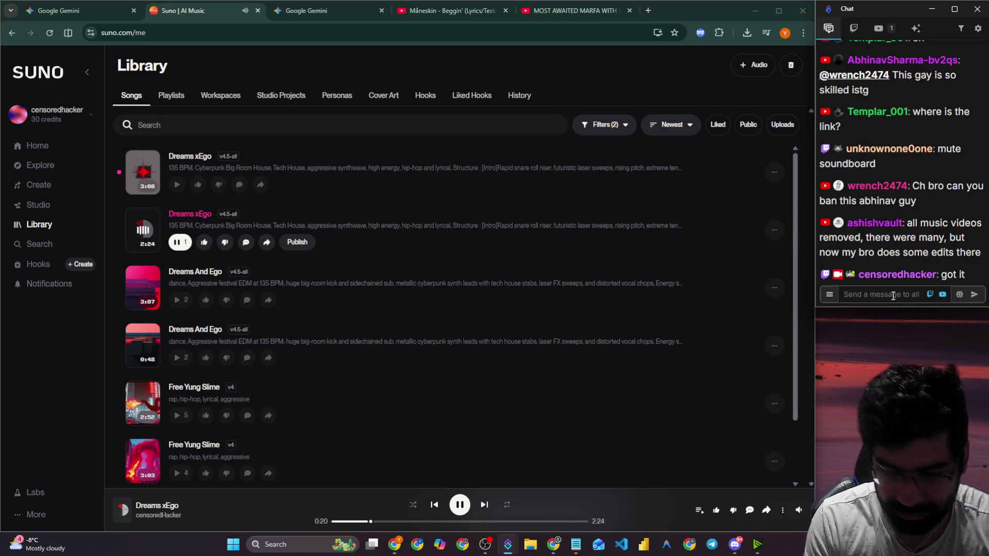
text(let me know )
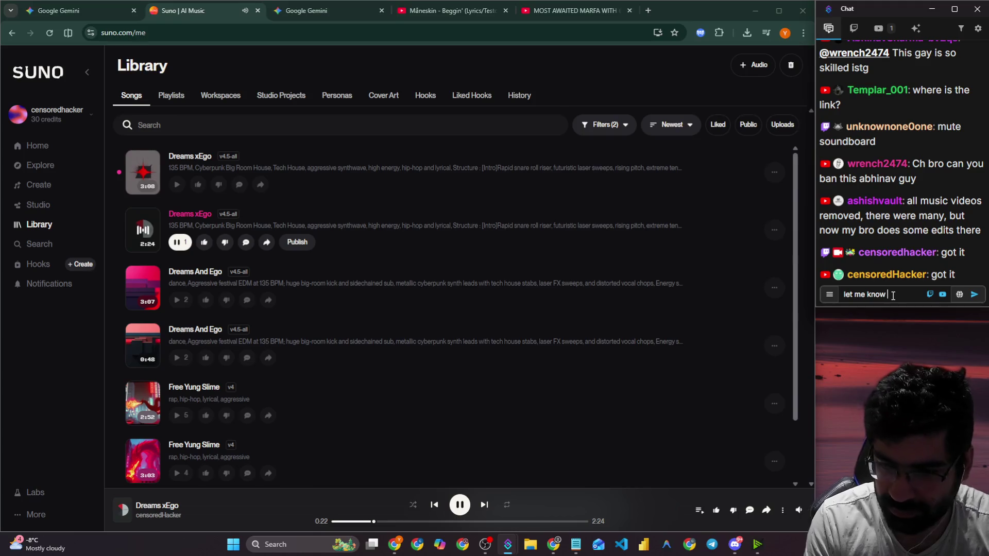
text(if u want to)
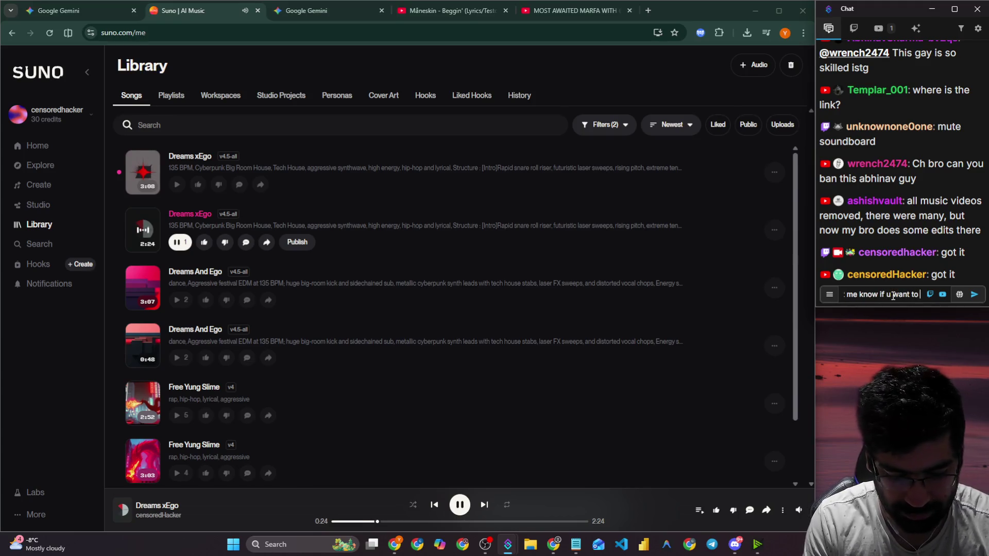
text( do one)
key(Return)
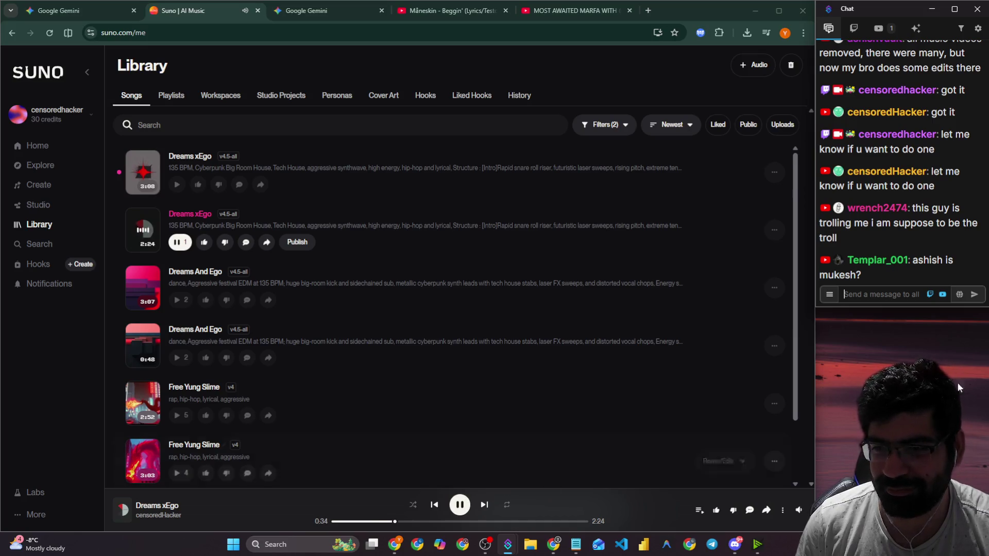
click(888, 297)
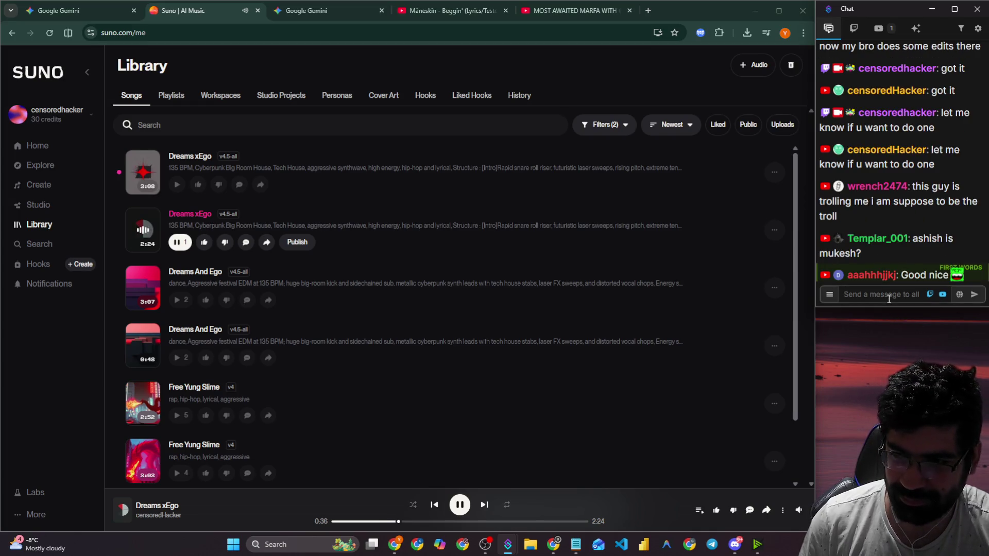
text(no both)
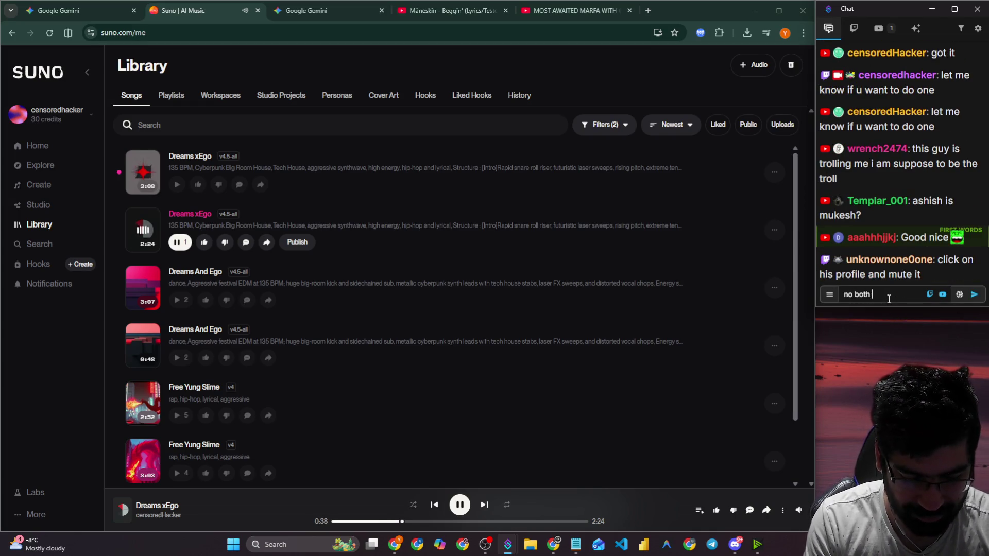
text( are different)
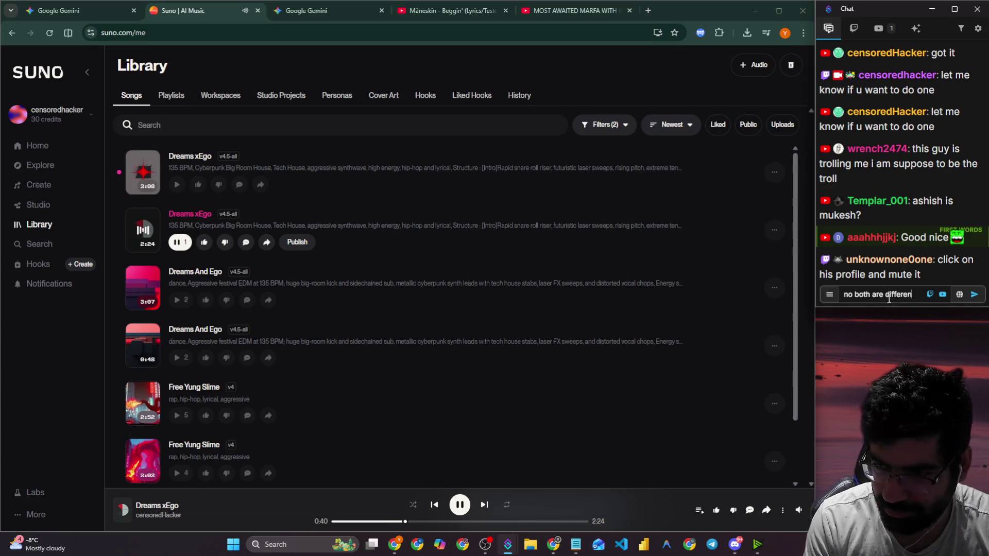
key(Return)
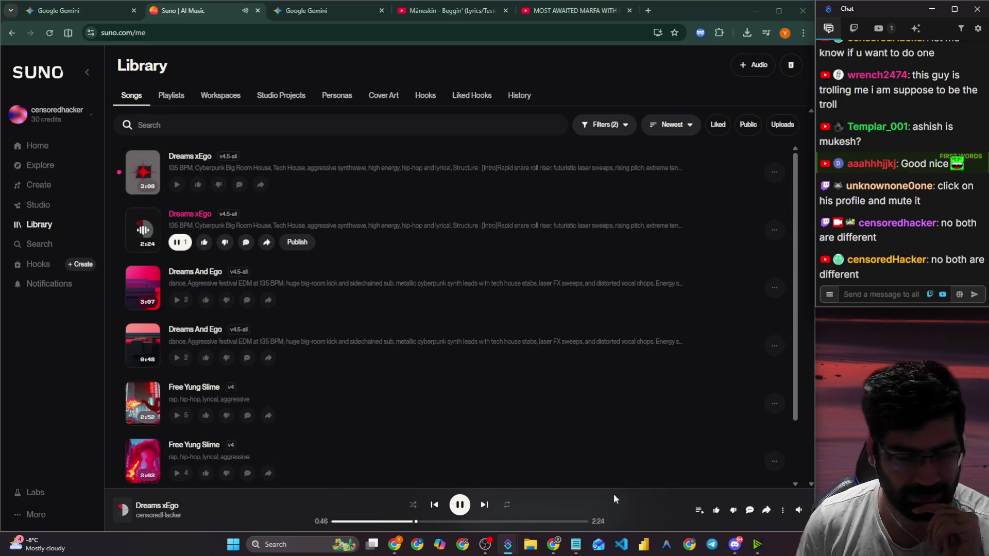
key(alt+Tab)
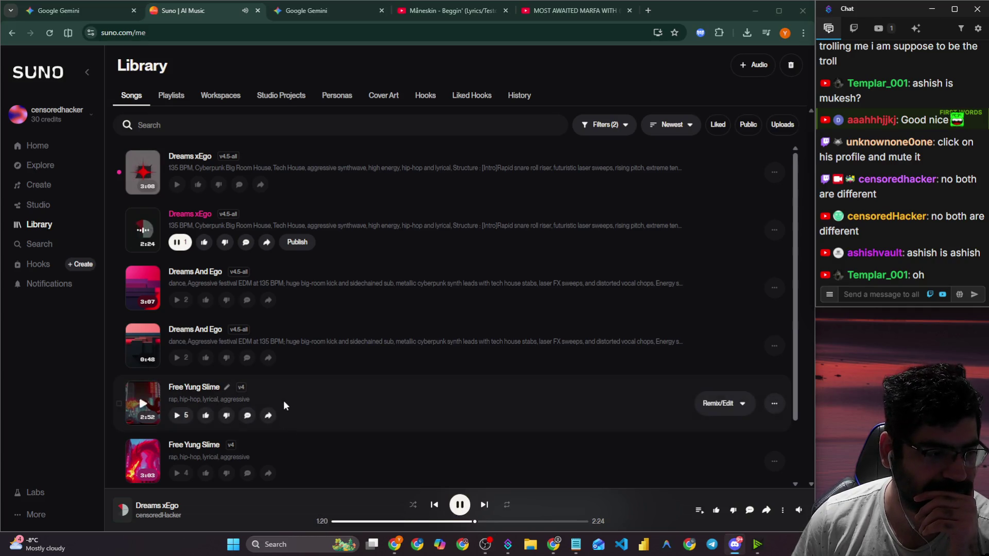
Pause the 2:24 Dreams xEgo track, then play and later pause the 3:08 Dreams xEgo version.
click(460, 506)
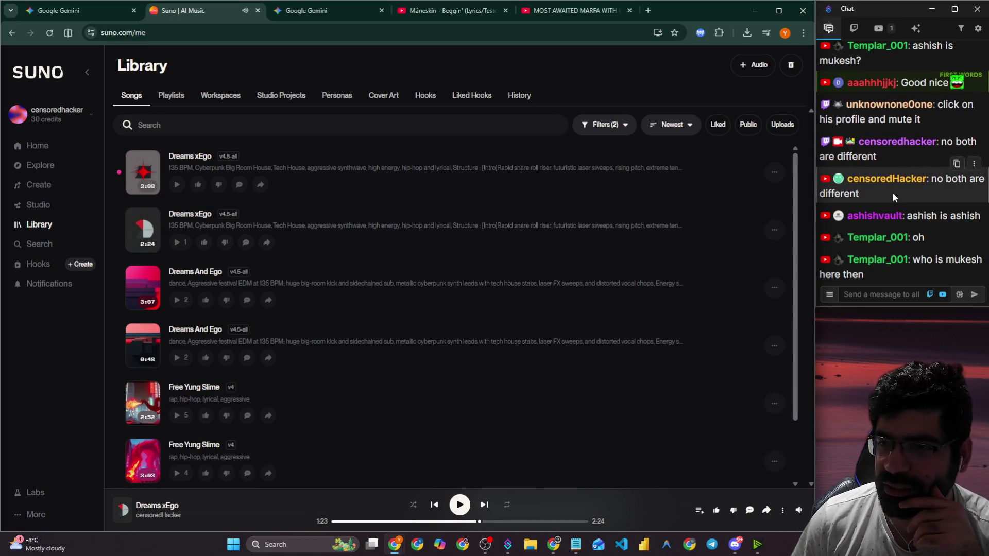
scroll(874, 208, up, 5)
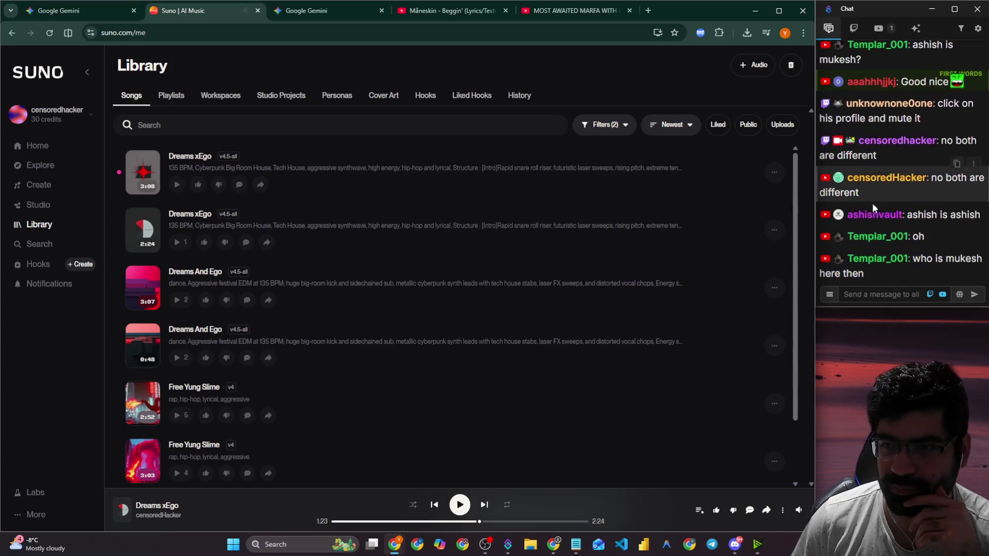
key(alt+Tab)
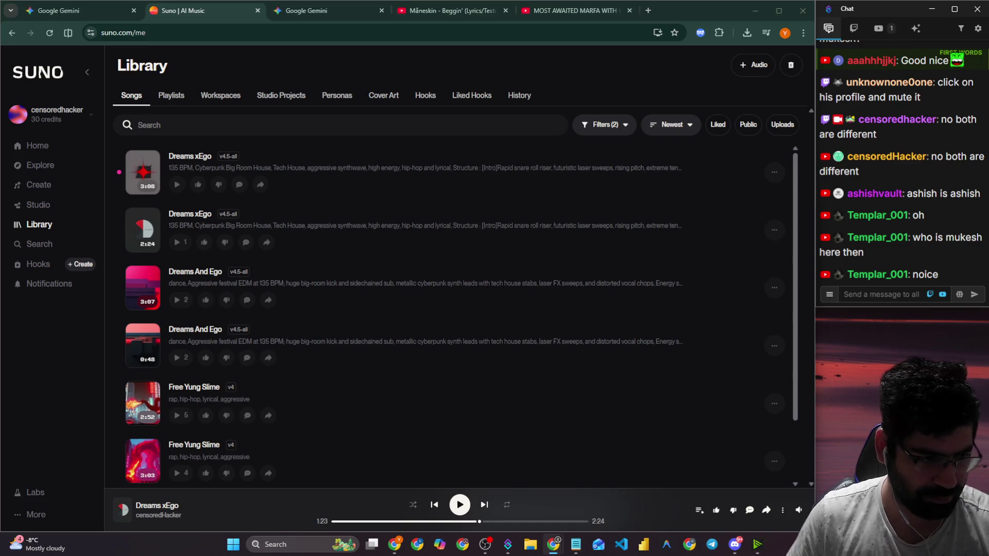
key(alt+Tab)
click(143, 174)
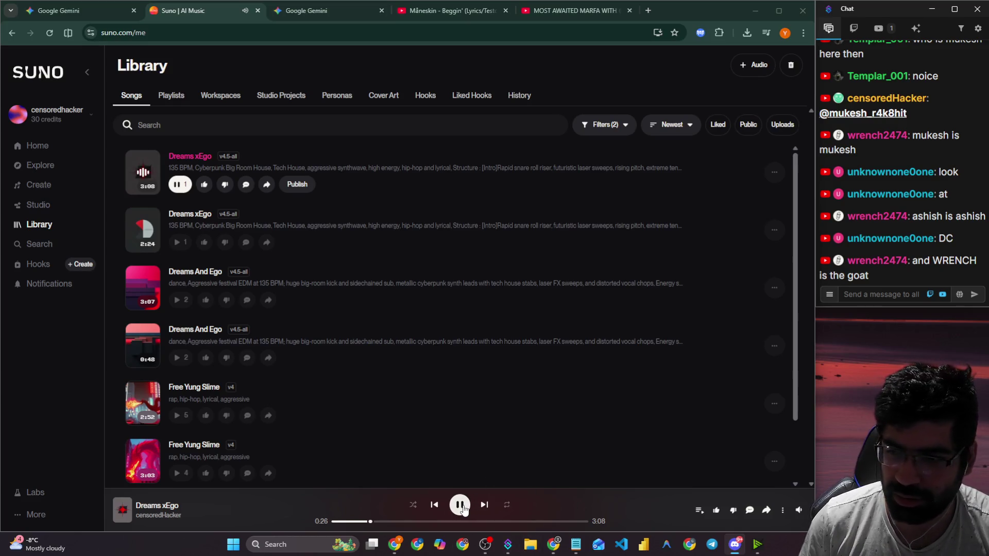
click(460, 505)
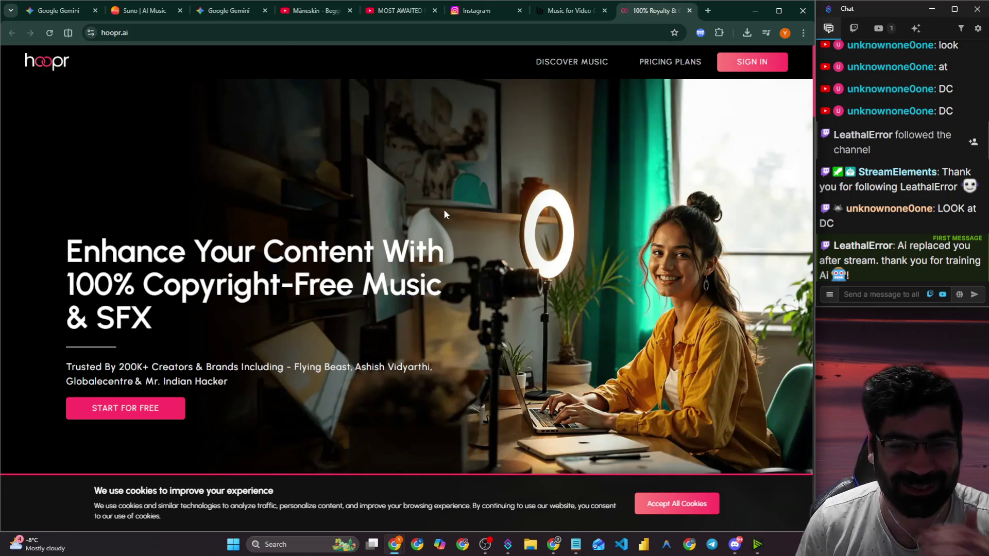
Open Hoopr's START FOR FREE sign-up, then scroll Bensound's Free Music for Videos list.
scroll(437, 196, down, 5)
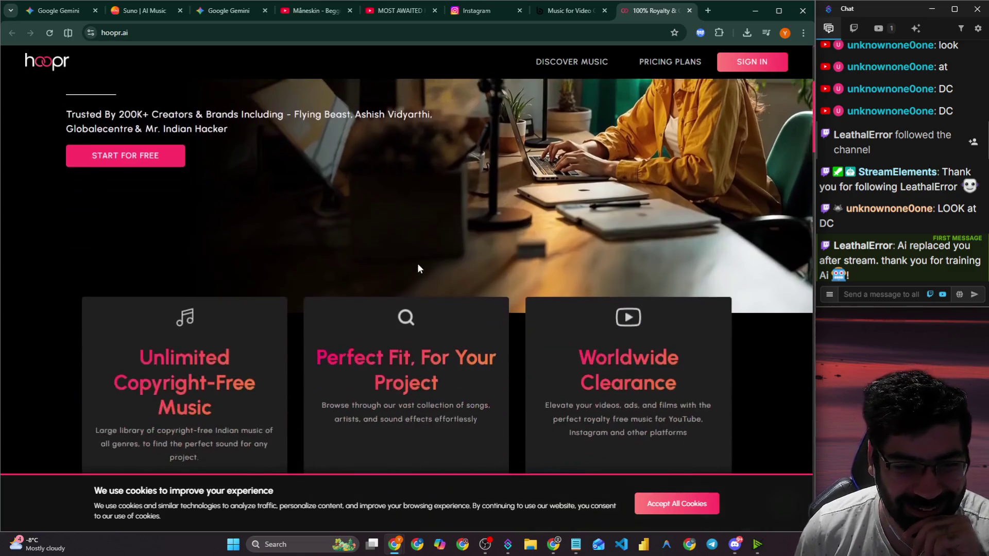
click(136, 157)
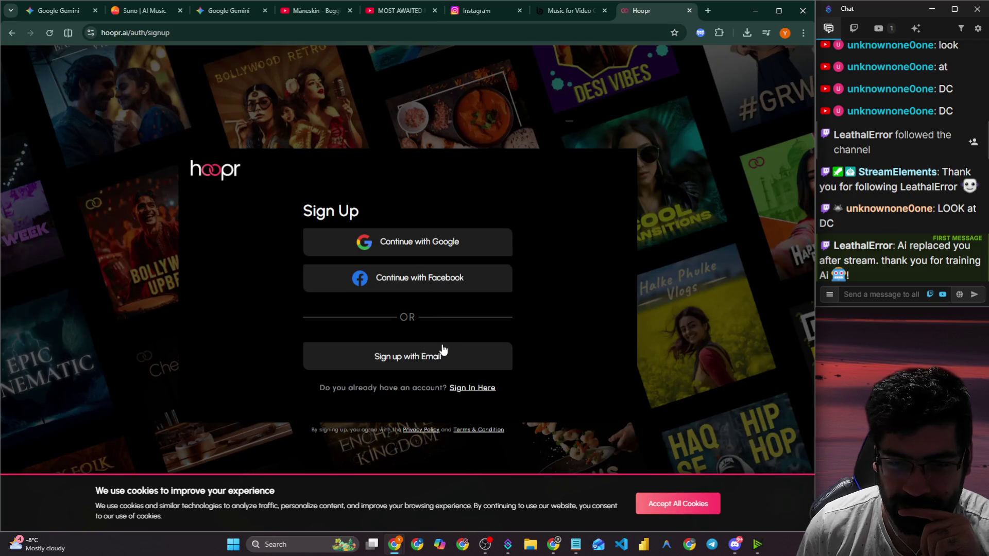
click(583, 15)
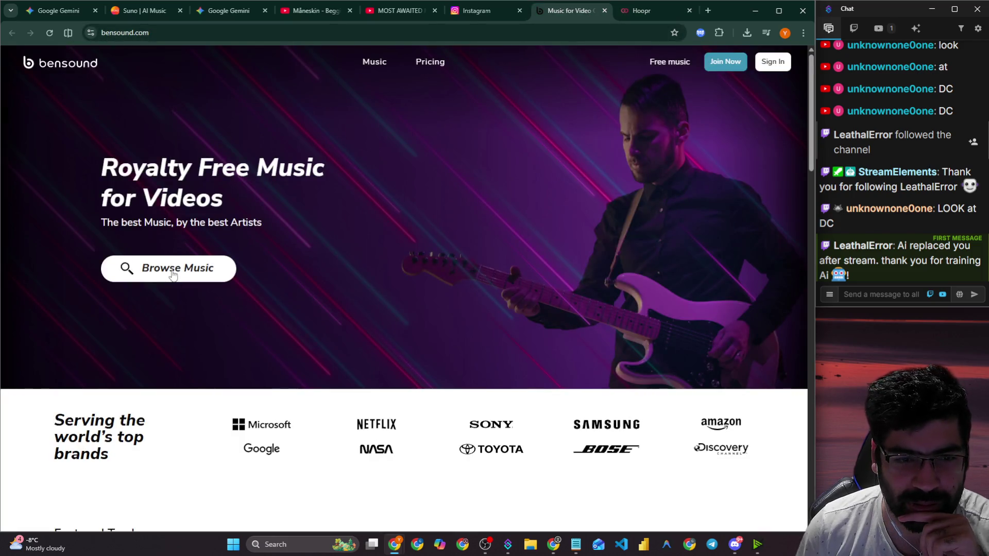
click(684, 63)
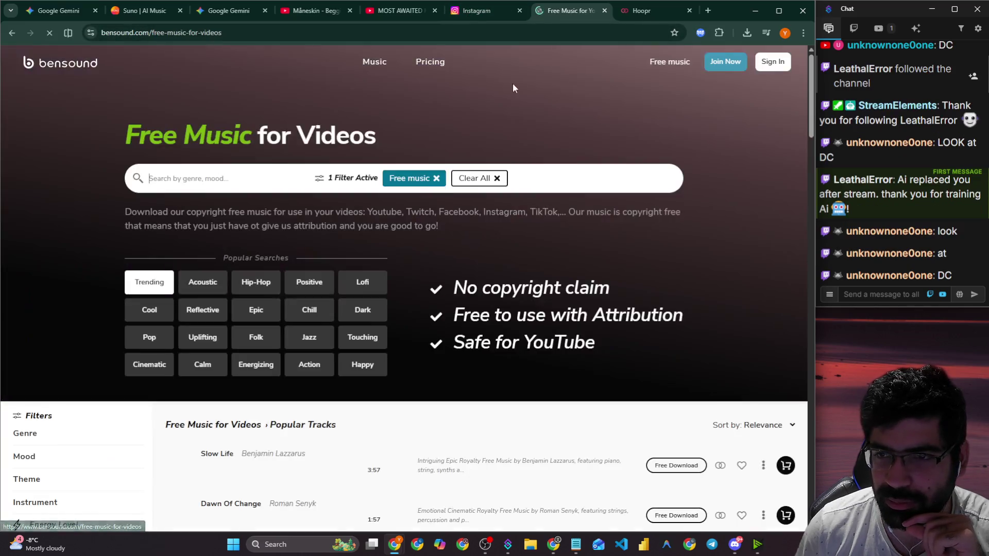
scroll(305, 136, down, 3)
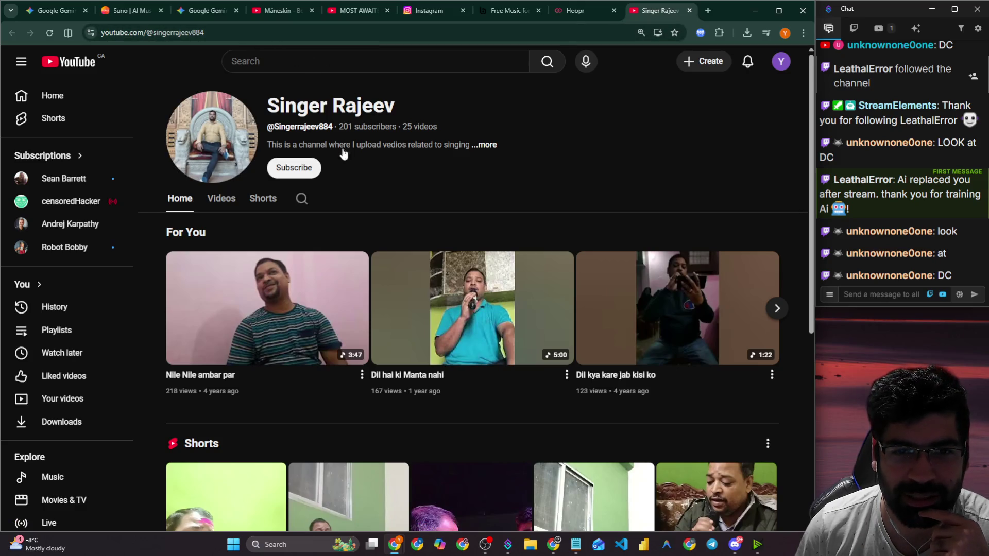
Subscribe to the Singer Rajeev channel and send its URL in chat.
click(301, 173)
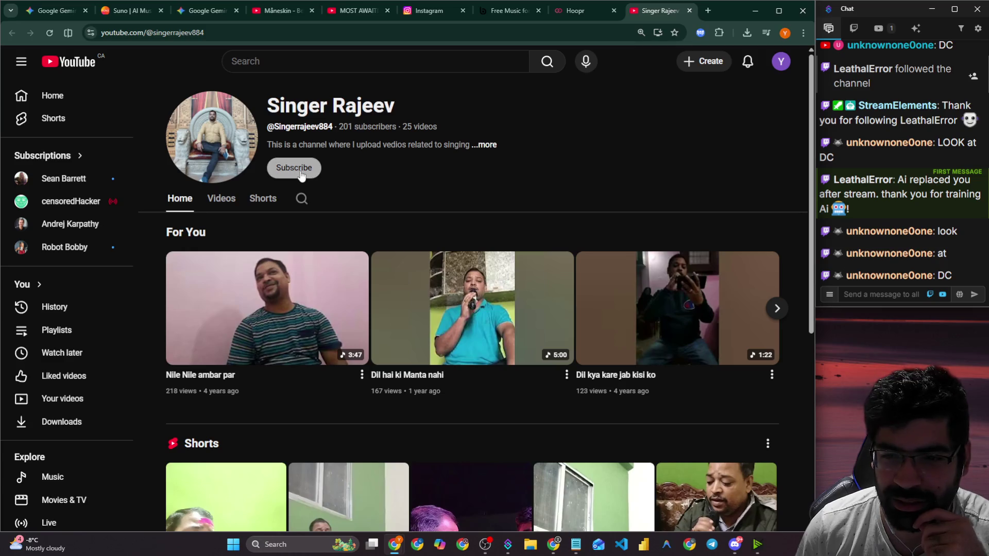
click(286, 34)
key(ctrl+c)
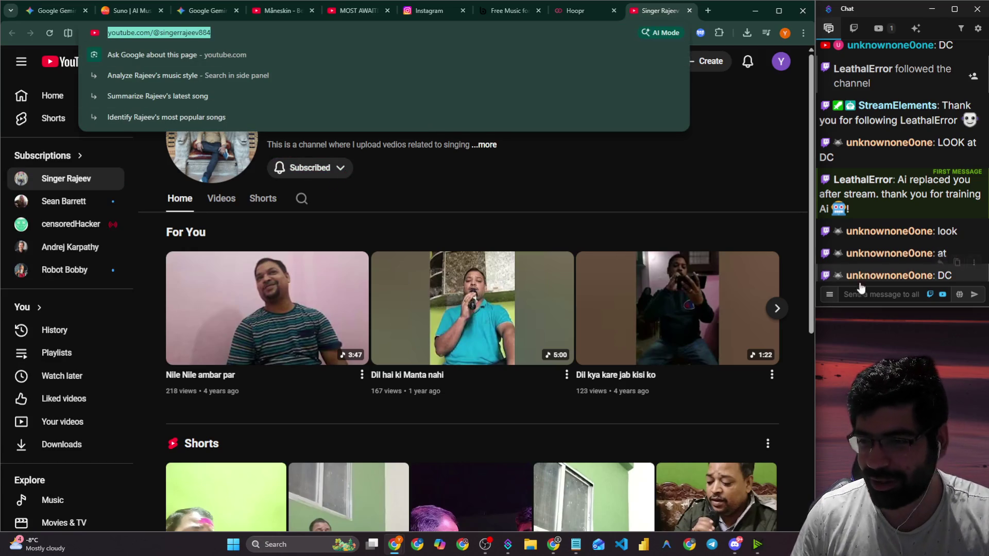
click(869, 296)
key(ctrl+v)
key(Return)
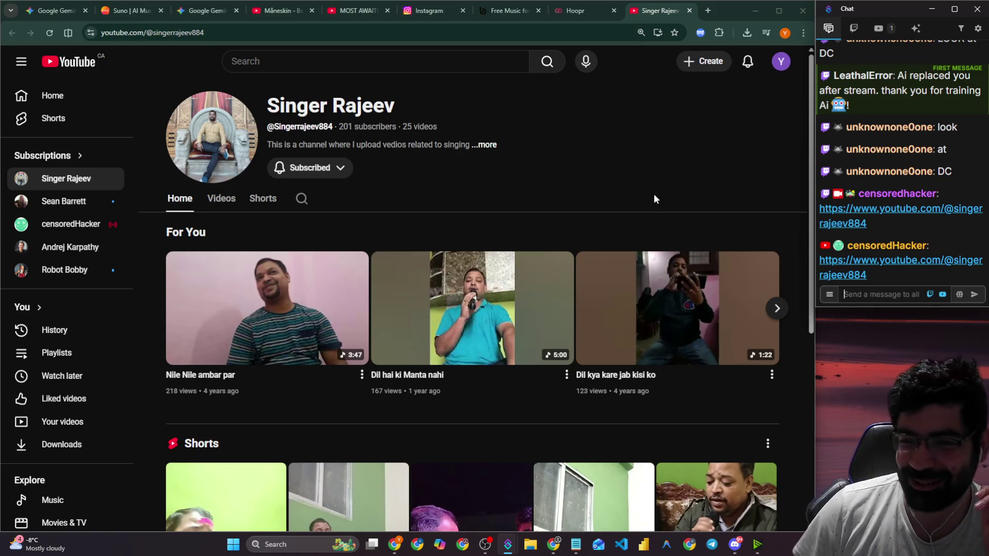
Switch to the Instagram reel and dismiss its sign-up popup.
scroll(651, 201, down, 6)
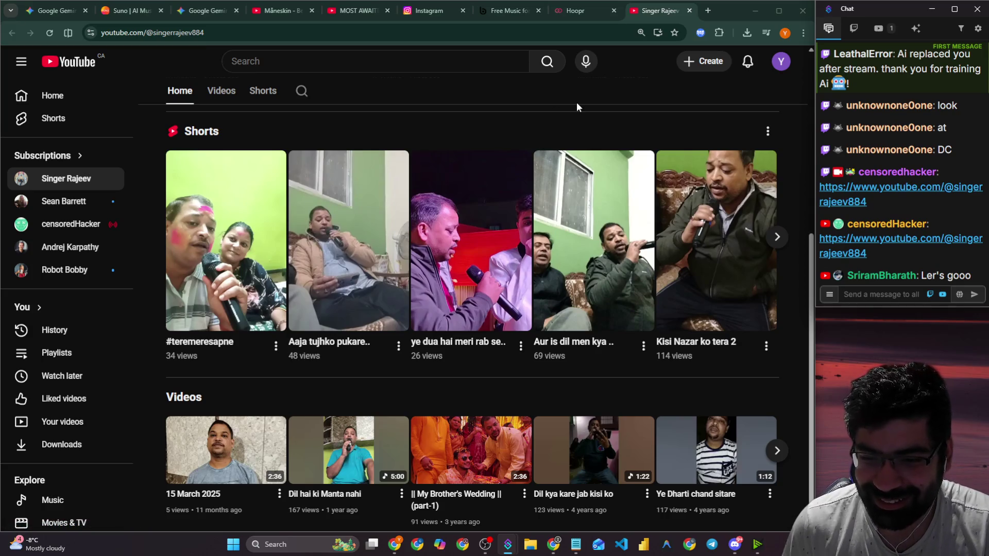
scroll(573, 108, up, 5)
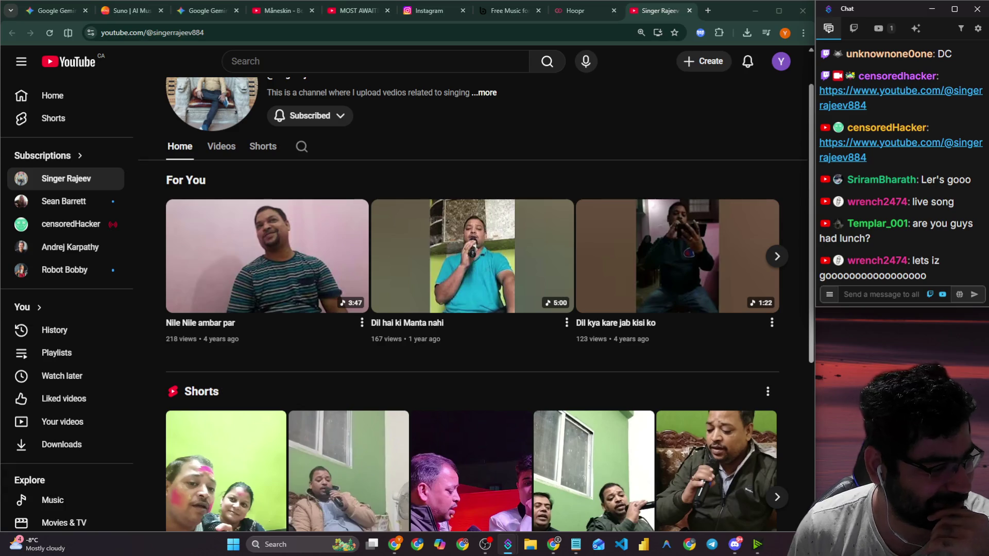
click(476, 120)
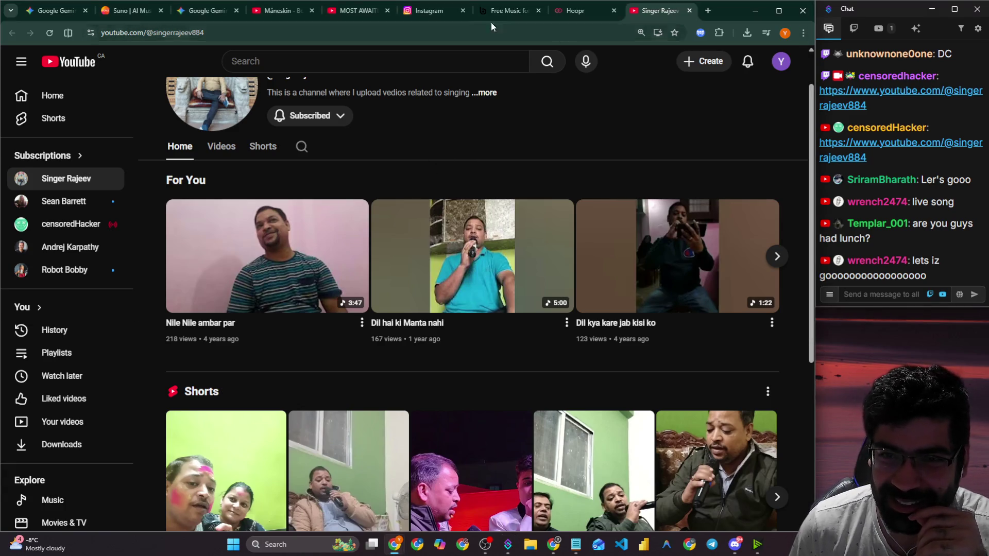
click(438, 11)
click(503, 211)
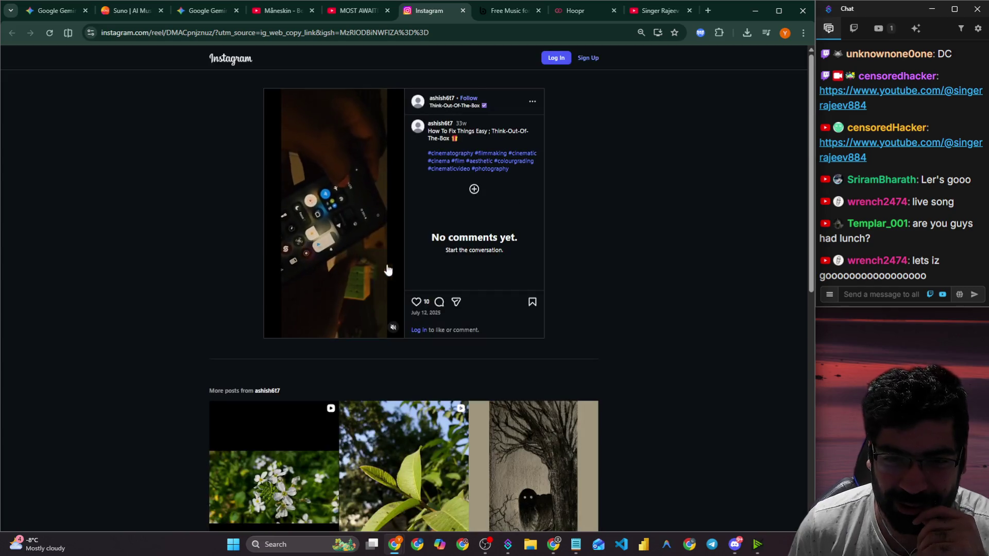
Reload the Instagram reel, dismiss the sign-up popup, and turn the reel's sound on.
click(393, 328)
click(393, 329)
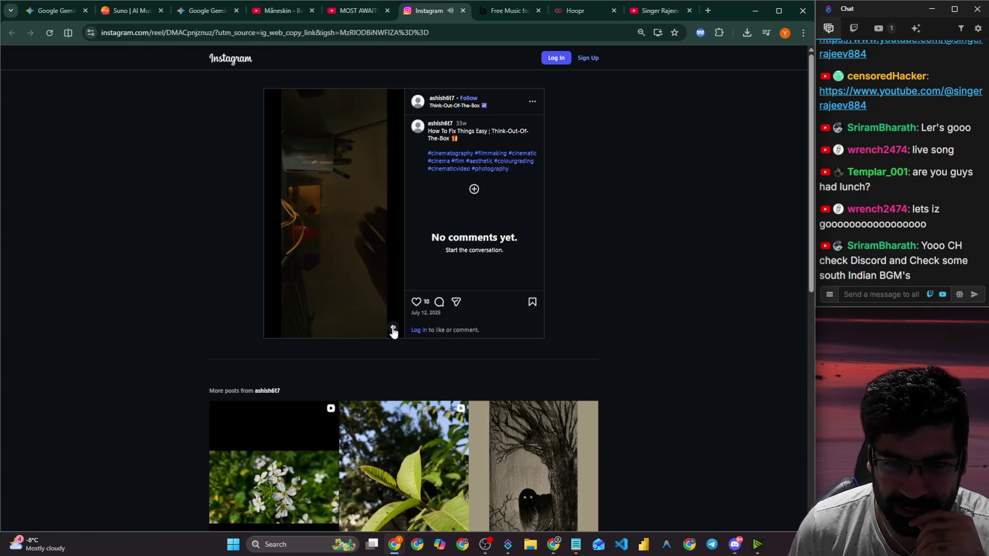
click(48, 33)
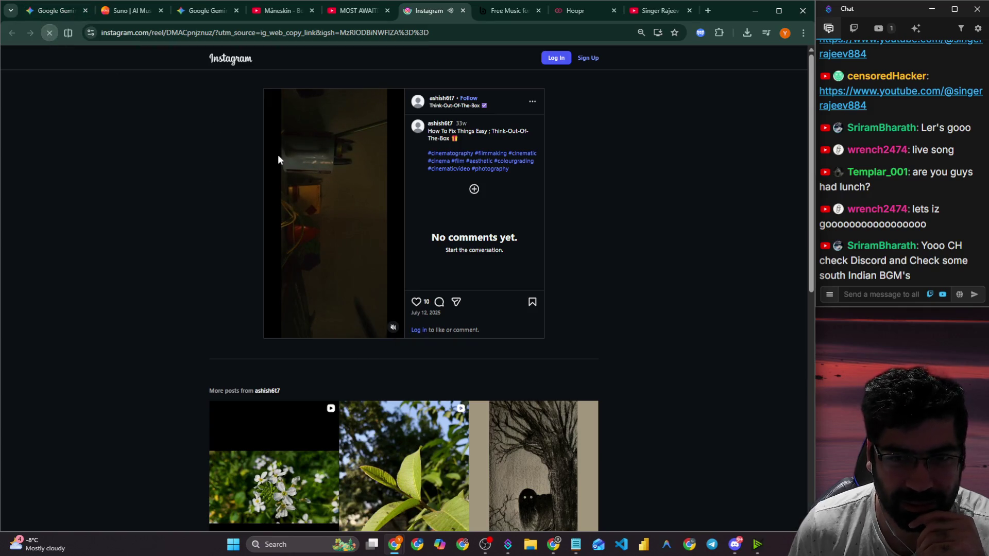
click(503, 210)
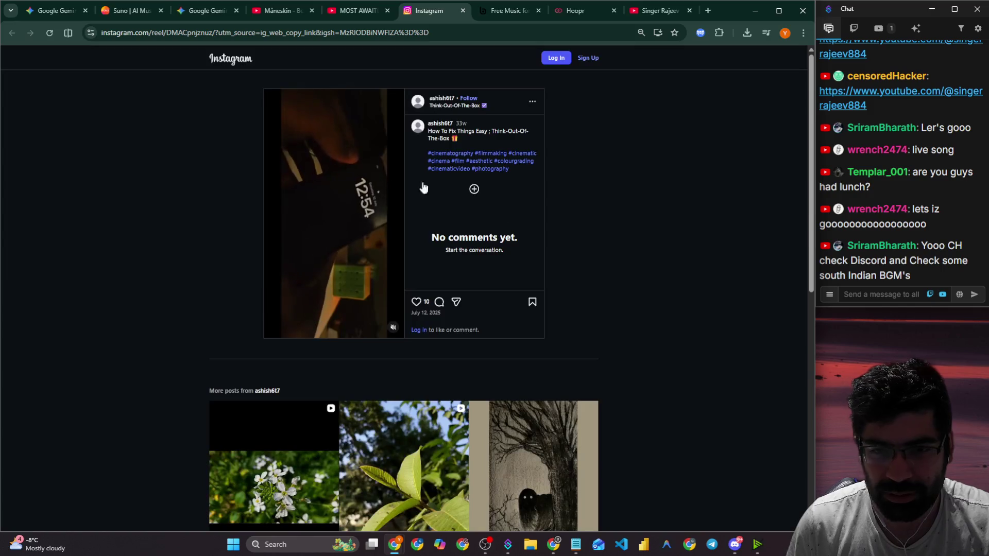
right_click(373, 181)
click(381, 330)
click(393, 328)
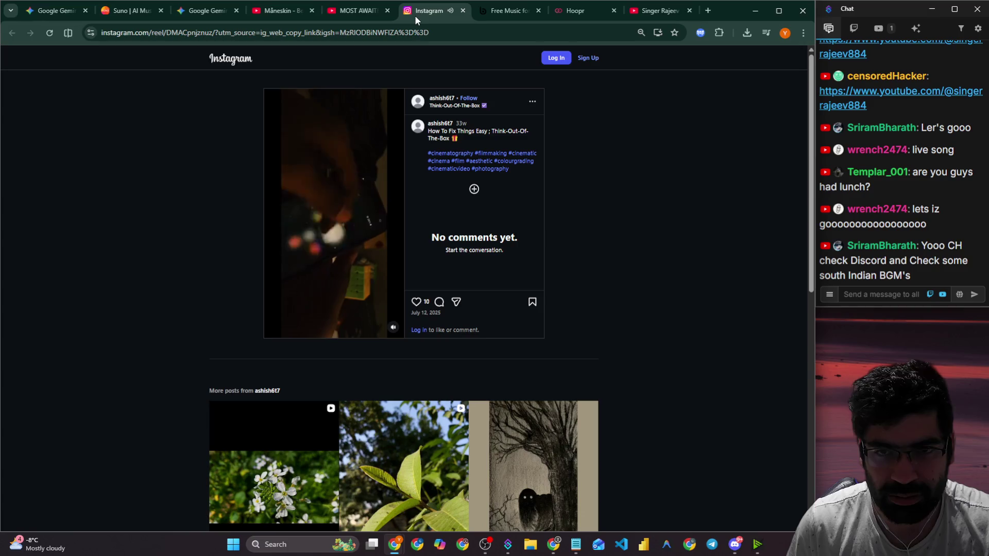
Zoom the page to 150%, then play the puzzle-cube reel and pause it partway.
key(alt+Tab)
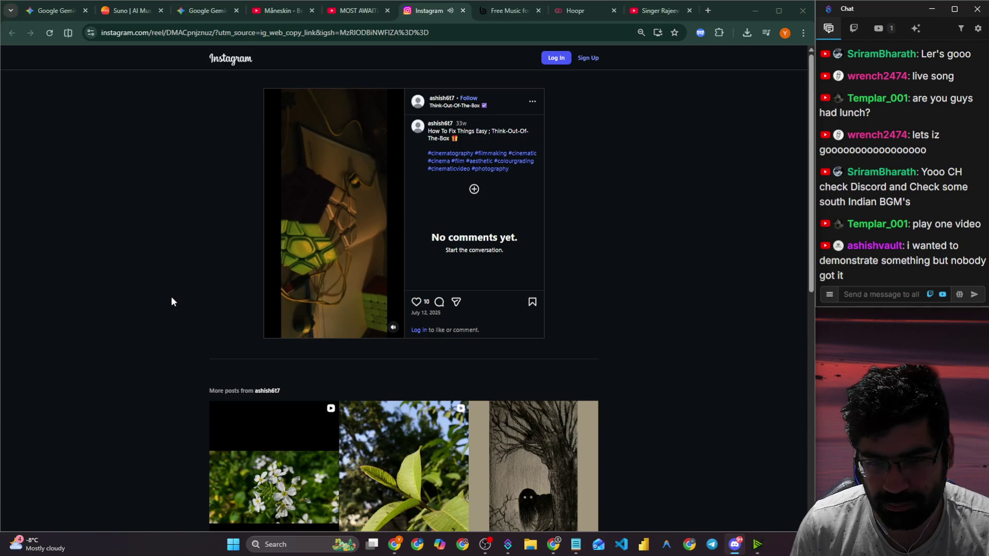
click(336, 297)
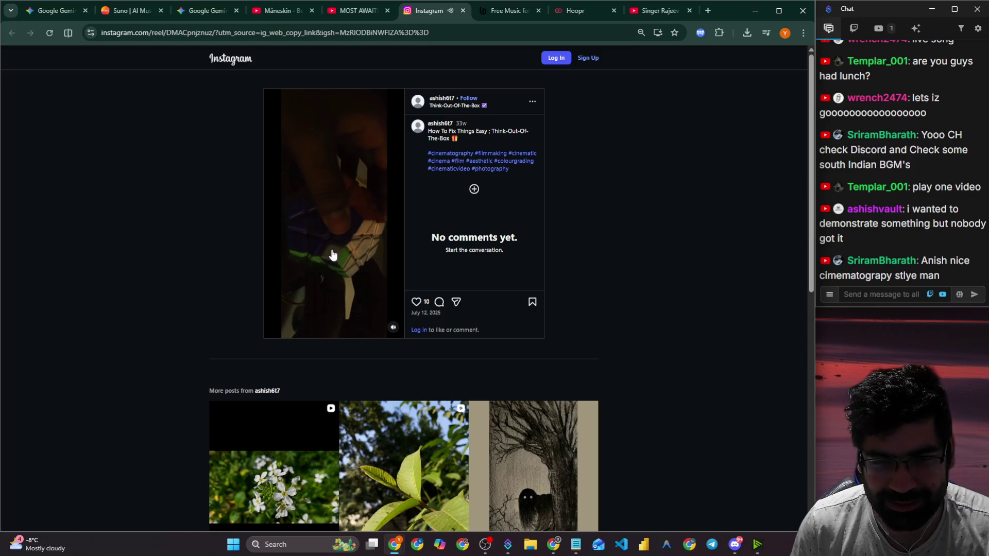
key(ctrl+plus)
key(ctrl+plus)
key(ctrl+plus)
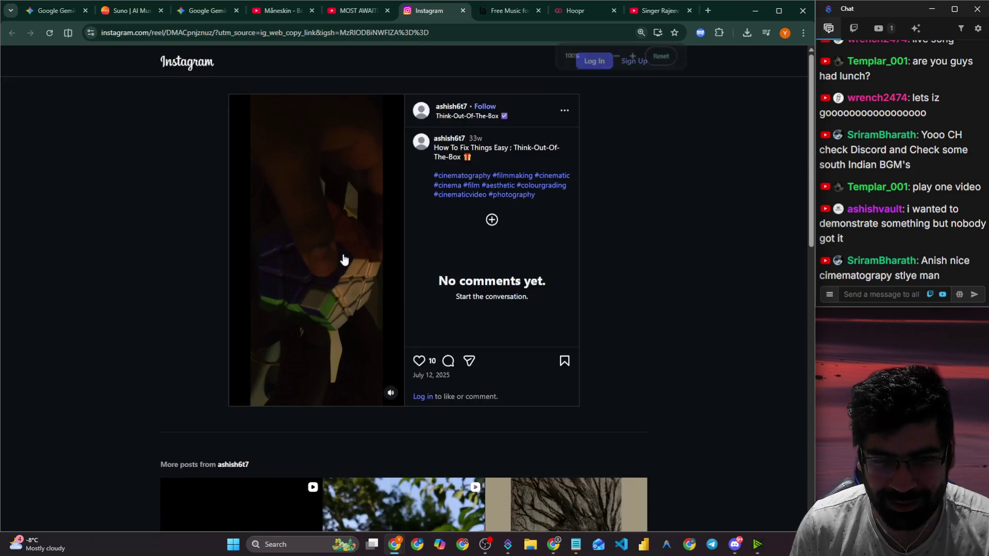
click(342, 261)
scroll(288, 315, down, 1)
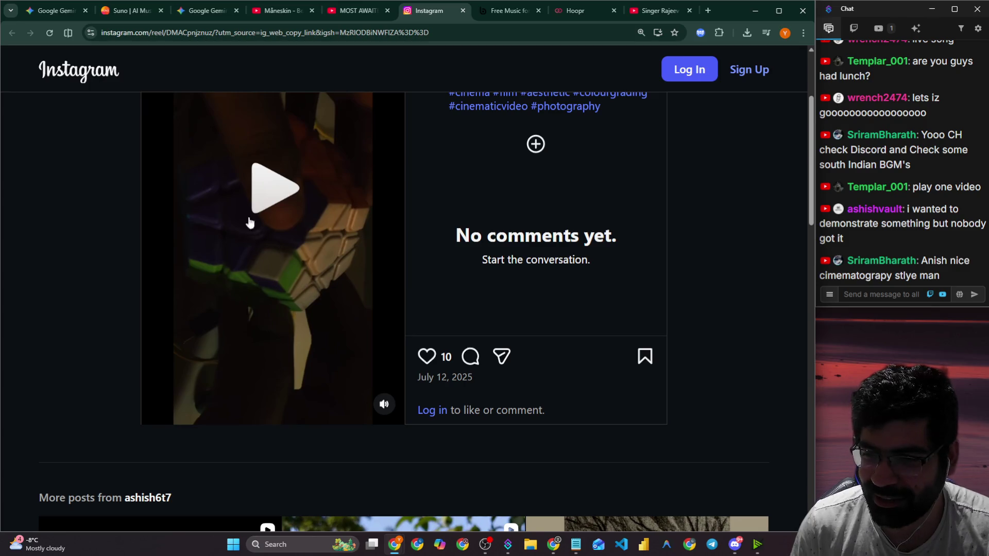
click(303, 225)
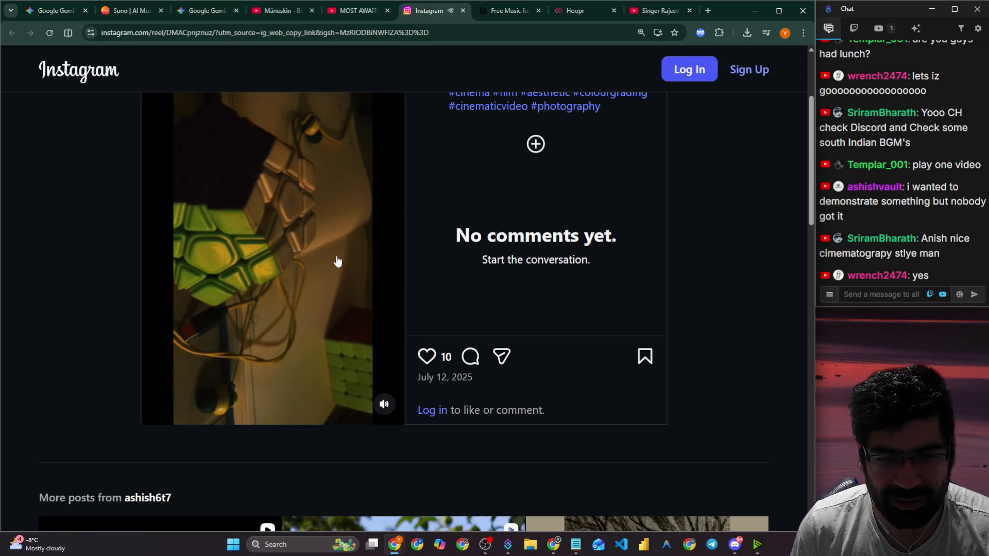
click(338, 262)
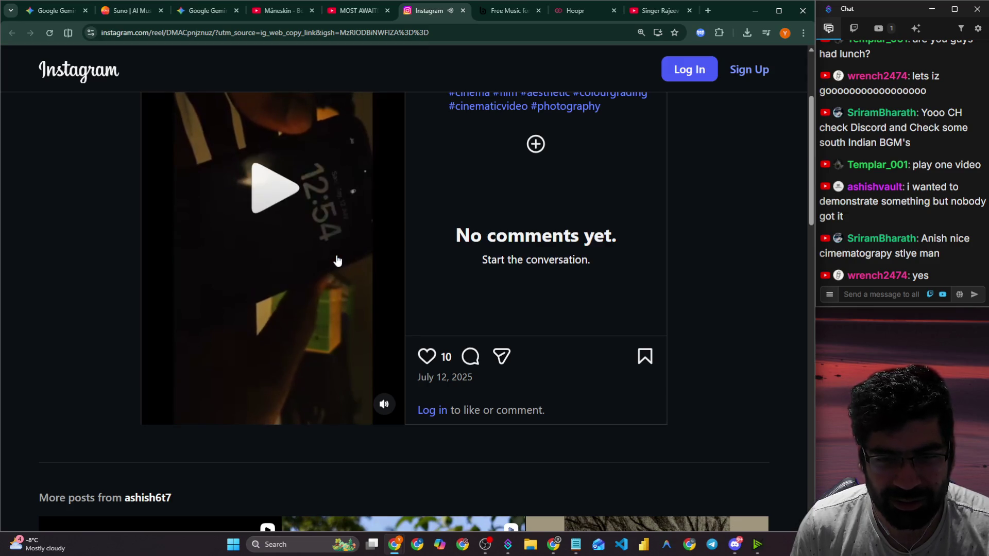
key(alt+Tab)
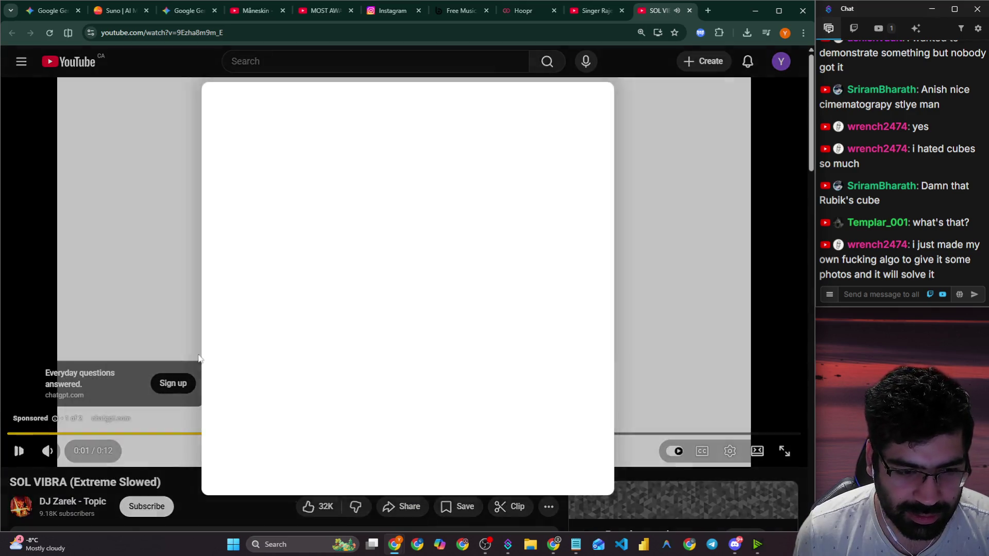
Block the sponsored ad, then pause 'SOL VIBRA (Extreme Slowed)' once it plays.
click(341, 161)
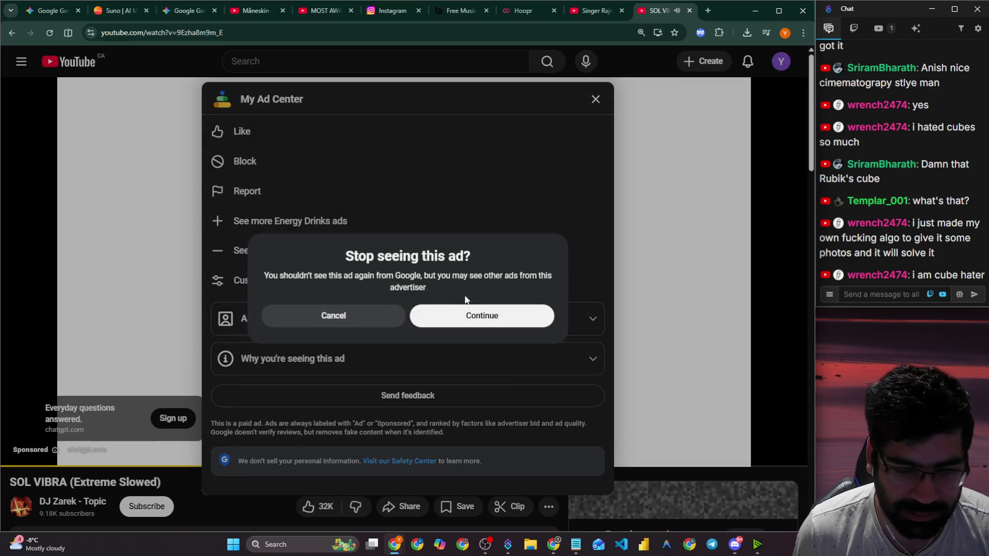
click(471, 315)
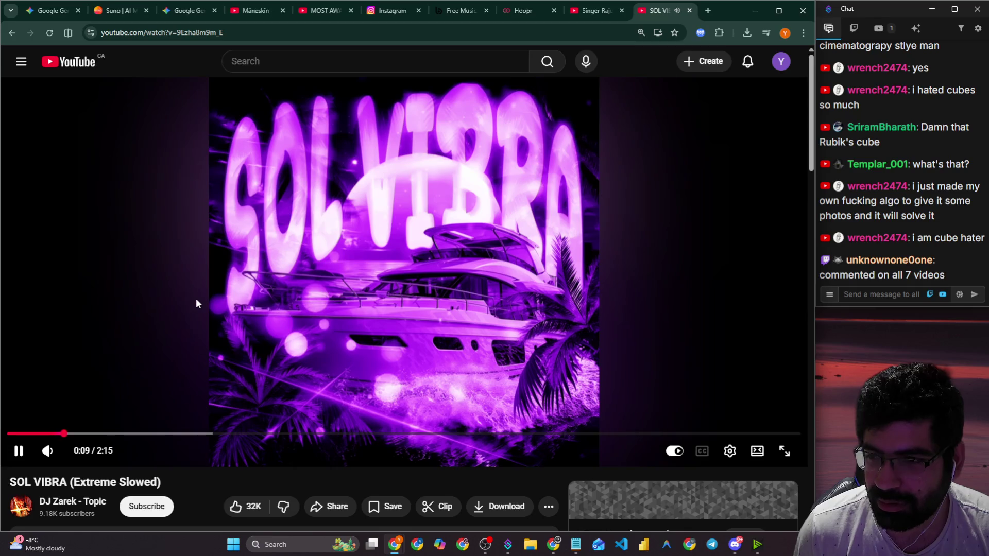
click(258, 341)
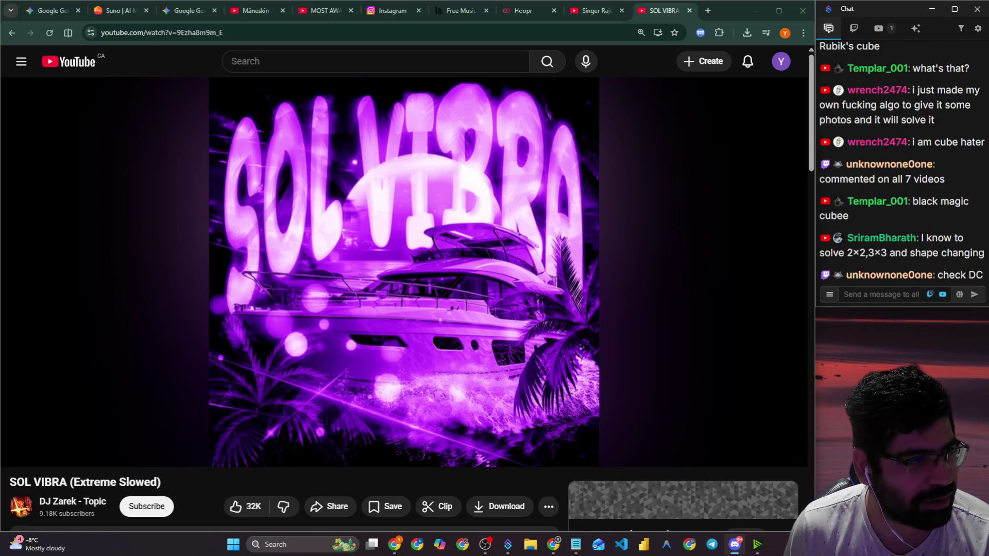
key(alt+Tab)
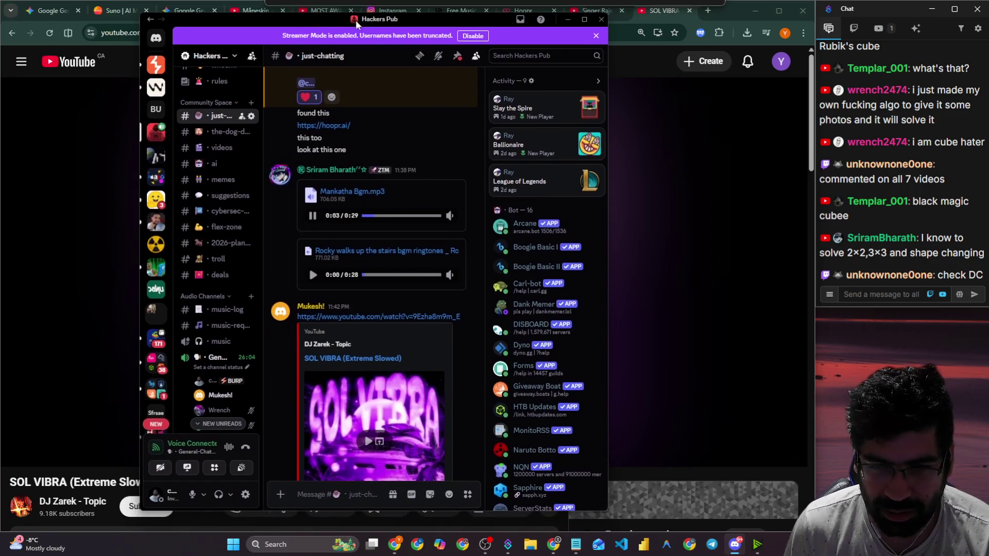
Pause, resume and pause again the Mankatha background-music clip.
scroll(253, 309, down, 3)
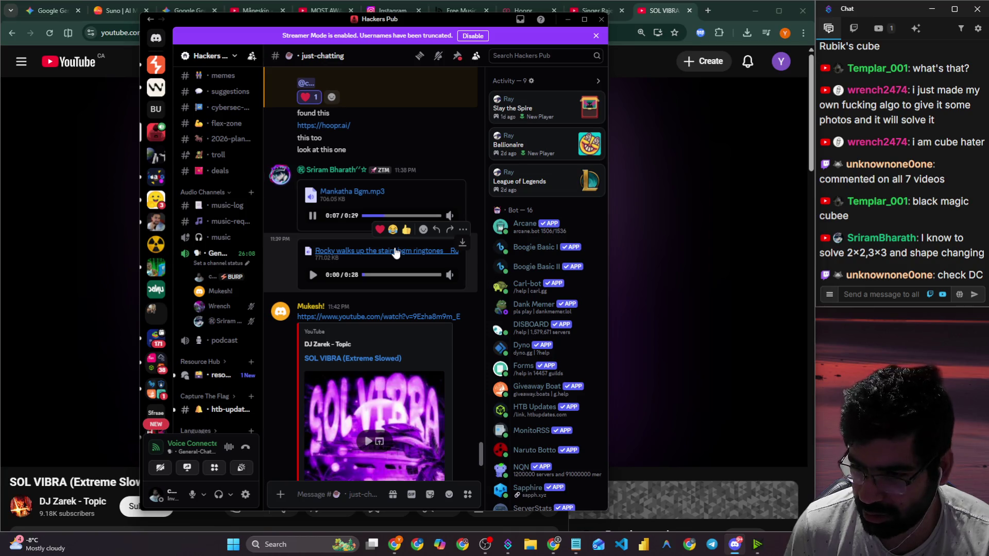
mouse_move(450, 215)
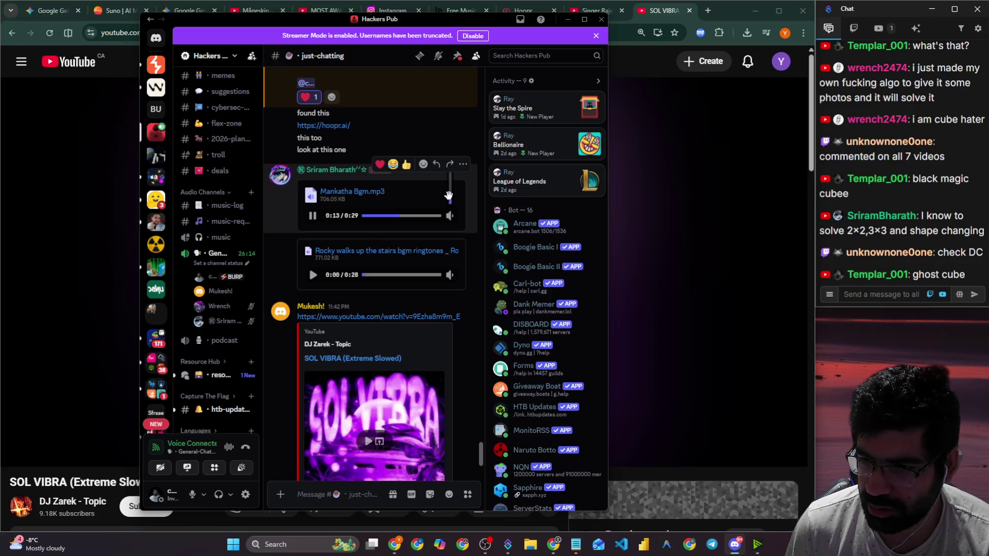
click(314, 218)
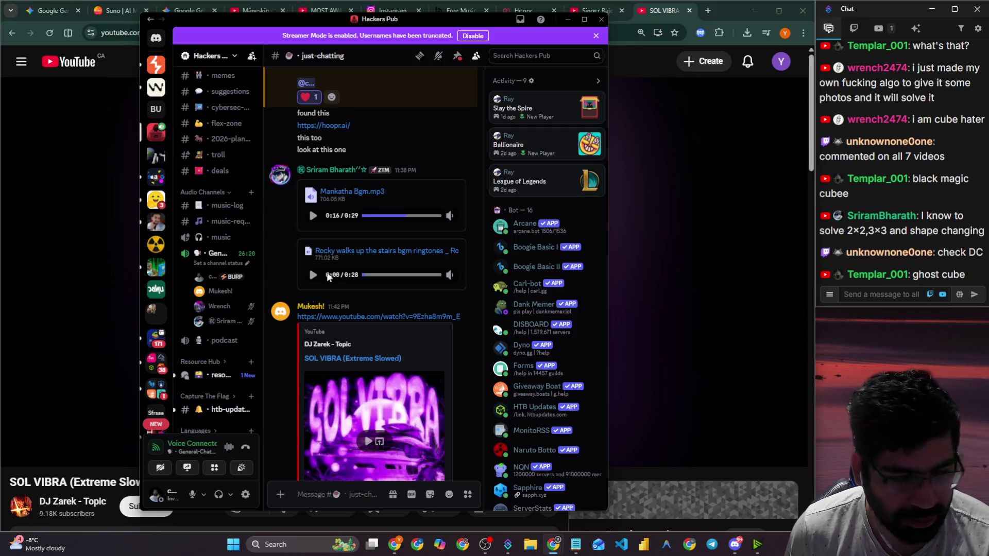
click(313, 218)
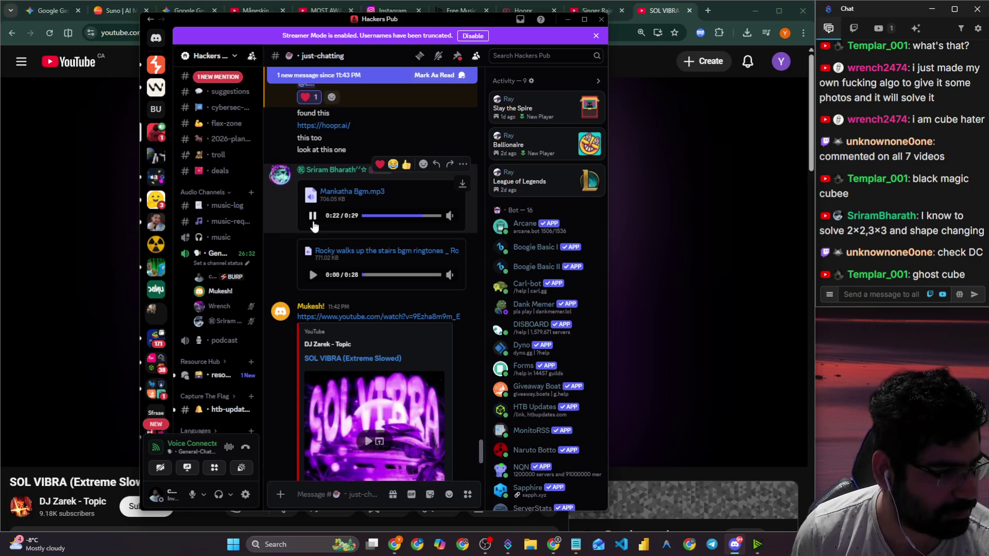
click(313, 216)
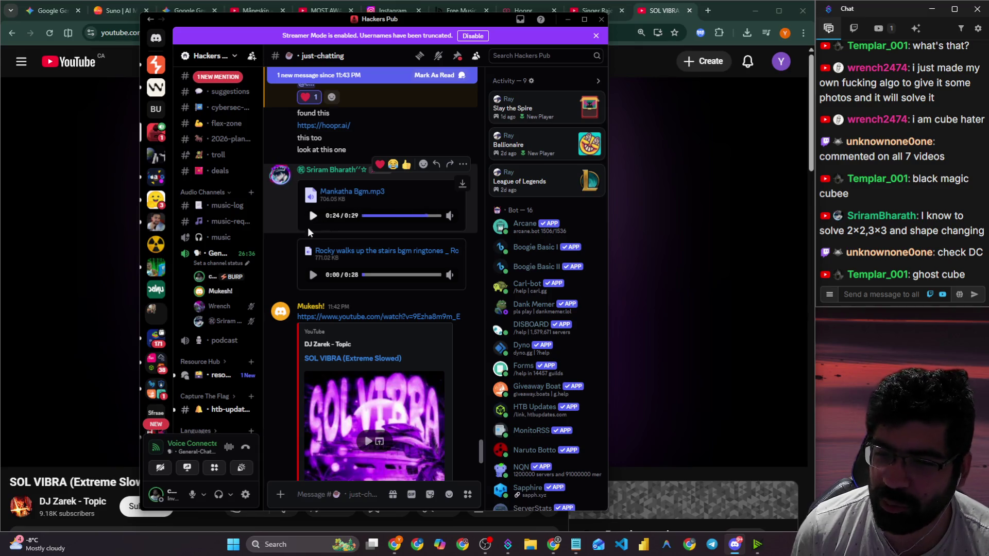
Play and pause the Rocky stairs clip, then open the shared hoopr.ai link.
click(313, 275)
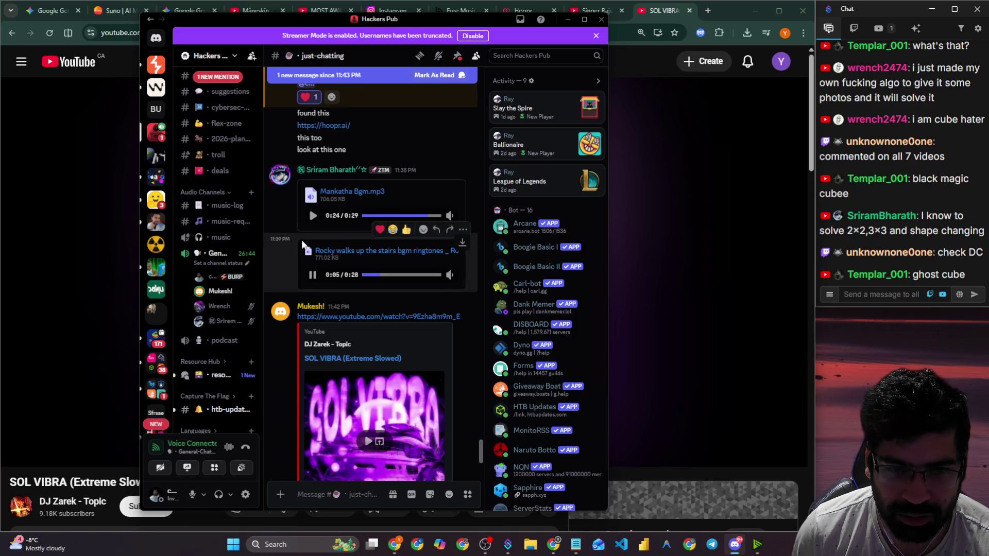
click(313, 275)
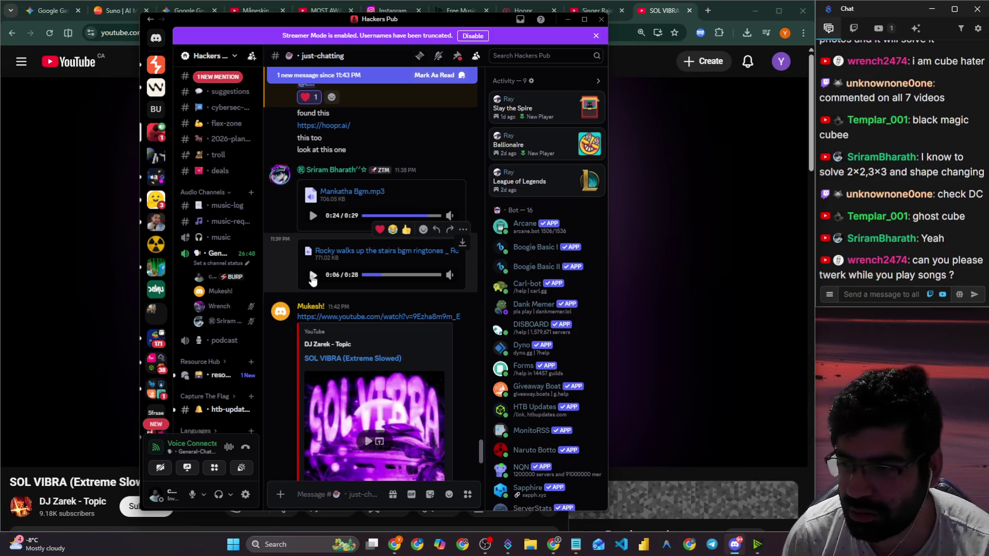
click(312, 276)
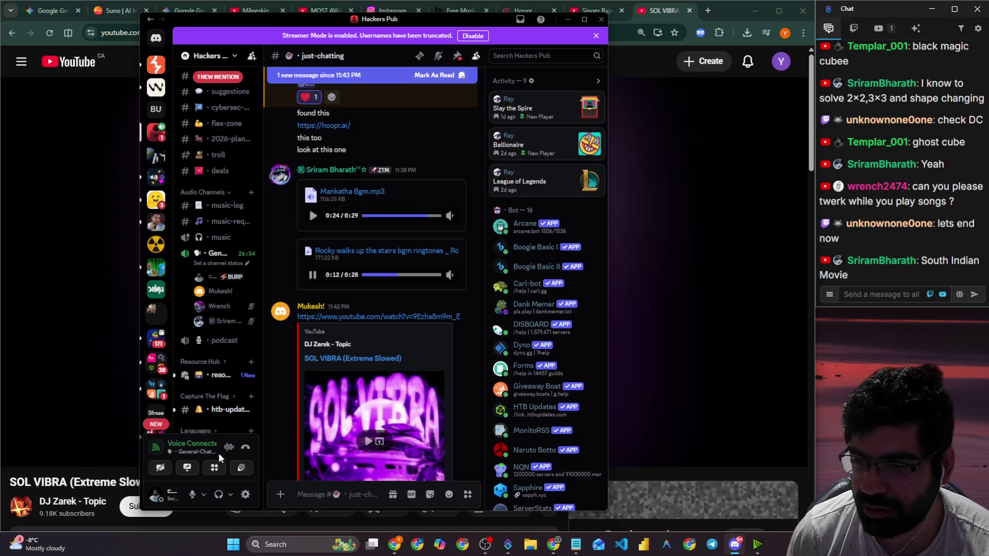
click(313, 274)
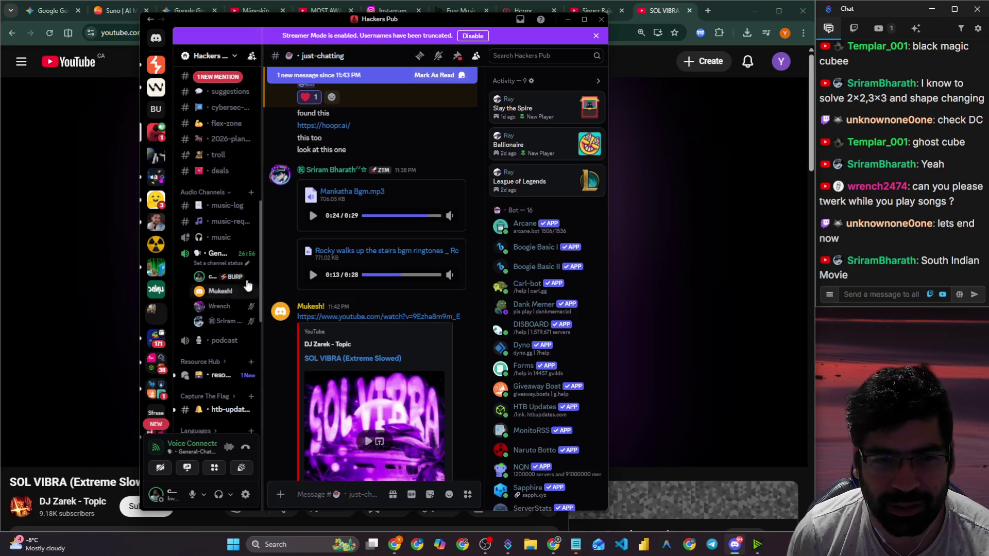
scroll(216, 231, up, 3)
scroll(314, 257, down, 2)
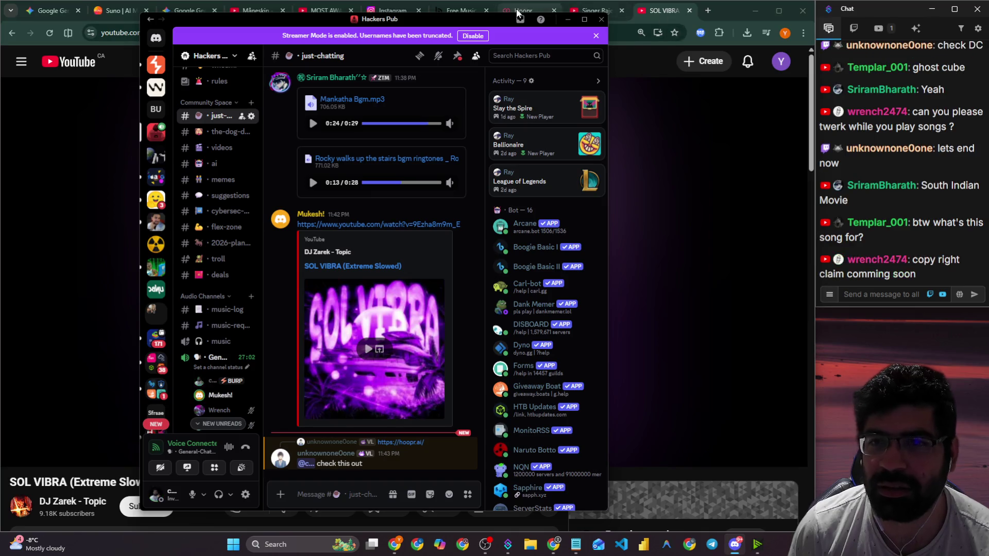
click(400, 442)
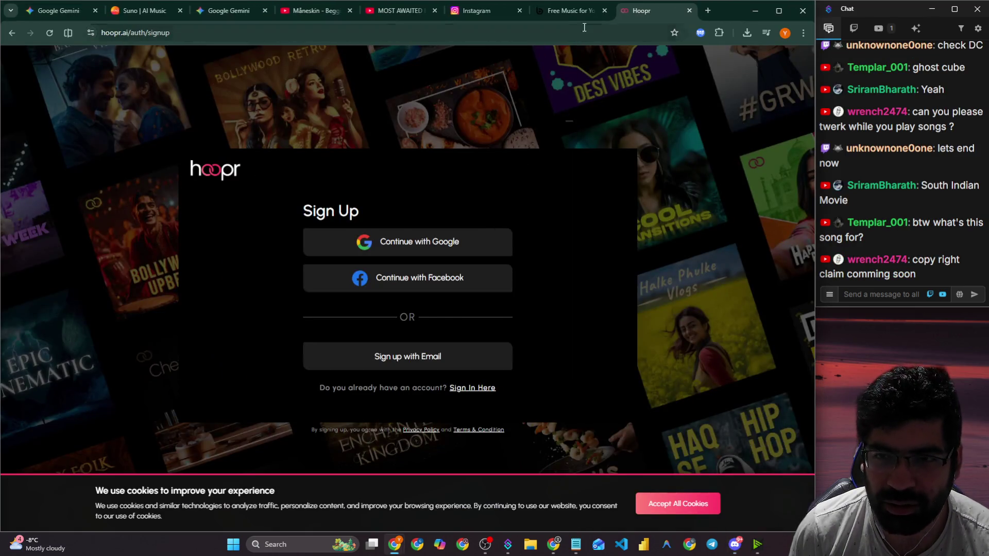
click(401, 369)
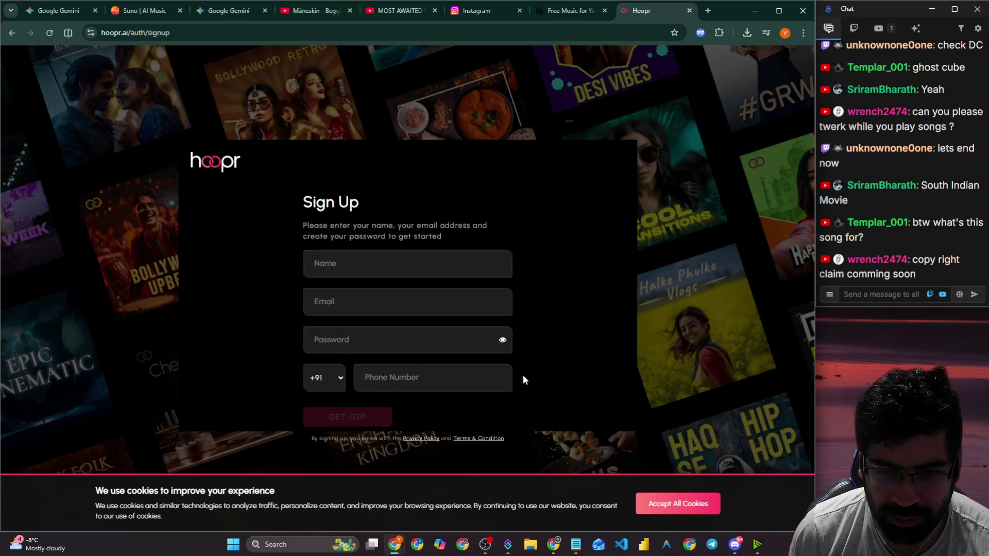
click(324, 378)
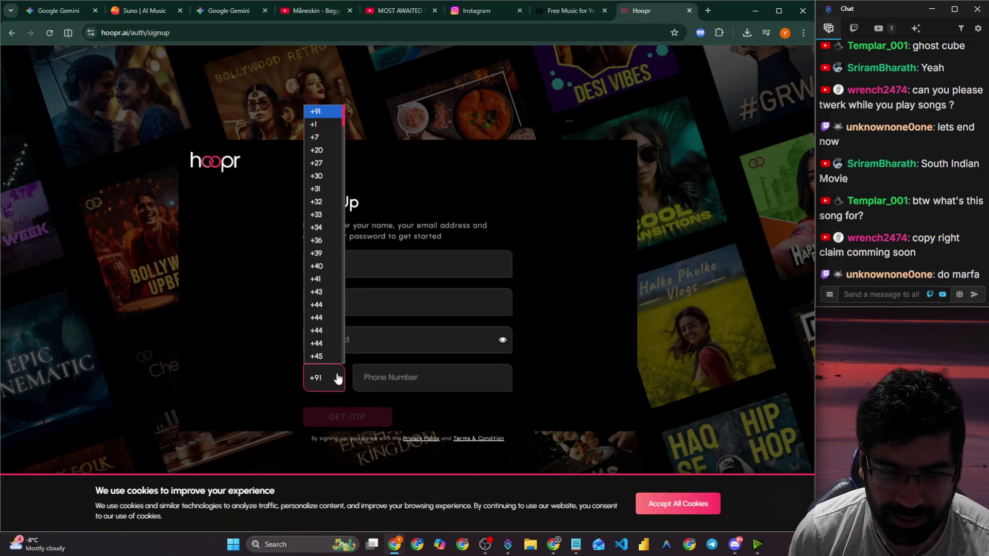
click(320, 112)
click(441, 264)
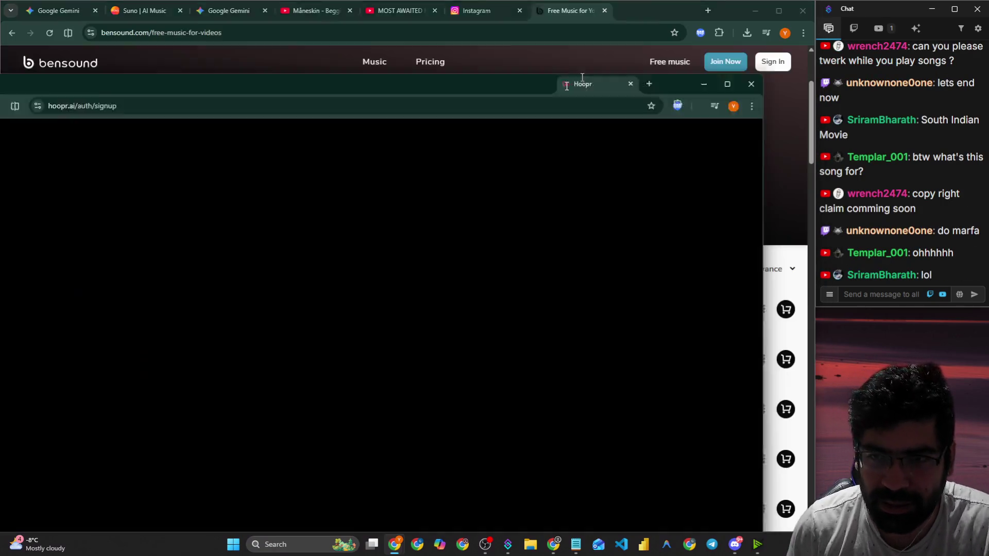
middle_click(645, 9)
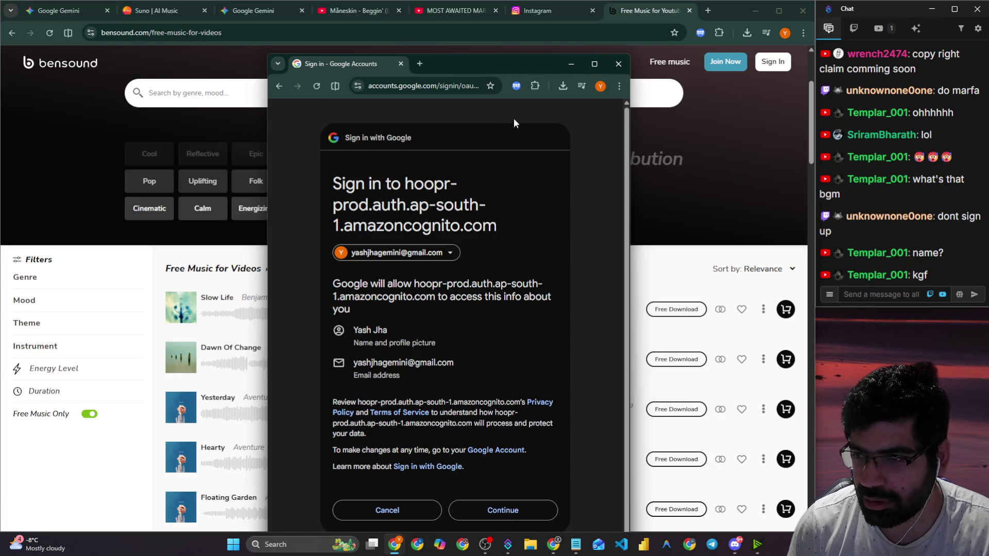
Move the Google sign-in window aside and dock the Hoopr Discover page into the main browser.
mouse_move(512, 56)
mouse_down()
mouse_move(497, 20)
mouse_move(6, 155)
mouse_up()
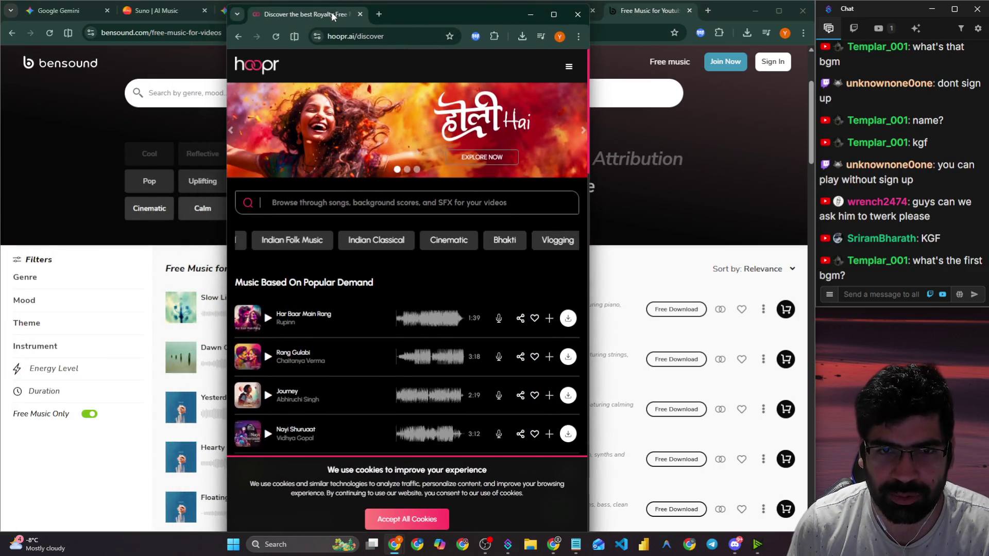
mouse_move(324, 10)
mouse_down()
mouse_move(387, 23)
mouse_move(585, 16)
mouse_up()
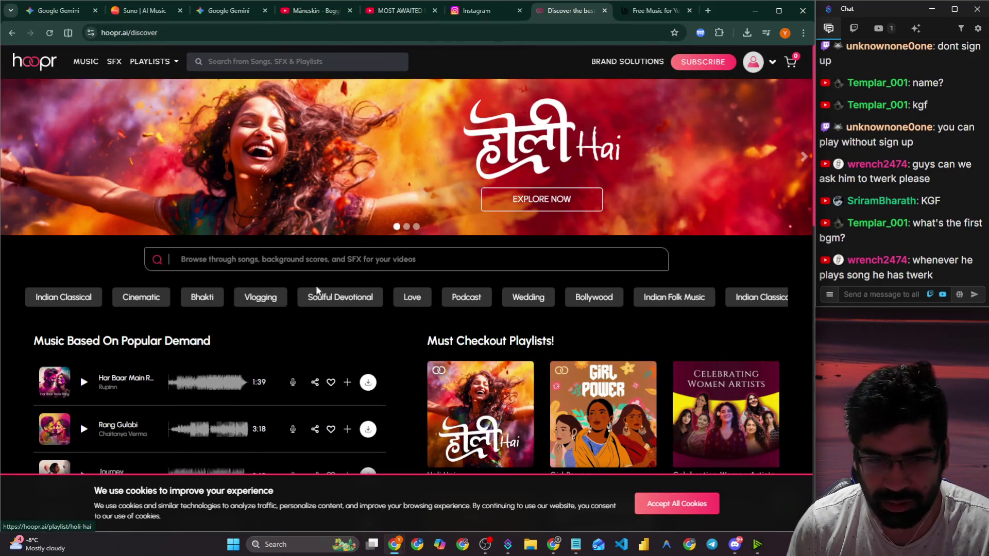
Search Hoopr for 'rap'.
scroll(127, 306, down, 2)
scroll(88, 283, down, 5)
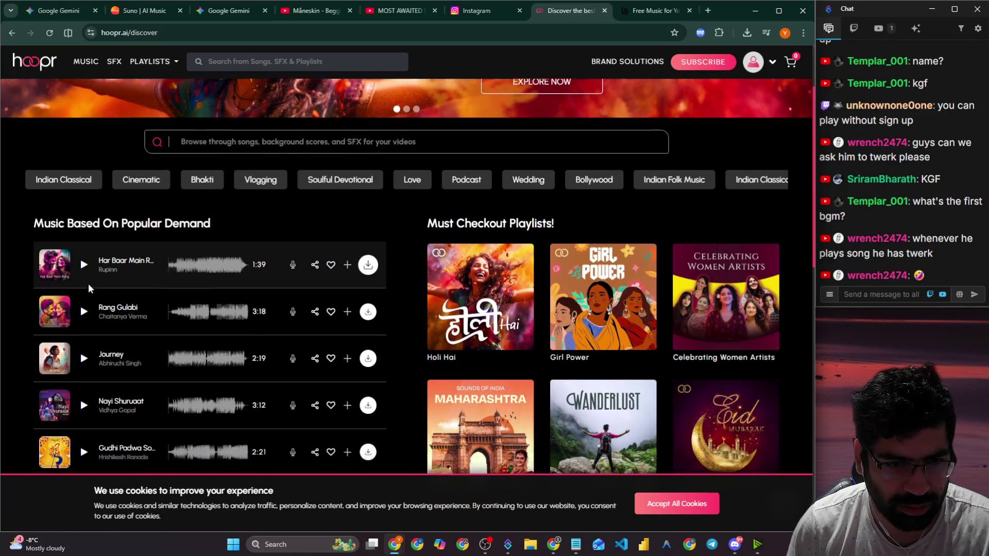
scroll(181, 260, up, 7)
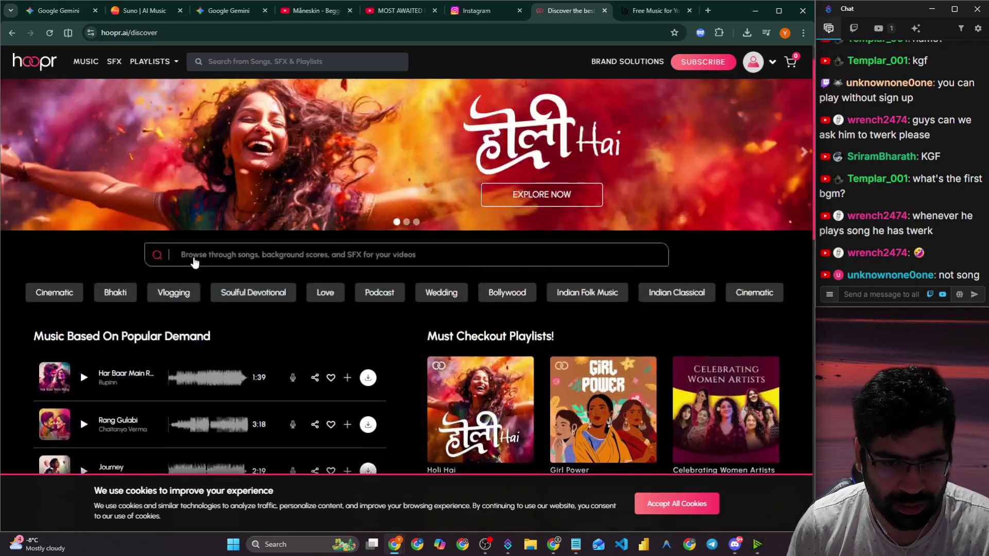
text(rap)
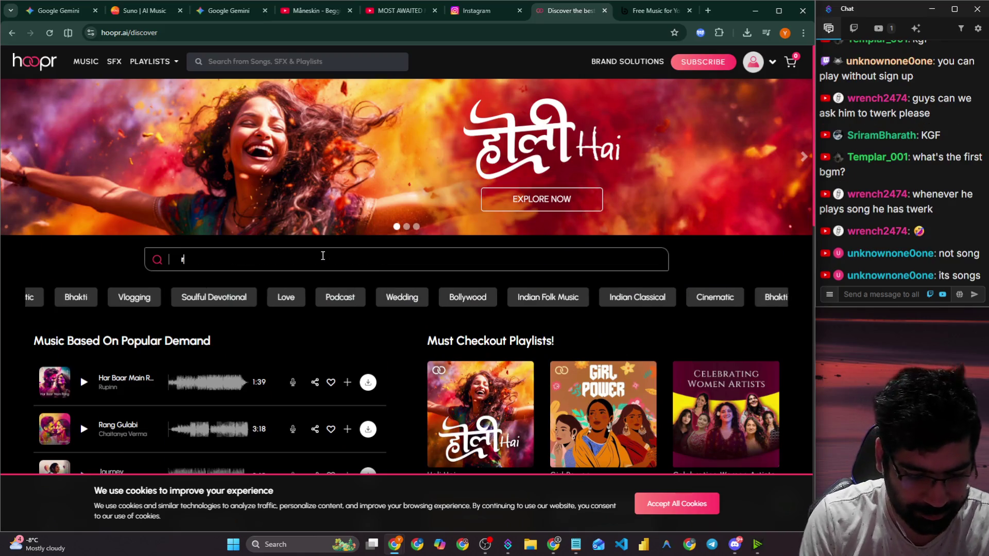
key(Return)
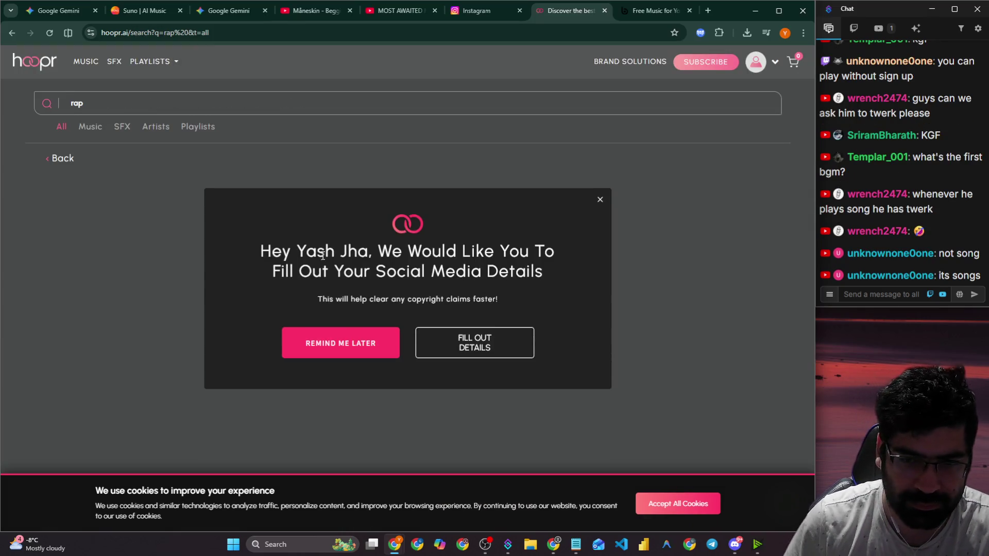
Close the social details popup and preview Bugs Buzzing Sound 02 under Top Sfxs.
click(599, 201)
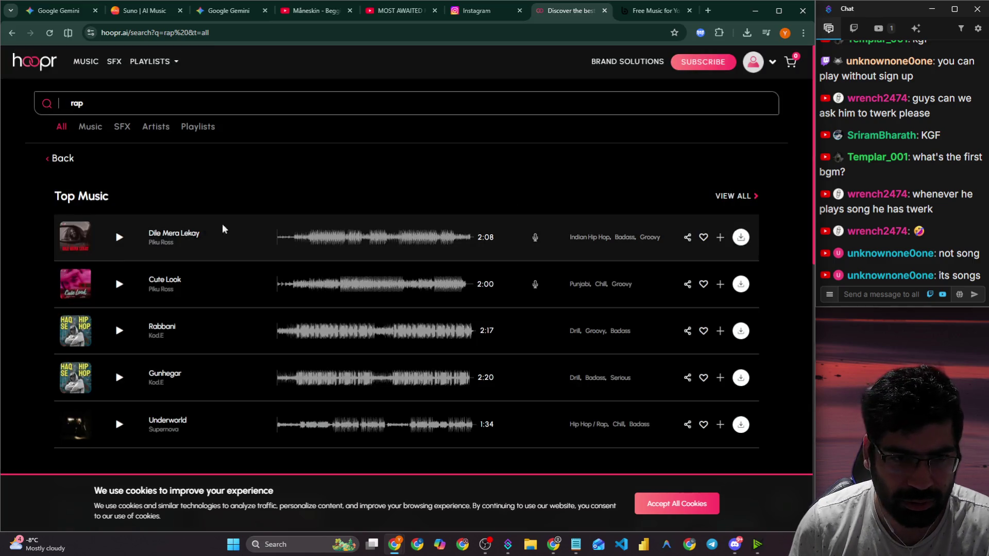
scroll(119, 246, down, 10)
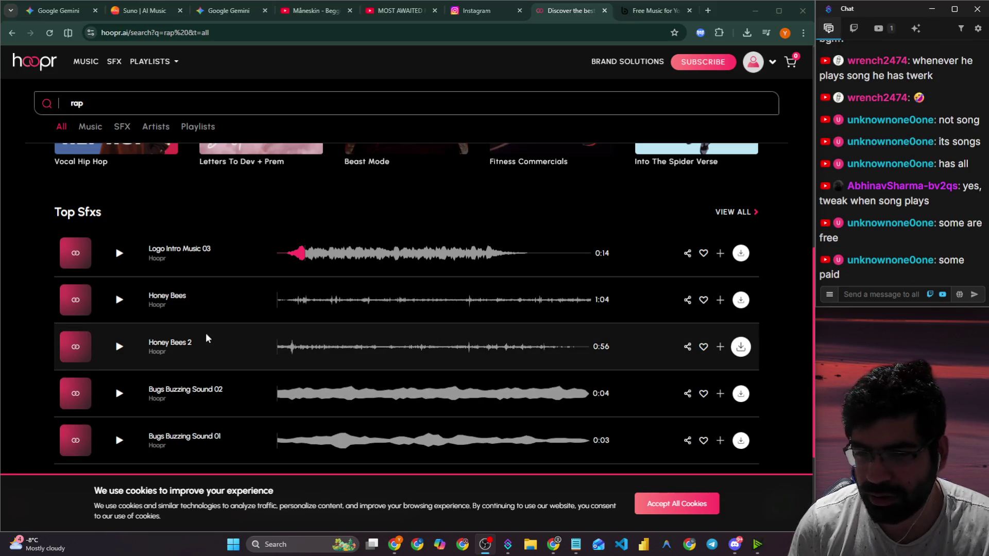
scroll(208, 338, down, 1)
click(120, 343)
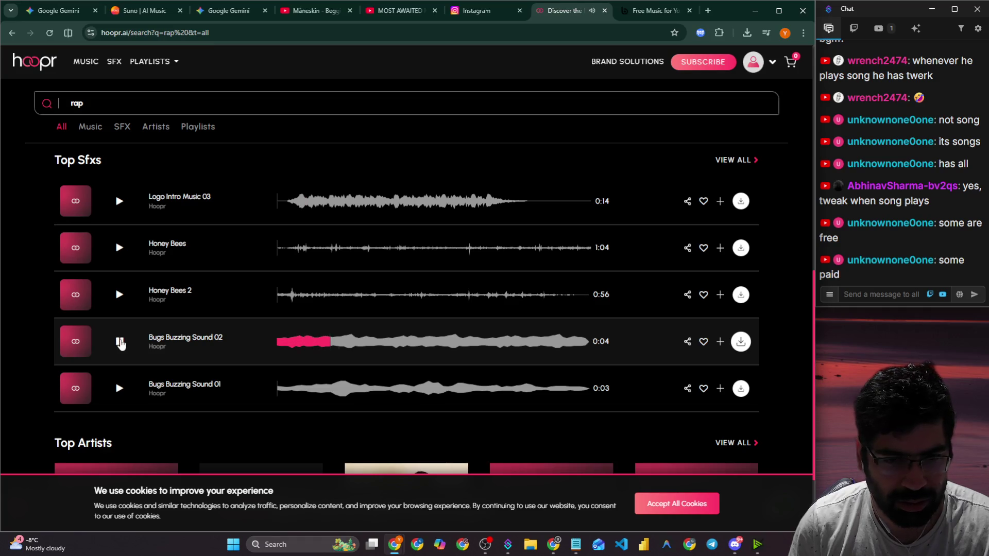
Narrow the rap results to music only.
scroll(143, 347, down, 2)
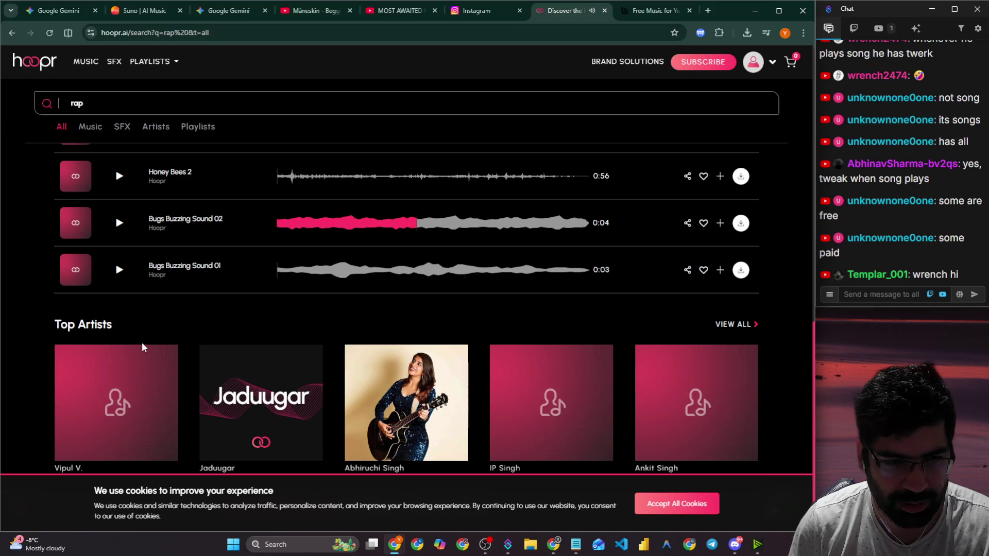
scroll(144, 347, up, 10)
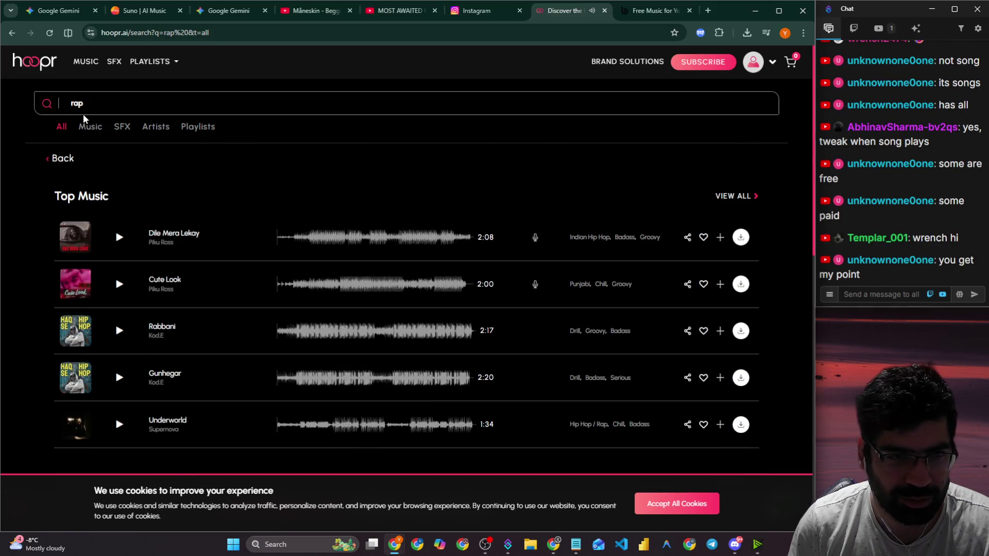
click(87, 127)
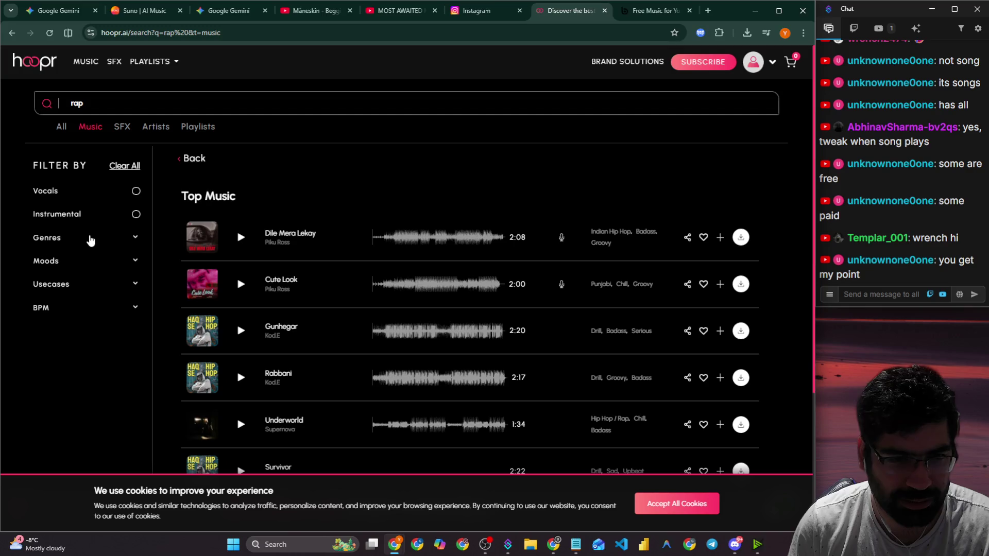
Set the rap music BPM filter to Fast, 120–150 BPM, after checking genre and use-case options.
click(91, 238)
click(90, 238)
click(91, 284)
click(91, 284)
click(92, 309)
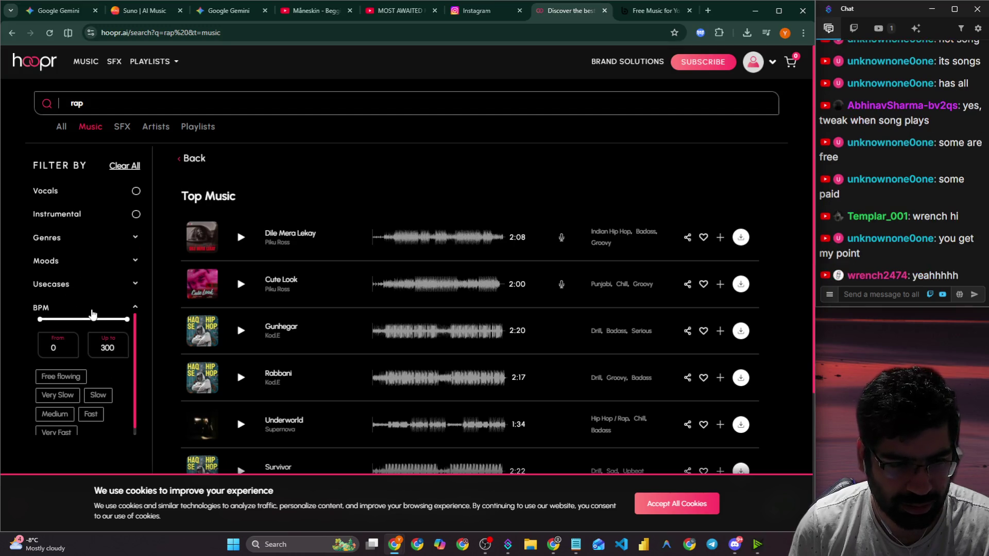
scroll(78, 360, down, 2)
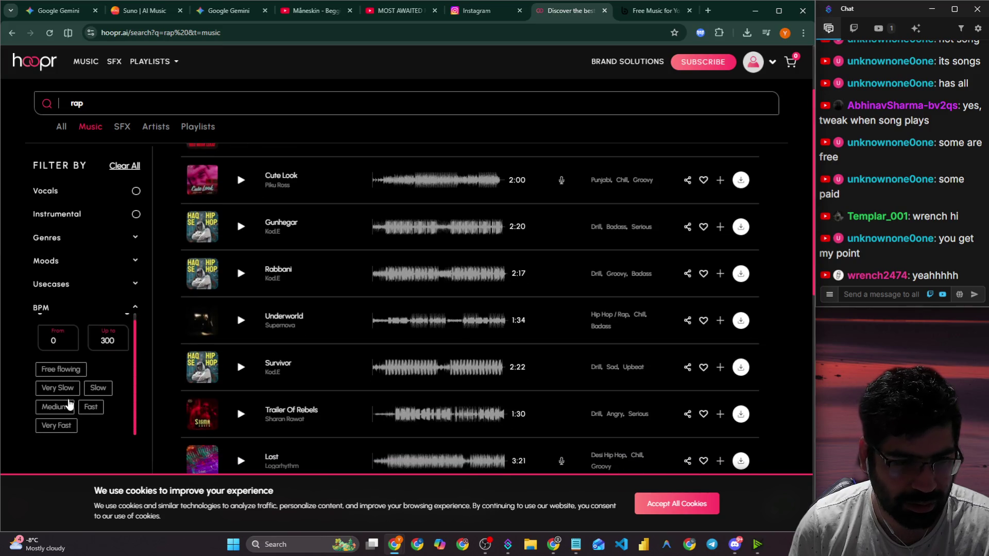
click(70, 407)
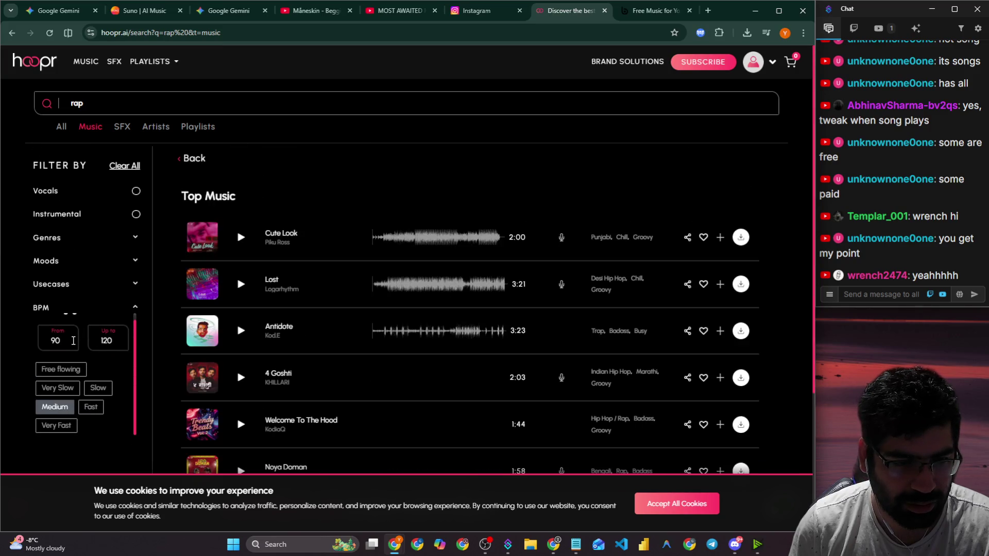
click(92, 411)
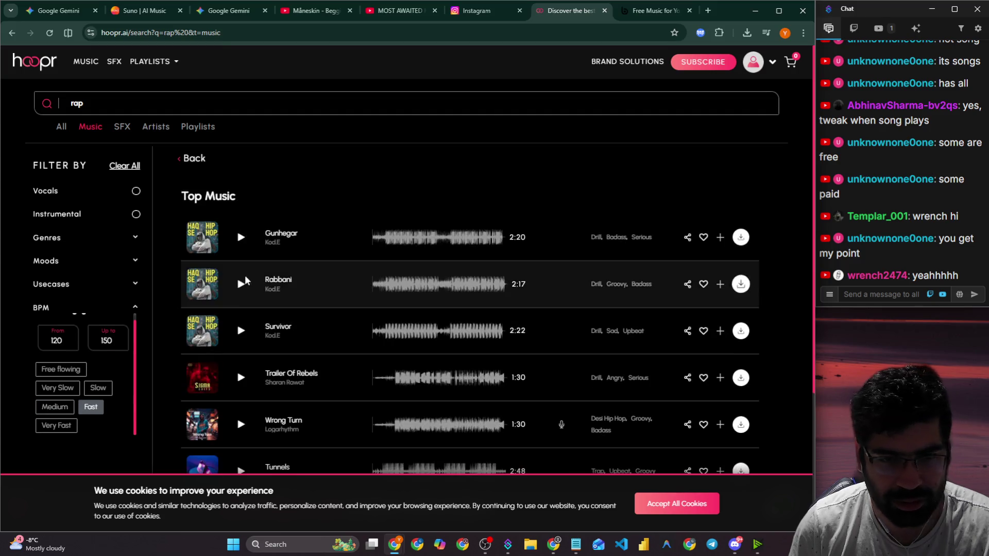
Scroll through the fast-tempo rap tracks, then move to Bensound's free music page.
scroll(247, 319, down, 3)
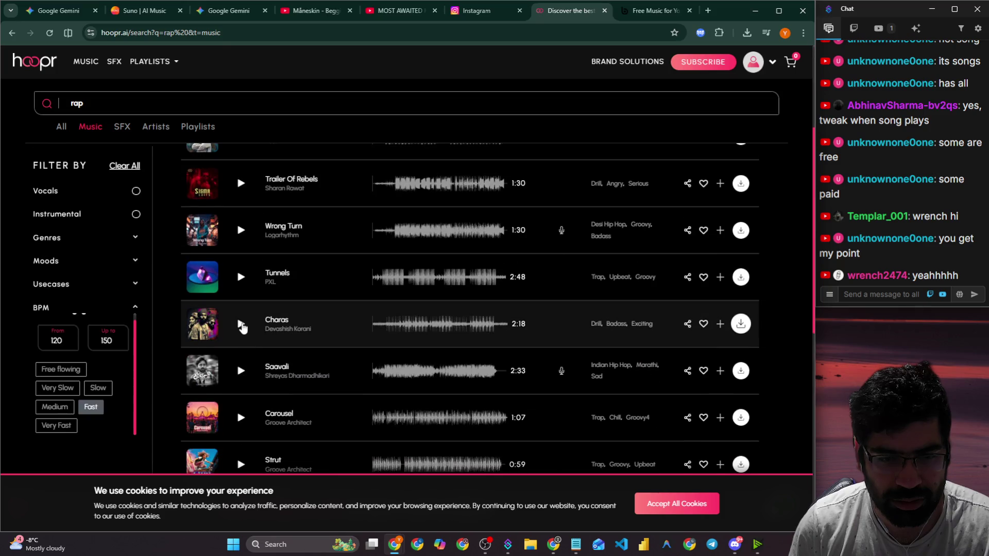
scroll(242, 327, down, 5)
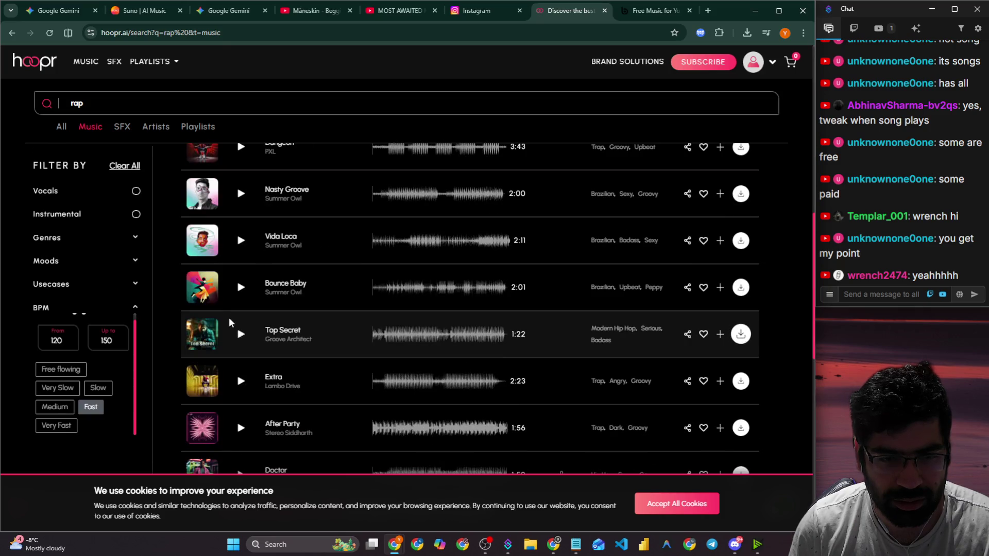
scroll(230, 309, down, 10)
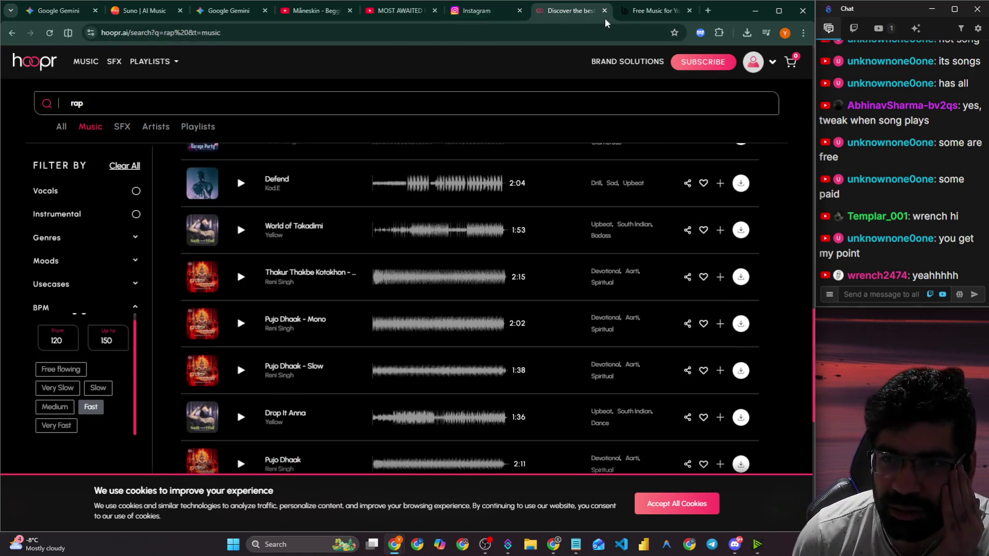
click(643, 13)
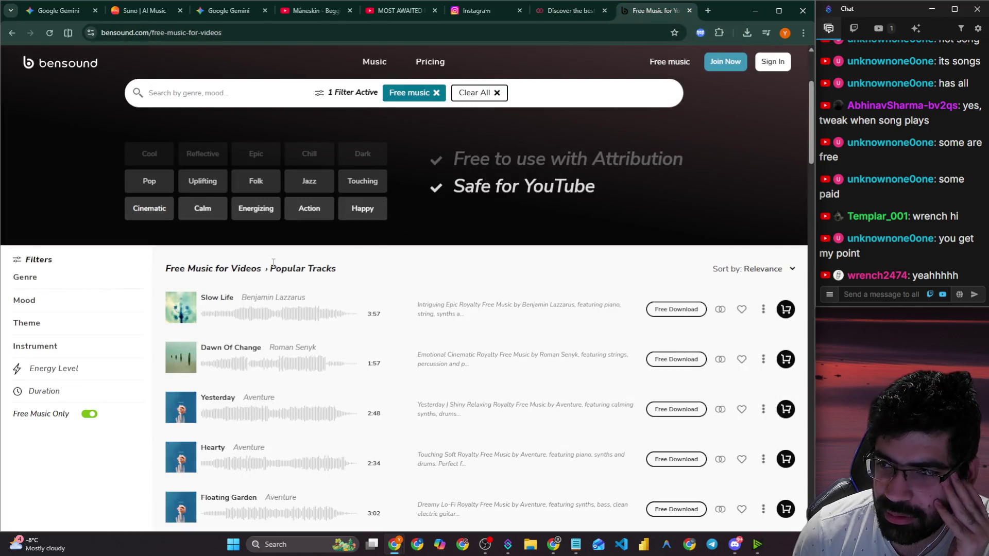
Preview Moonlight Drive and then Prism on Bensound, pausing each after a moment.
scroll(272, 262, down, 4)
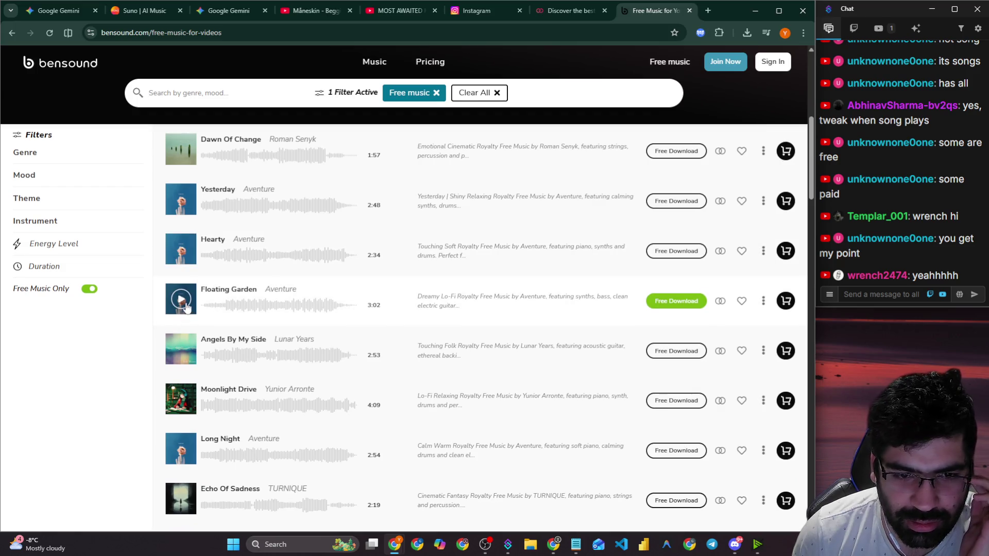
click(182, 401)
click(181, 399)
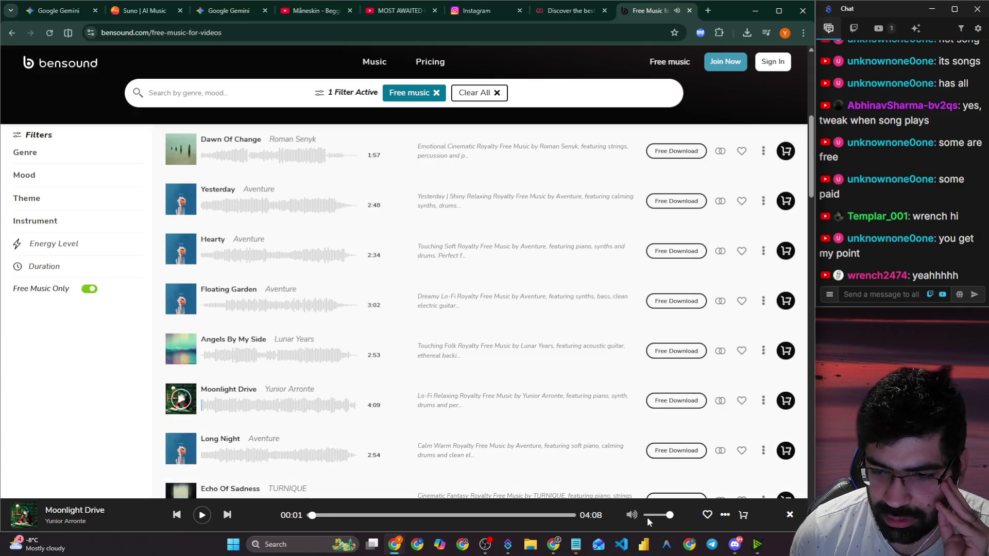
scroll(309, 396, down, 3)
click(191, 396)
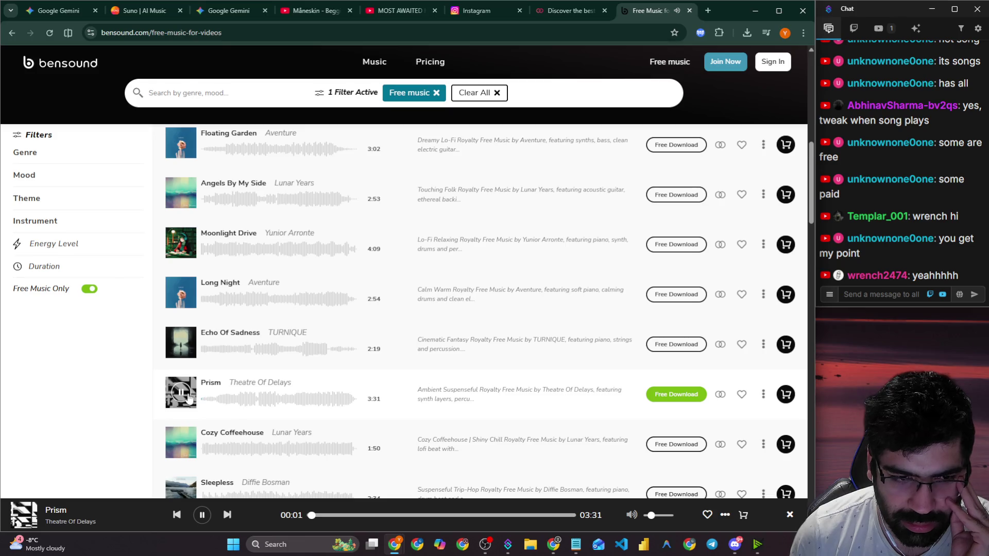
click(190, 399)
scroll(106, 219, up, 1)
Filter Bensound's free tracks to the Video Game theme.
click(87, 202)
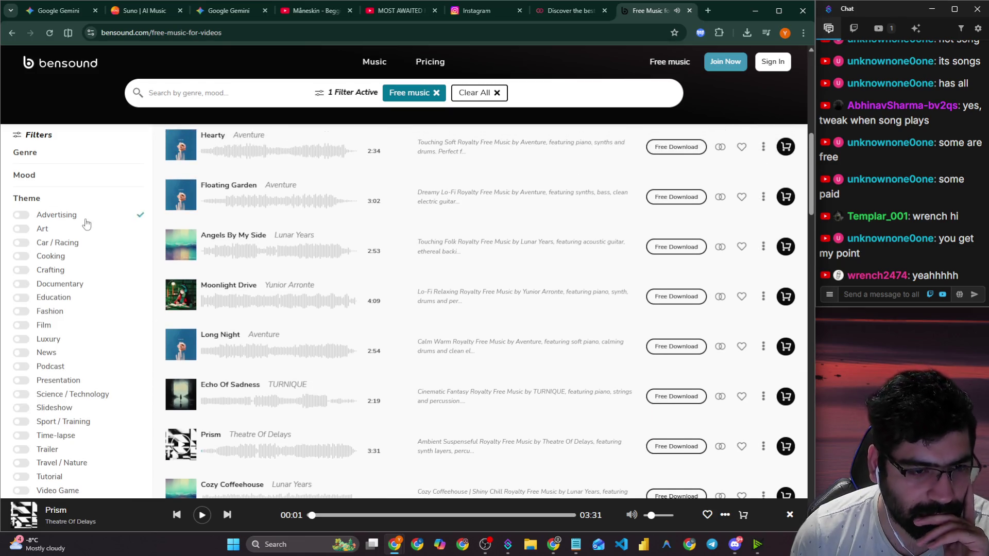
scroll(87, 226, down, 2)
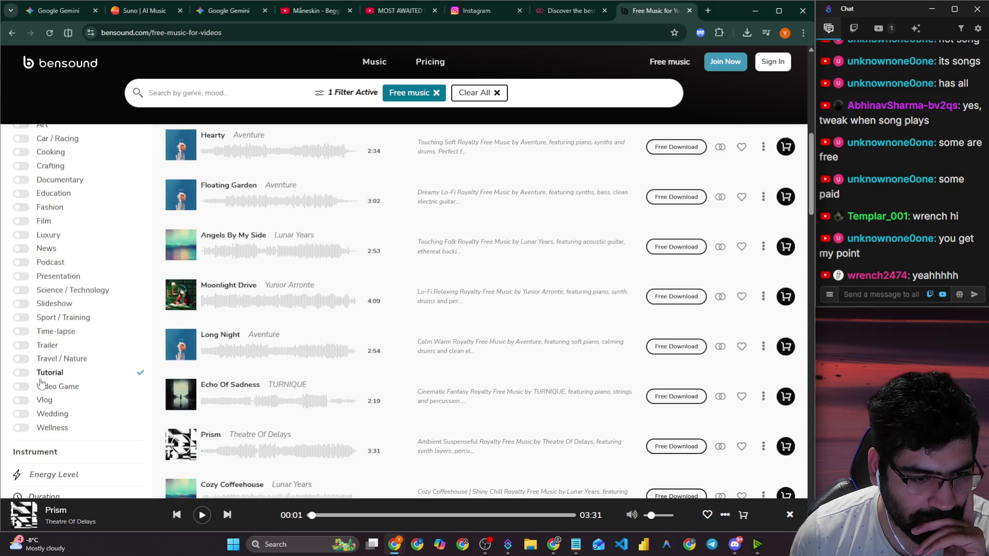
click(18, 388)
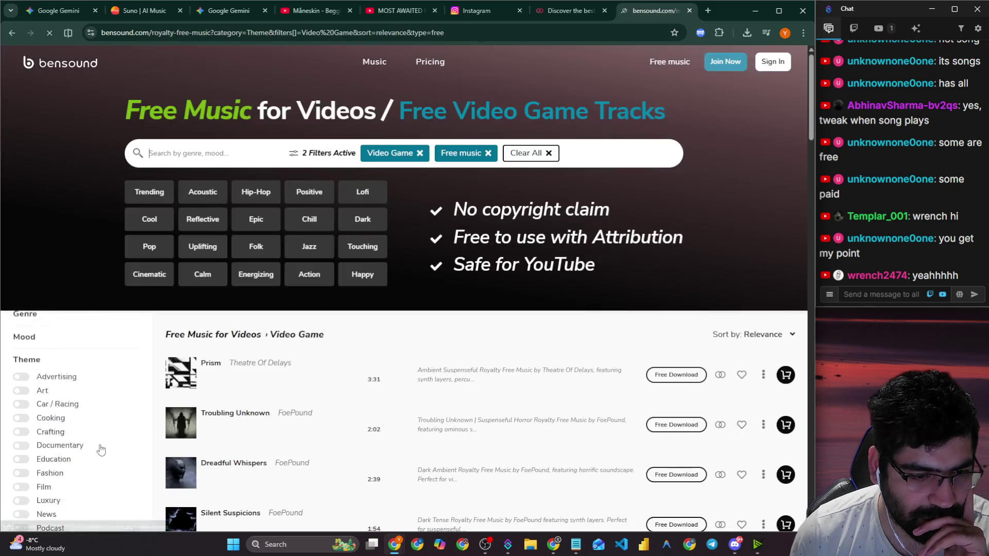
scroll(87, 370, down, 1)
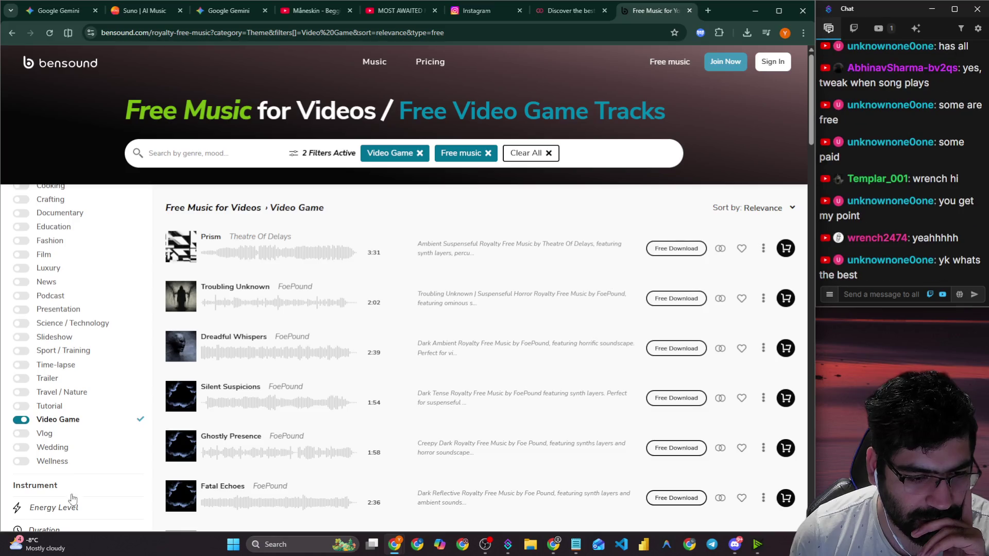
Add High energy to the filter, then preview Event Horizon followed by Doing Damage.
click(61, 507)
scroll(55, 354, down, 5)
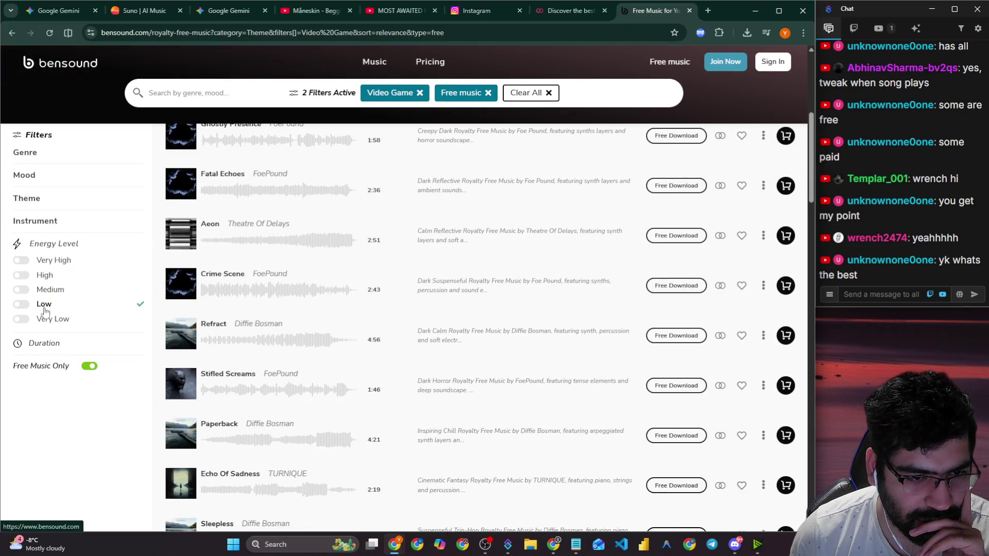
click(42, 277)
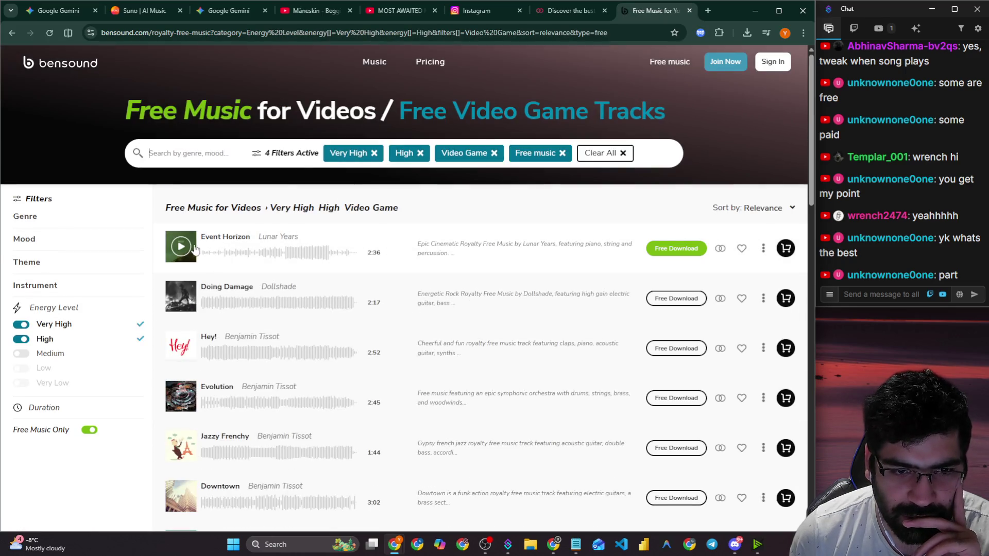
click(181, 247)
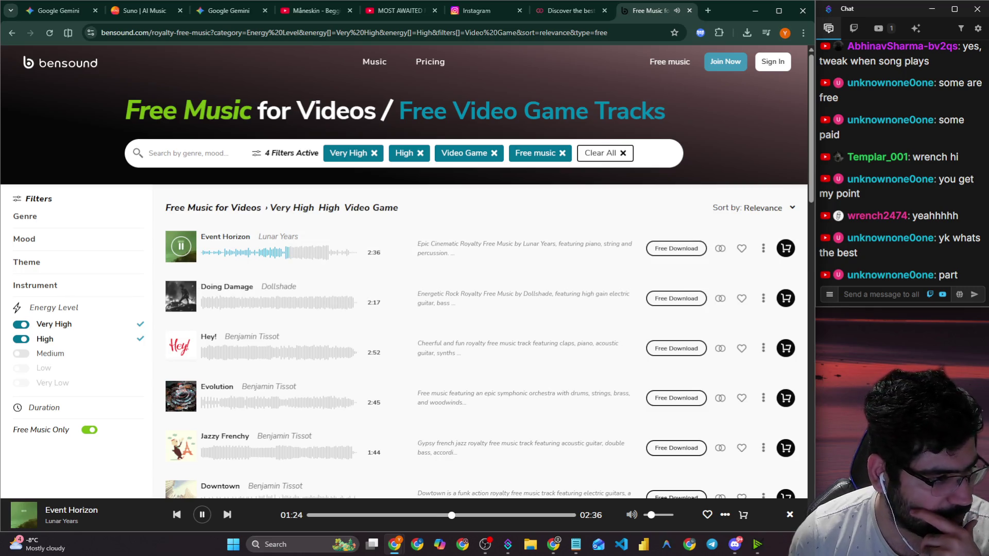
click(192, 302)
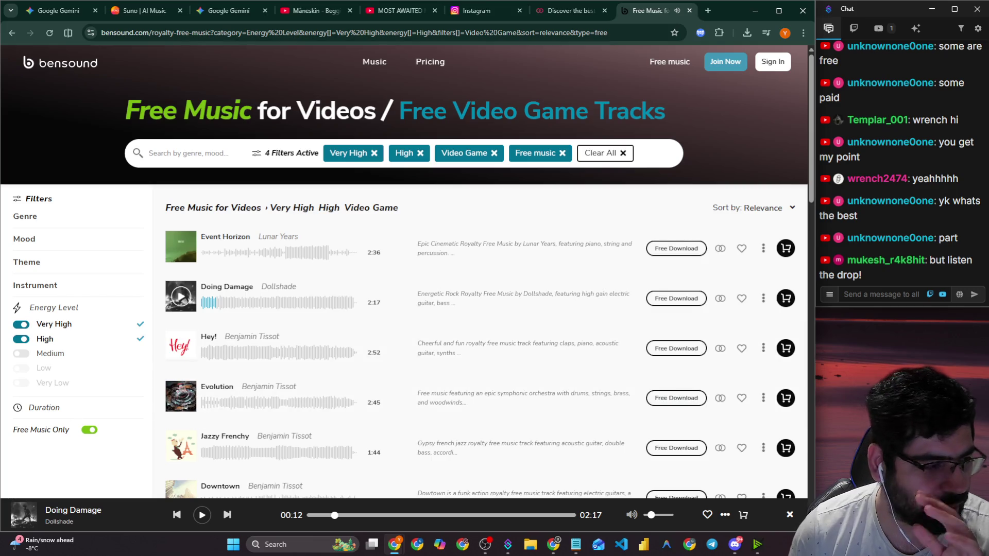
Play the shared NCS 'Make Me Move' video in Discord and open its YouTube link via Visit Site.
click(738, 543)
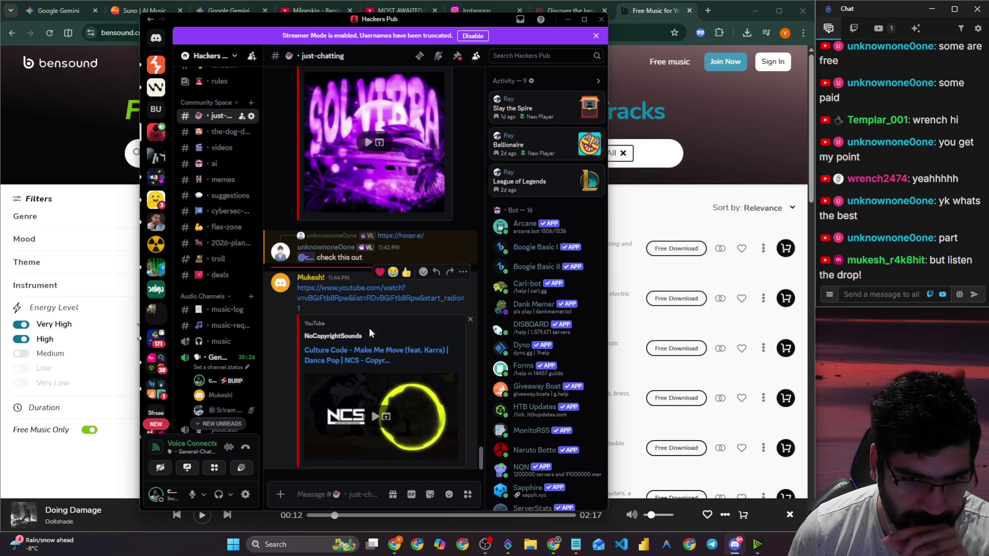
click(375, 416)
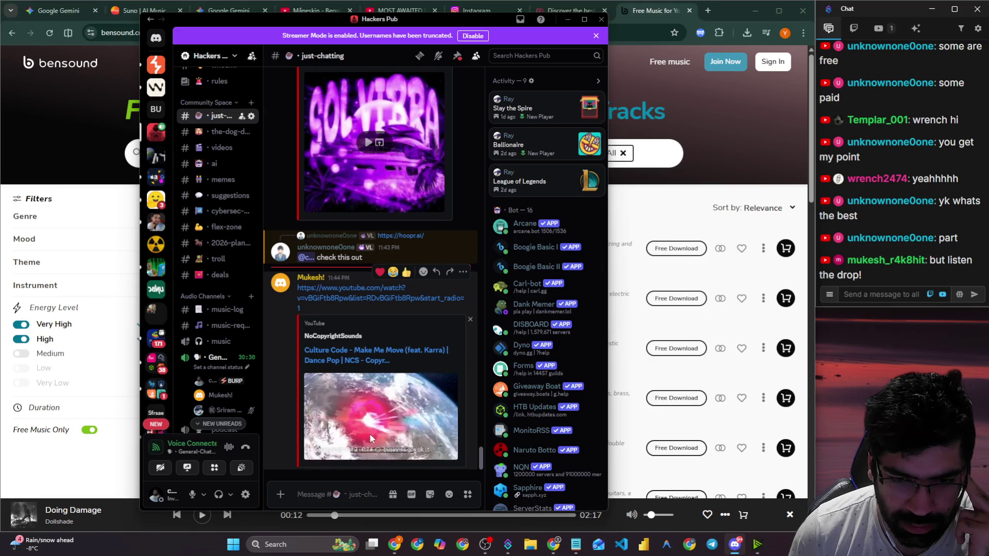
click(367, 357)
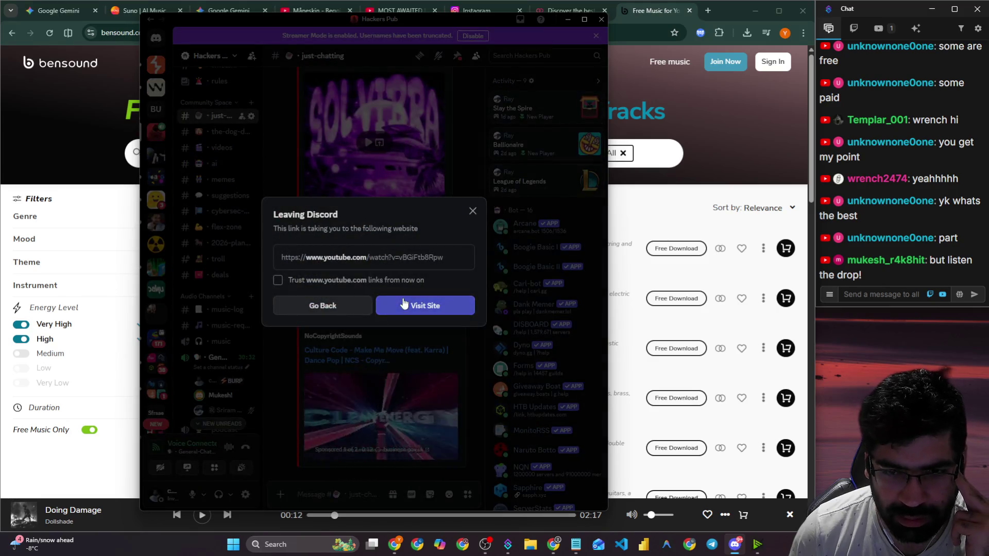
click(405, 305)
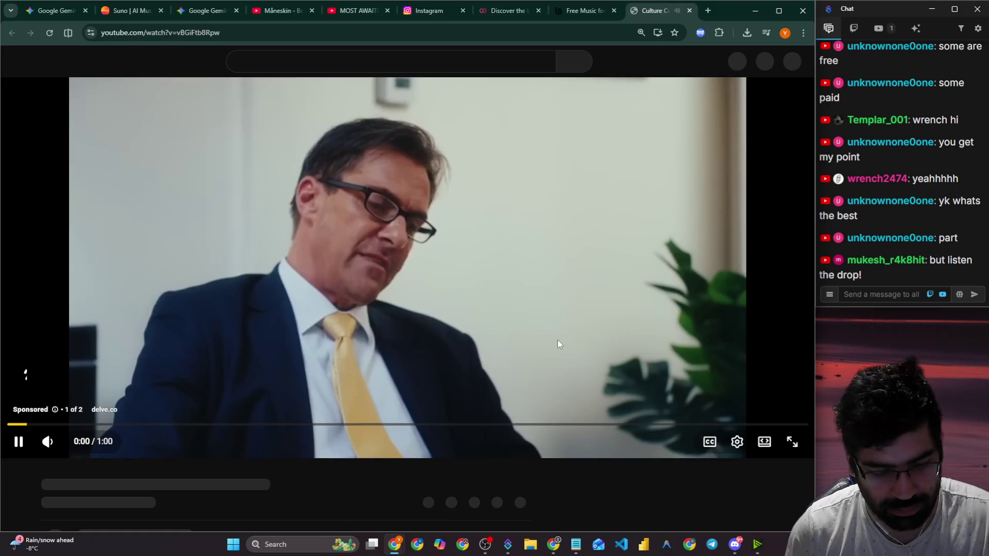
Get back to the Culture Code - Make Me Move video page on YouTube.
key(alt+Tab)
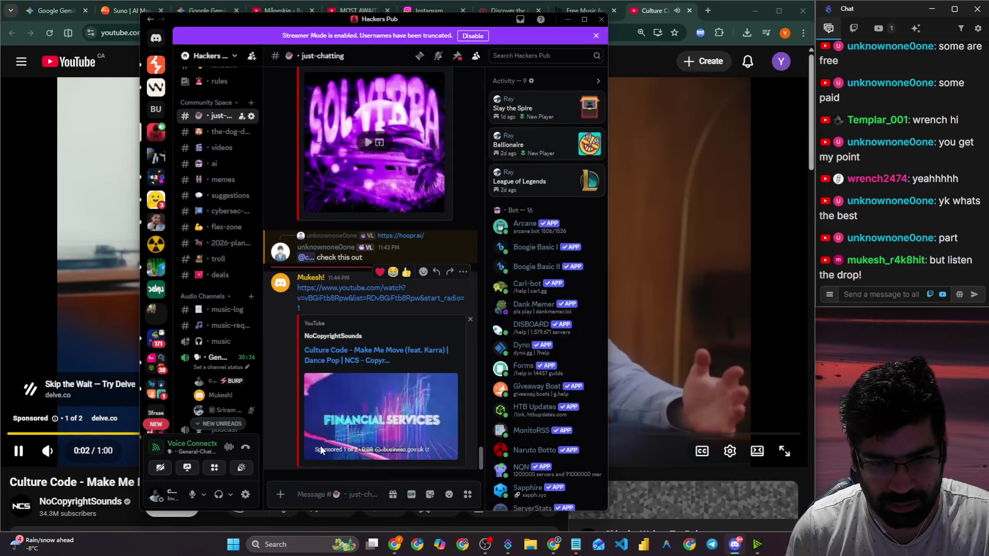
click(47, 500)
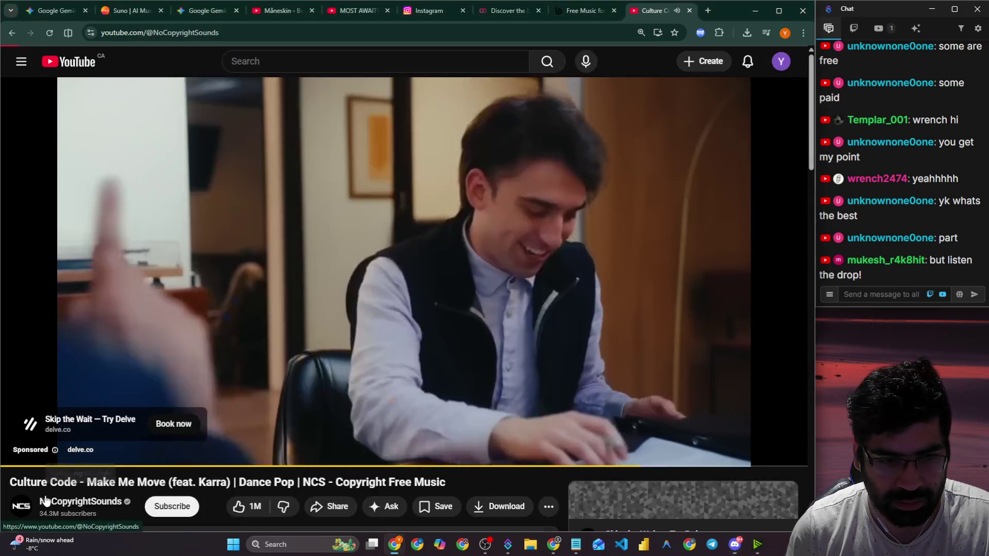
key(alt+Left)
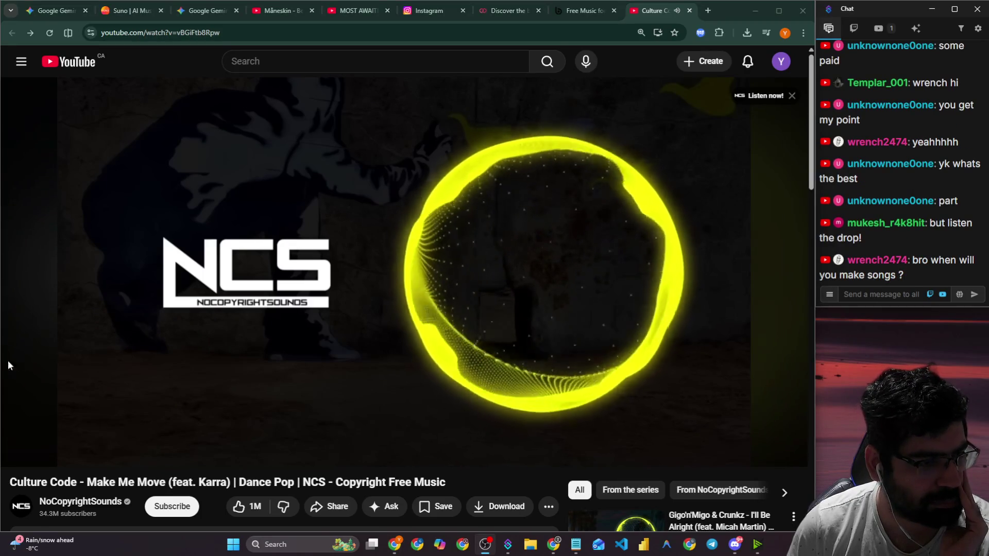
Skim Make Me Move from 0:37 to about 1:16, pausing once, then rewind to about 1:04.
mouse_move(305, 329)
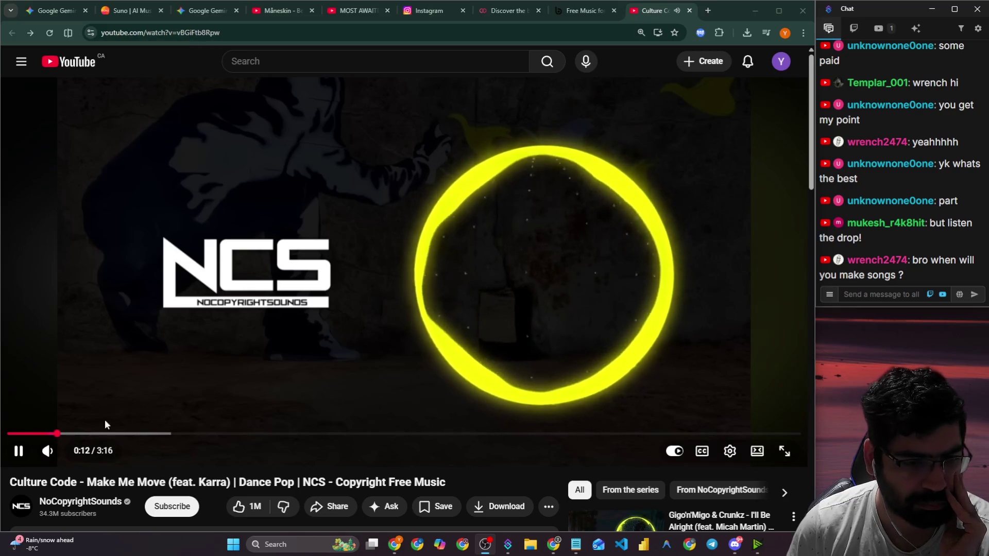
click(126, 434)
click(159, 434)
click(183, 436)
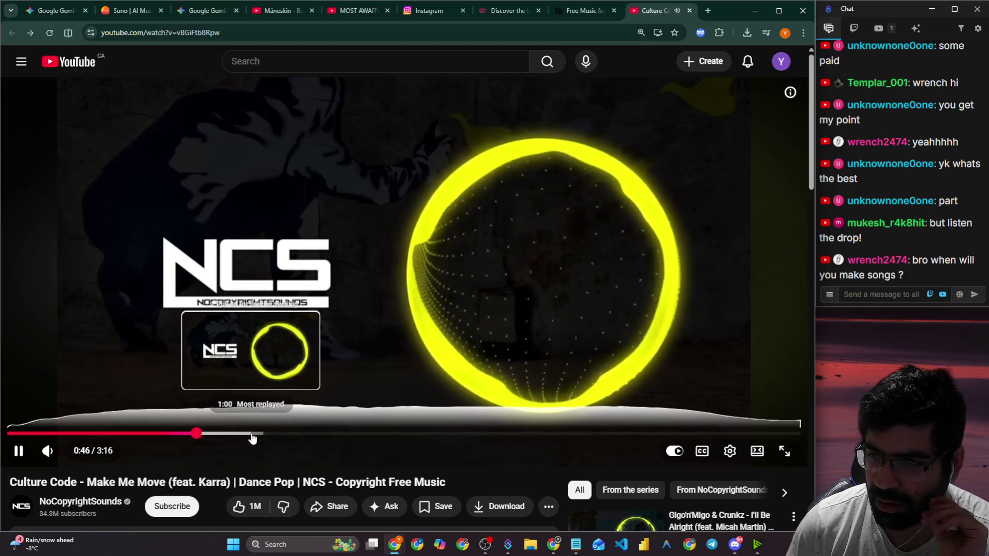
click(527, 348)
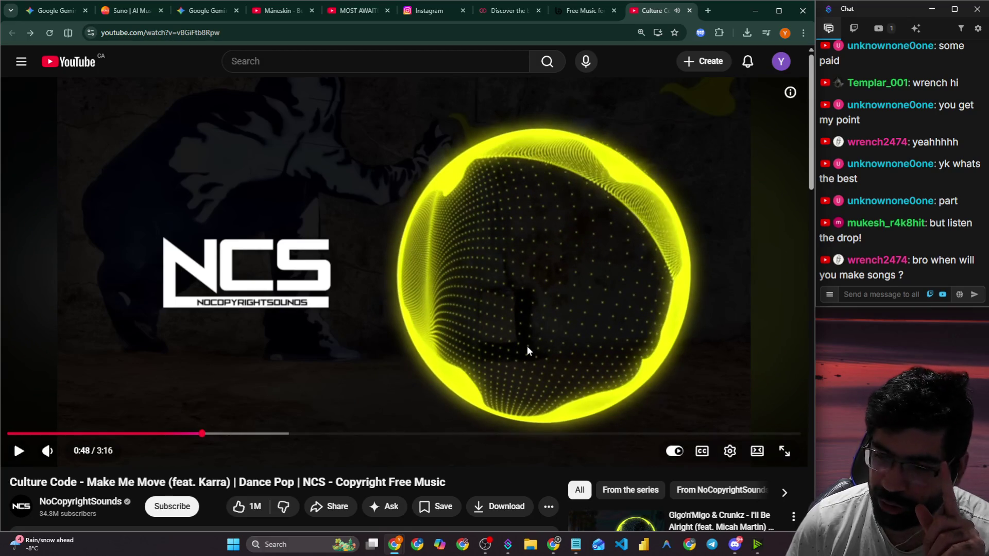
click(527, 348)
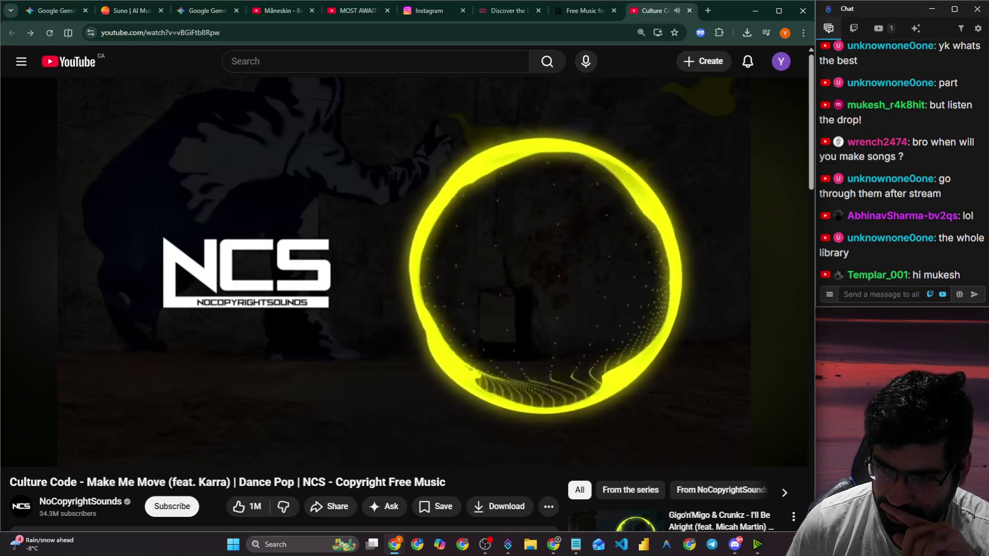
click(319, 434)
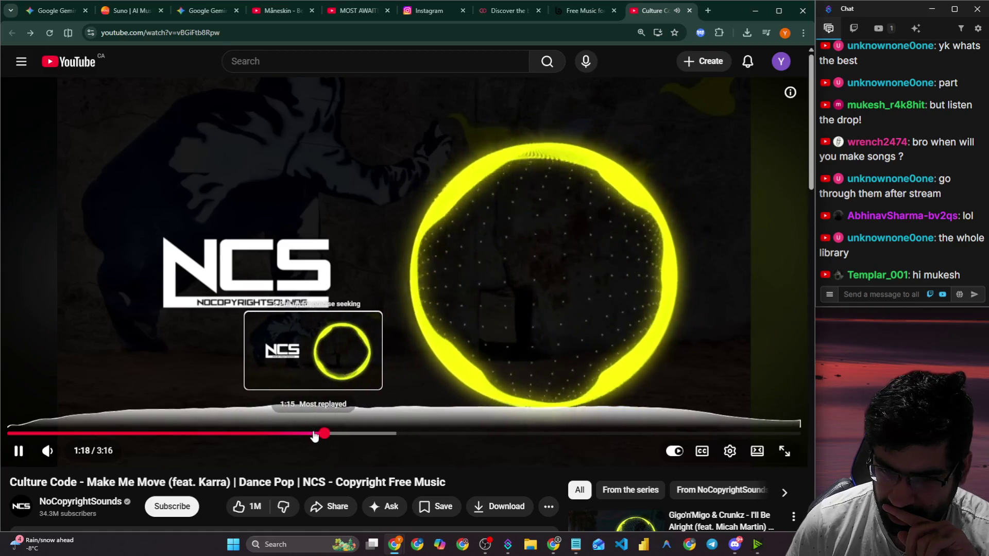
drag(315, 435, 272, 436)
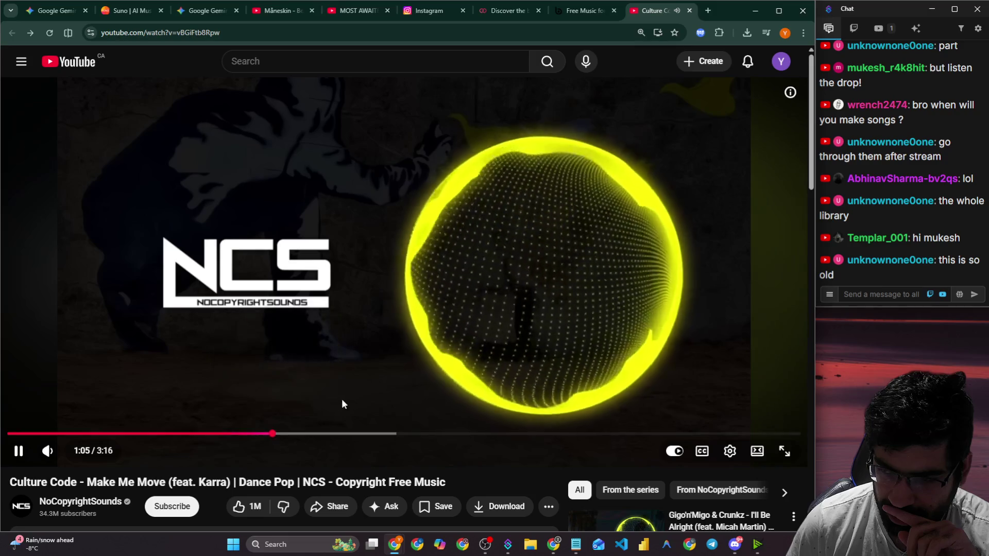
scroll(373, 379, down, 3)
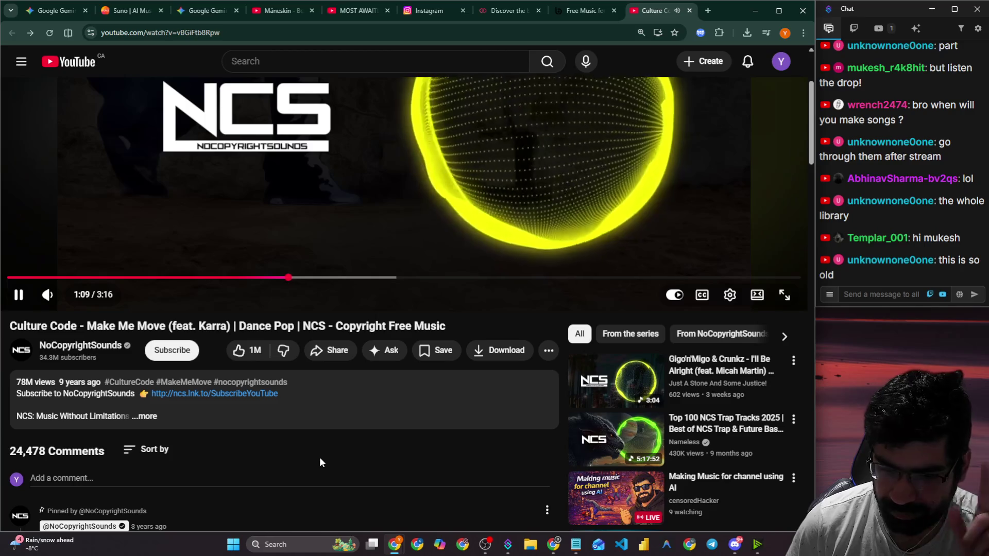
Pause the Culture Code video at 1:11 and copy its youtu.be share link.
click(348, 113)
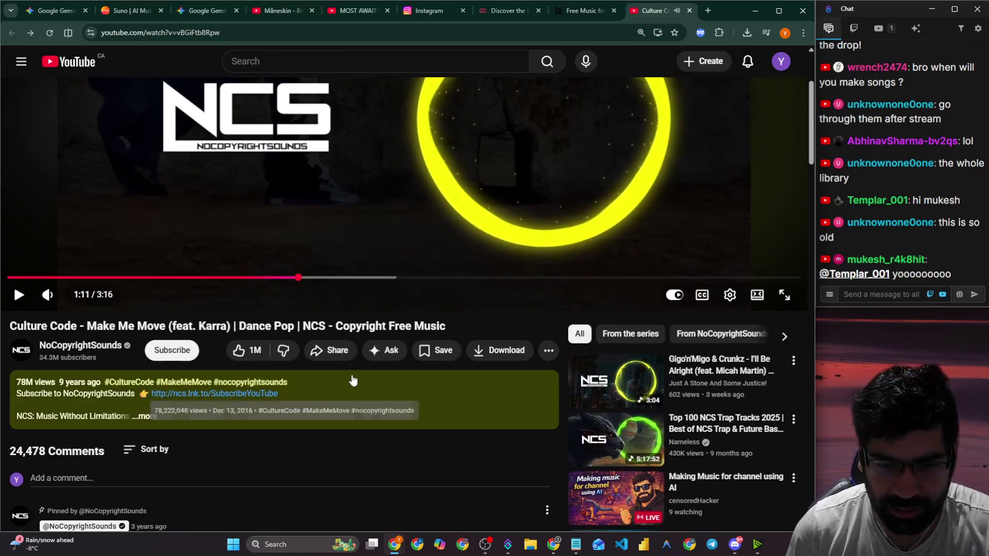
click(350, 354)
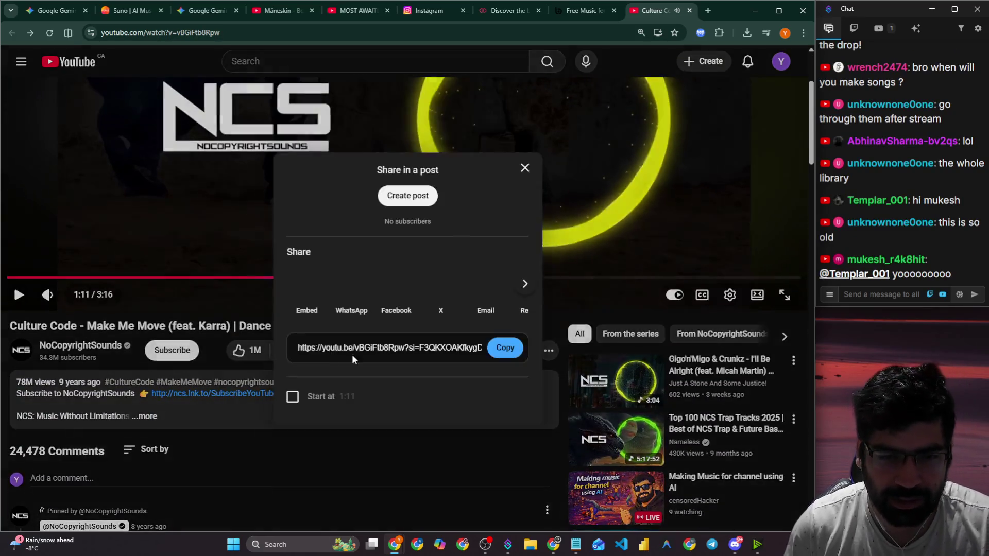
click(505, 347)
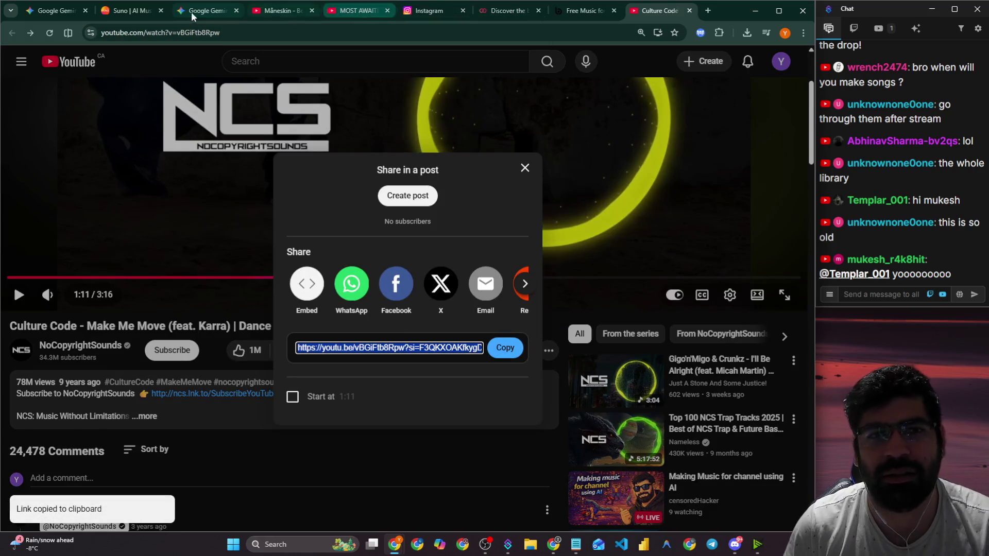
click(143, 15)
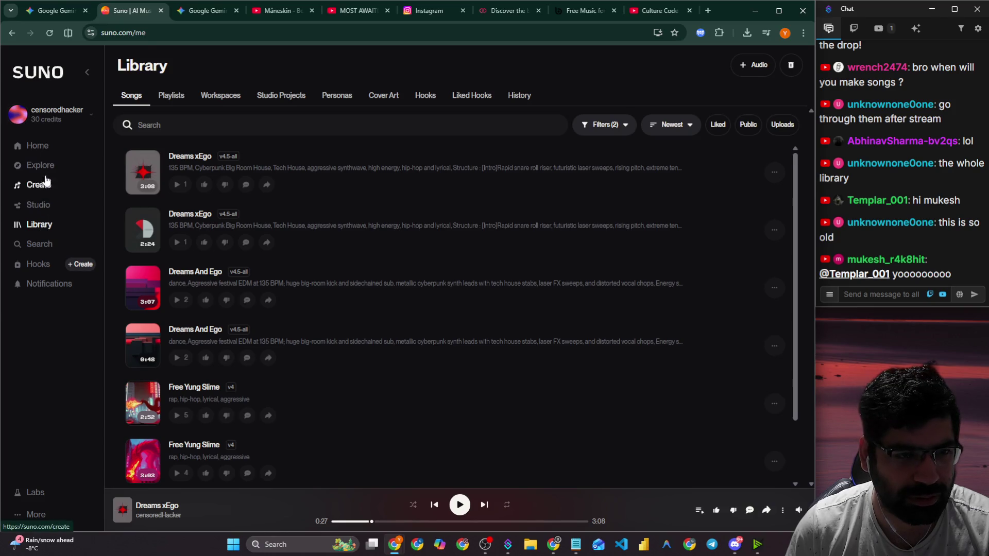
Start a reference-audio upload from Suno's Create page, cancel it, and return to the Culture Code video.
click(50, 165)
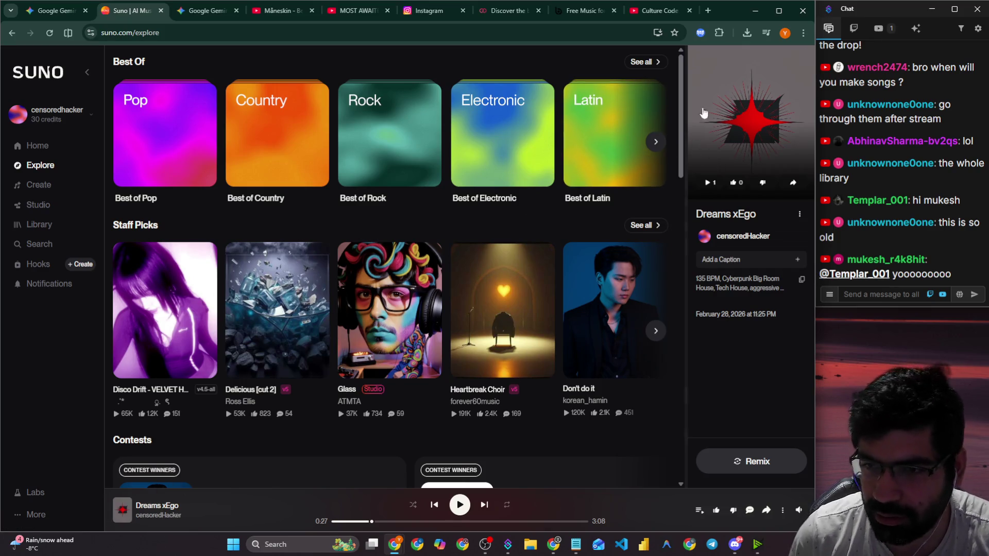
click(40, 187)
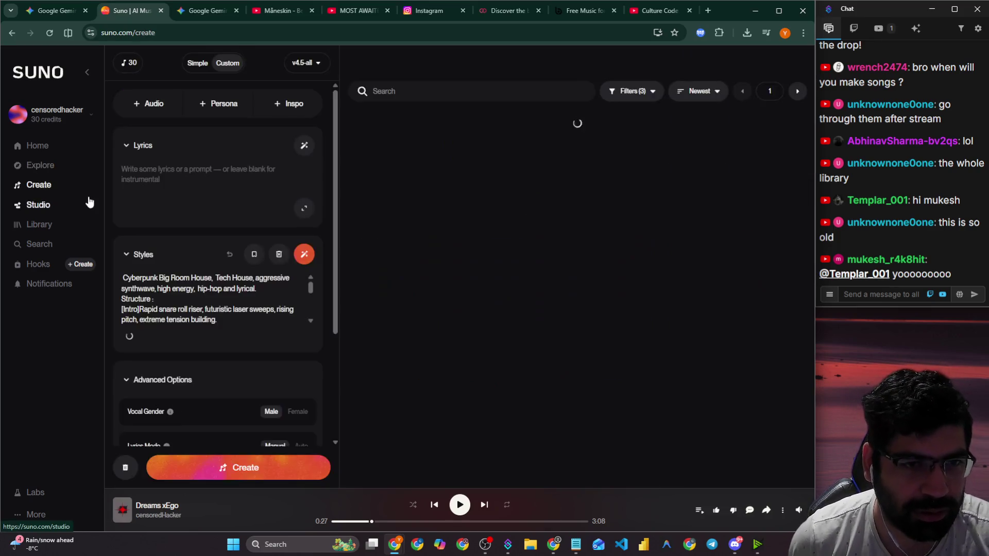
click(153, 103)
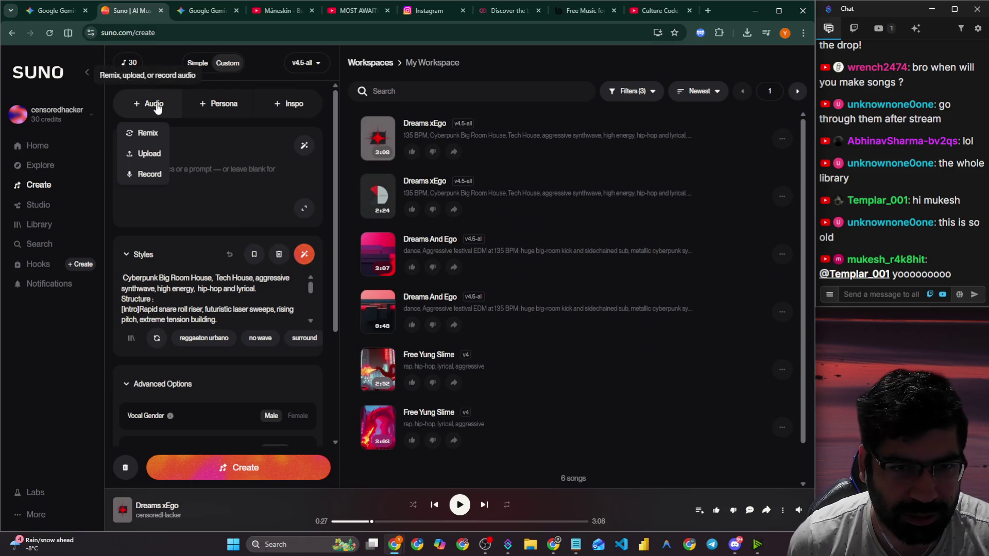
click(149, 154)
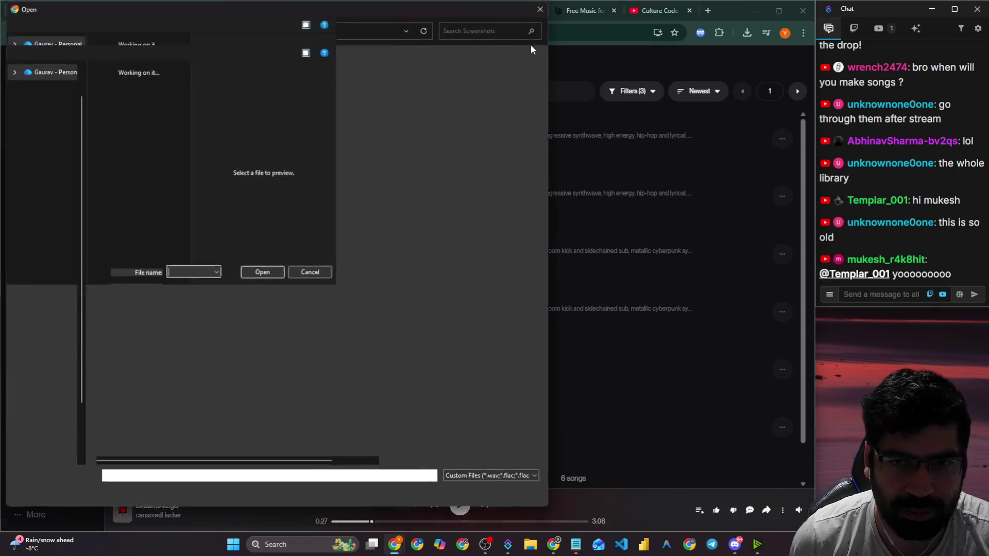
click(545, 8)
click(646, 15)
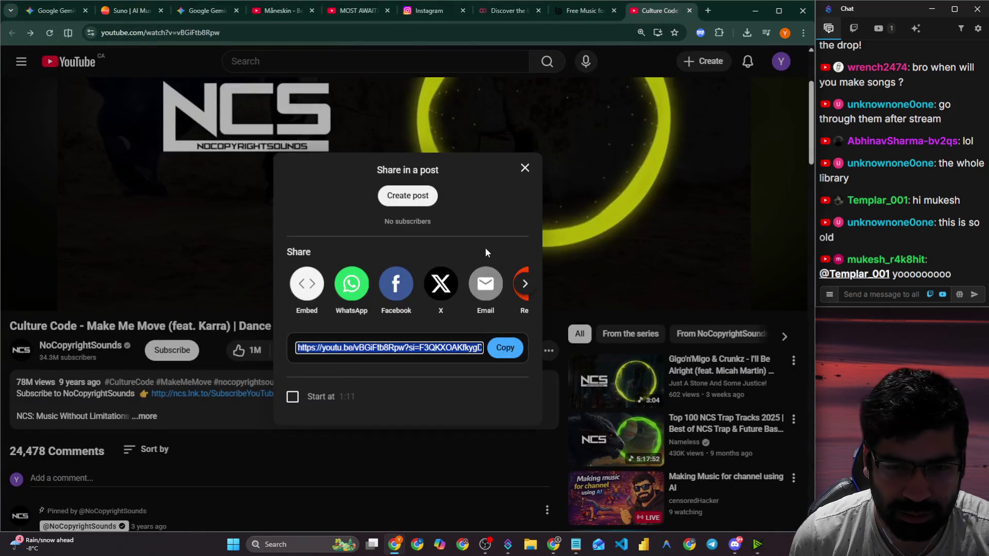
Close the share dialog and highlight the song title and the chat advice about removing vocals.
click(524, 167)
mouse_move(10, 329)
mouse_down()
mouse_move(126, 331)
mouse_move(12, 325)
mouse_up()
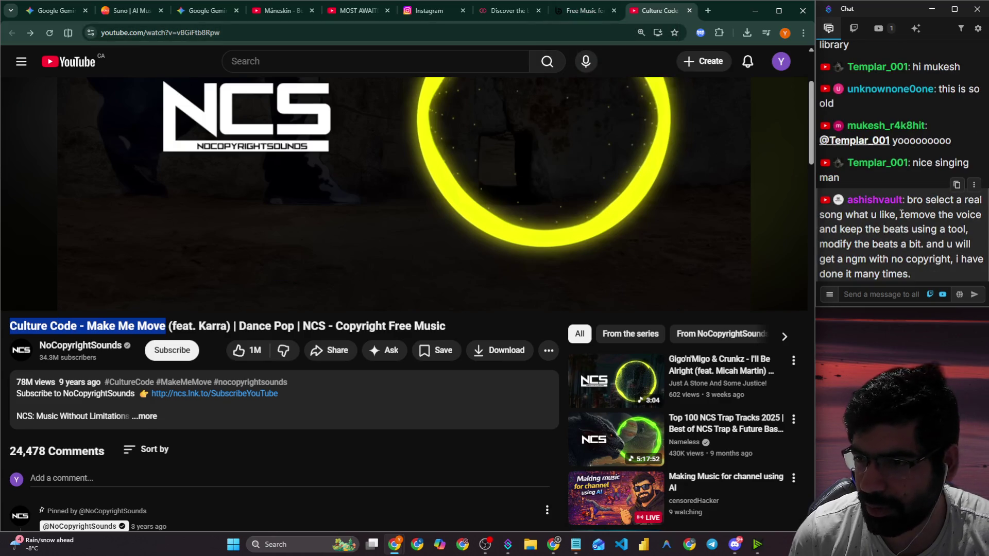
mouse_move(853, 215)
mouse_down()
mouse_move(922, 217)
mouse_move(888, 188)
mouse_up()
drag(828, 195, 970, 195)
drag(870, 208, 911, 224)
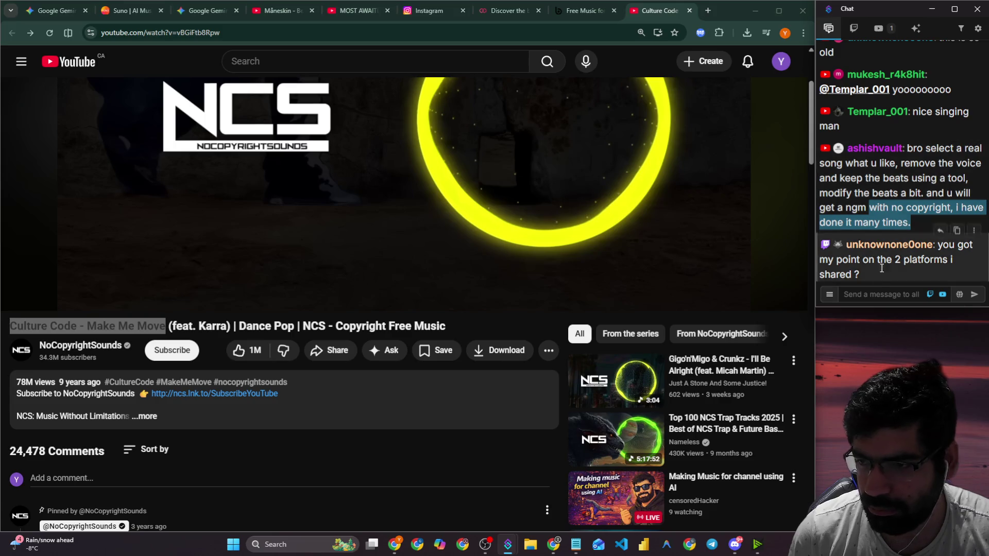
Click into the chat reply box, then go to Bensound's filtered Video Game track list.
click(881, 299)
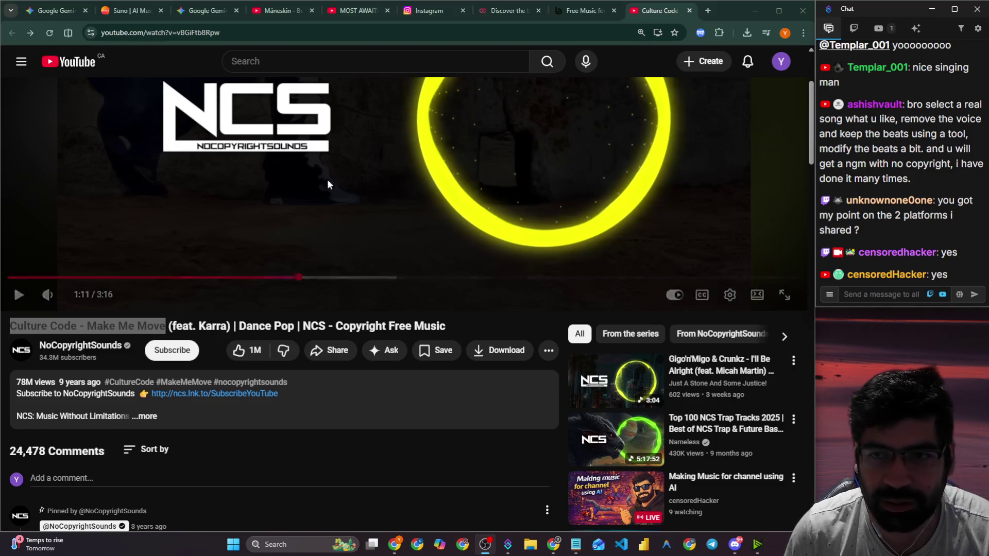
click(561, 17)
scroll(374, 110, down, 3)
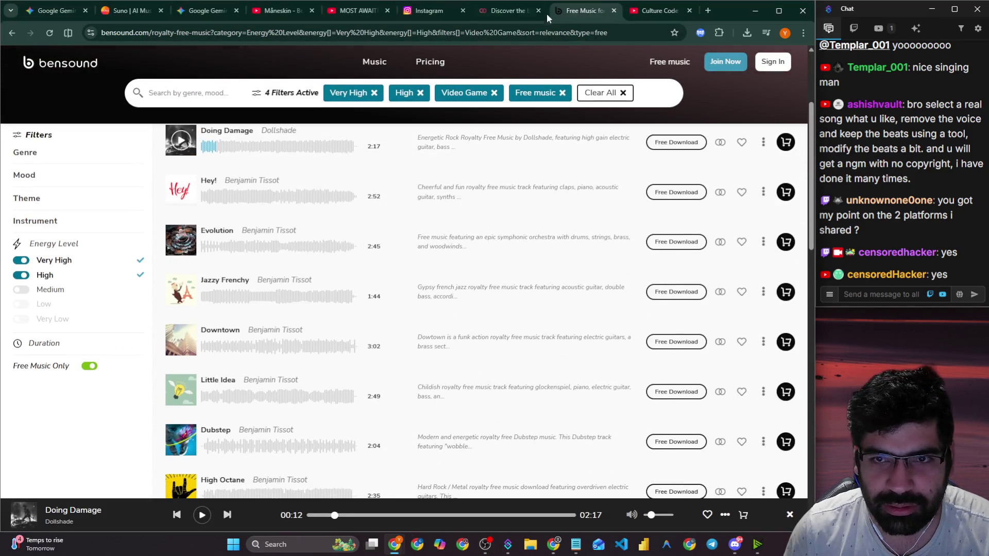
Cycle through the Hoopr, Instagram, YouTube and Gemini tabs to reach Suno's create page.
click(509, 10)
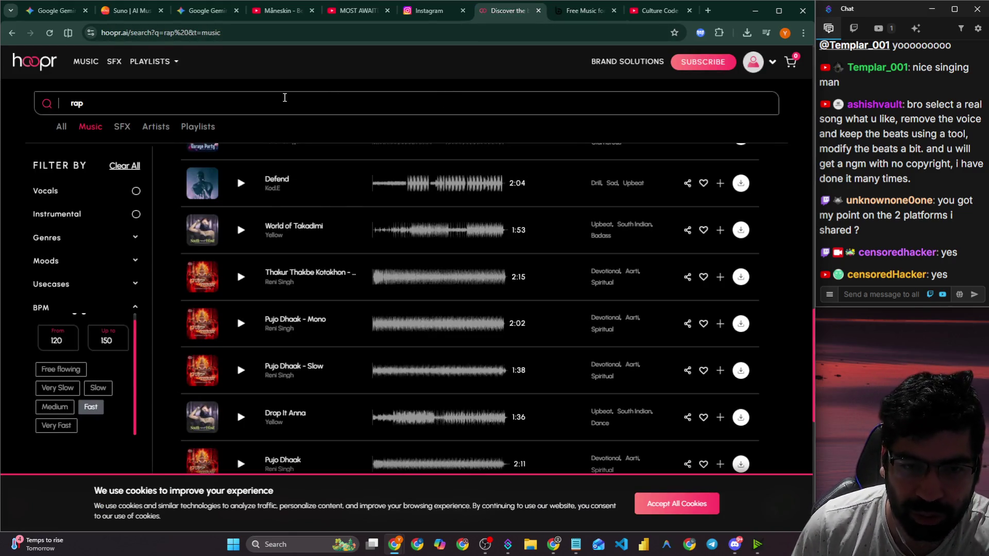
click(407, 11)
click(369, 14)
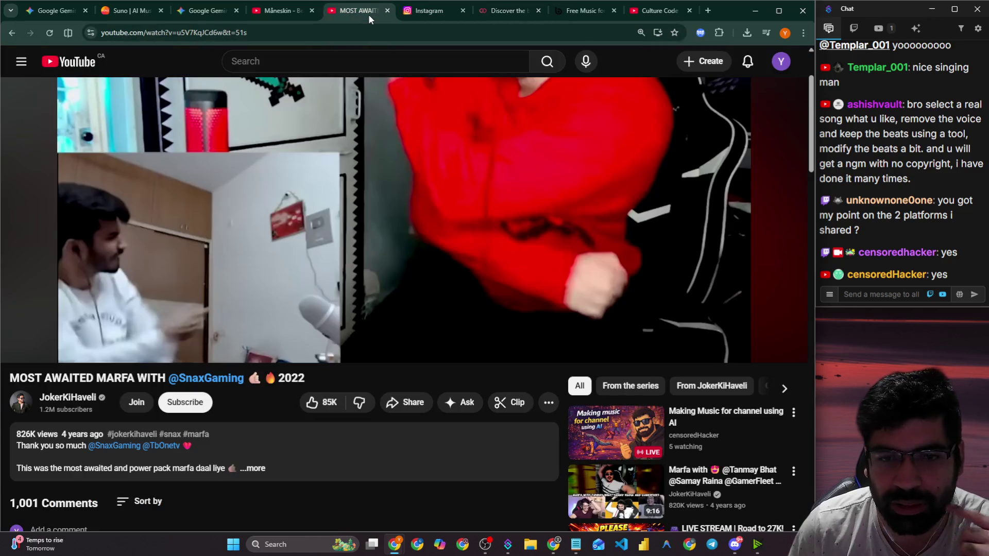
click(206, 10)
click(139, 11)
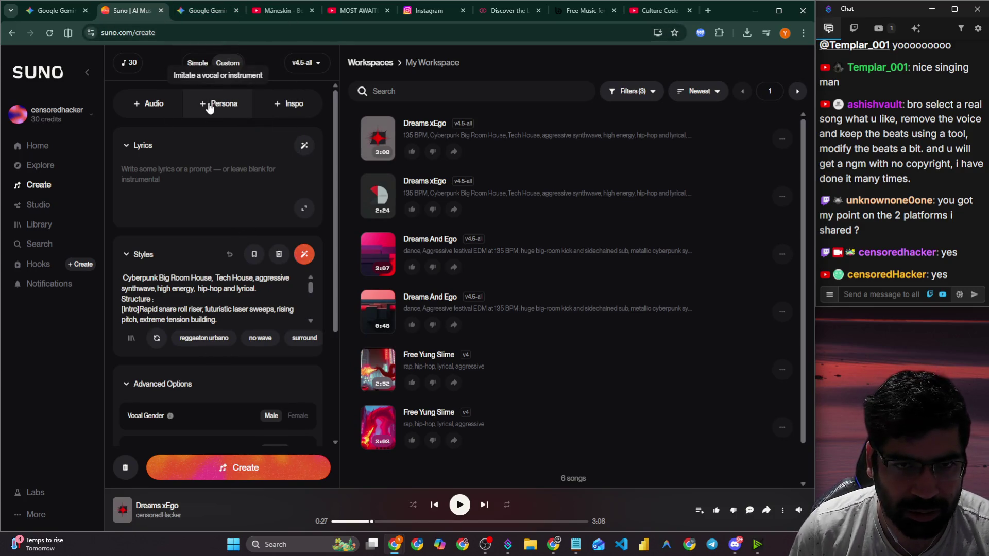
Try adding a vocal persona and dismiss the upgrade offer that appears.
click(284, 104)
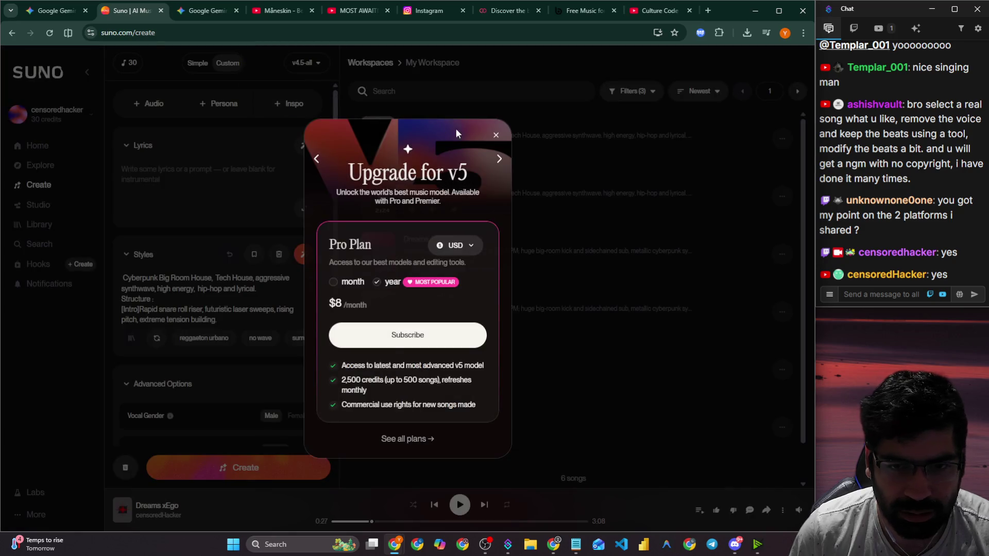
click(496, 135)
scroll(182, 165, down, 3)
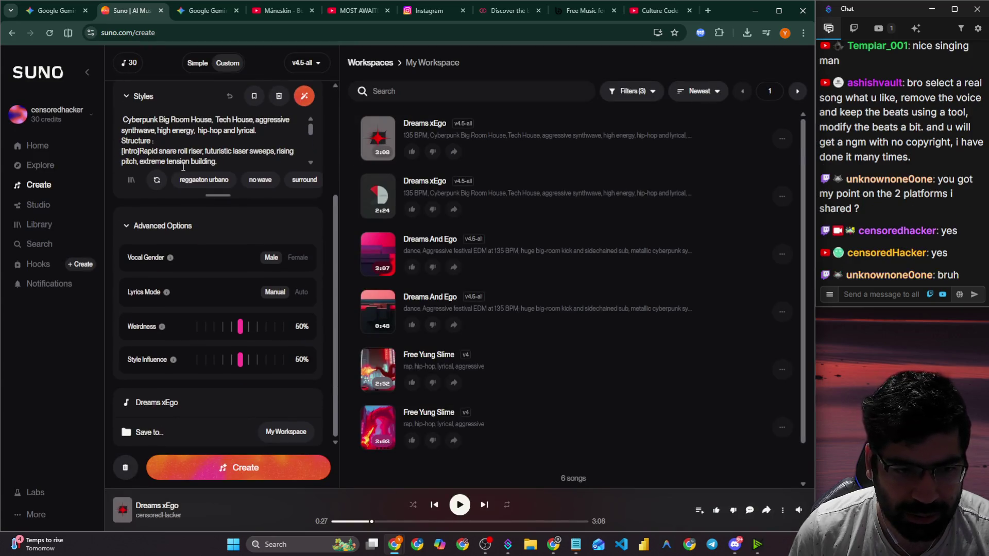
scroll(127, 119, up, 3)
Browse the Remix song picker's library and staff picks, close it, and return to the workspaces overview.
click(147, 104)
click(144, 136)
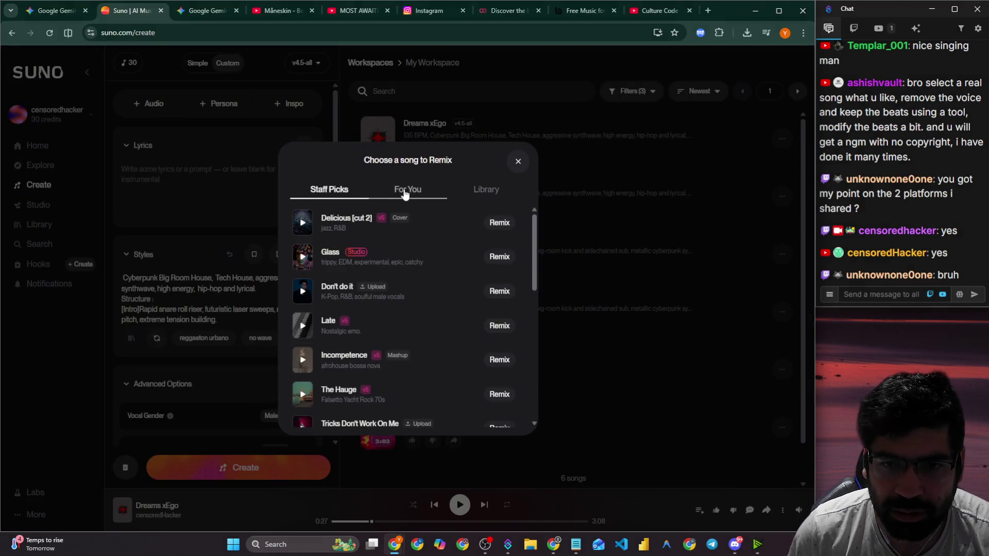
click(484, 189)
click(330, 190)
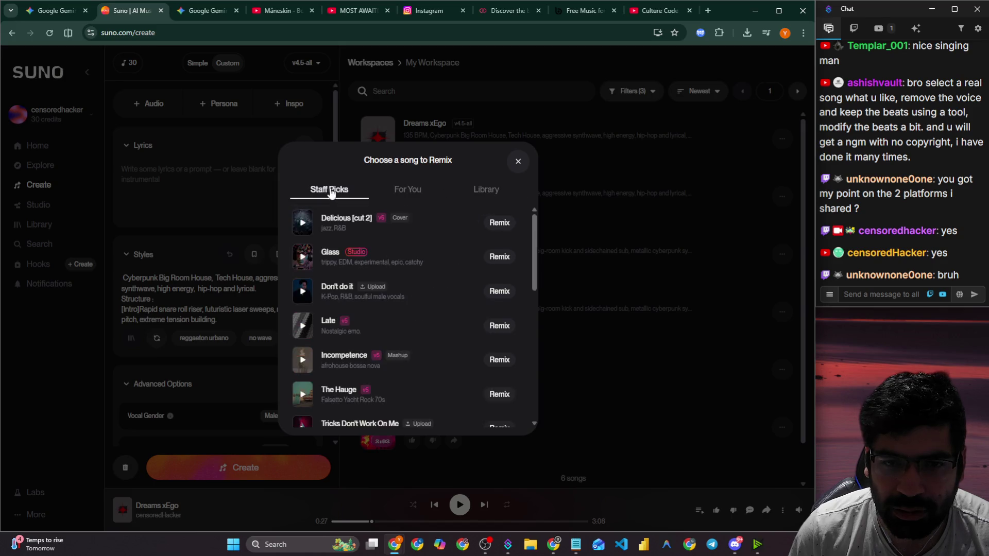
scroll(343, 219, down, 5)
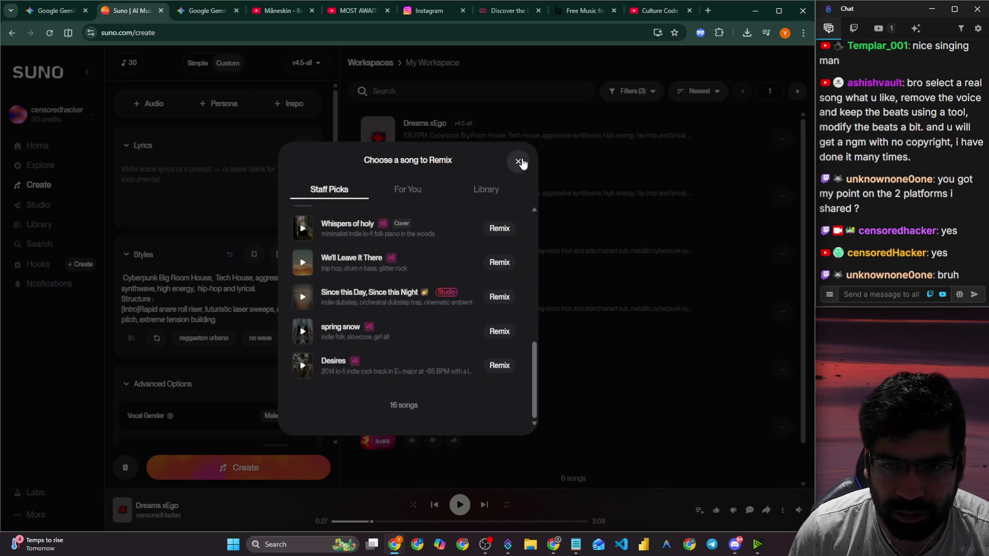
click(518, 161)
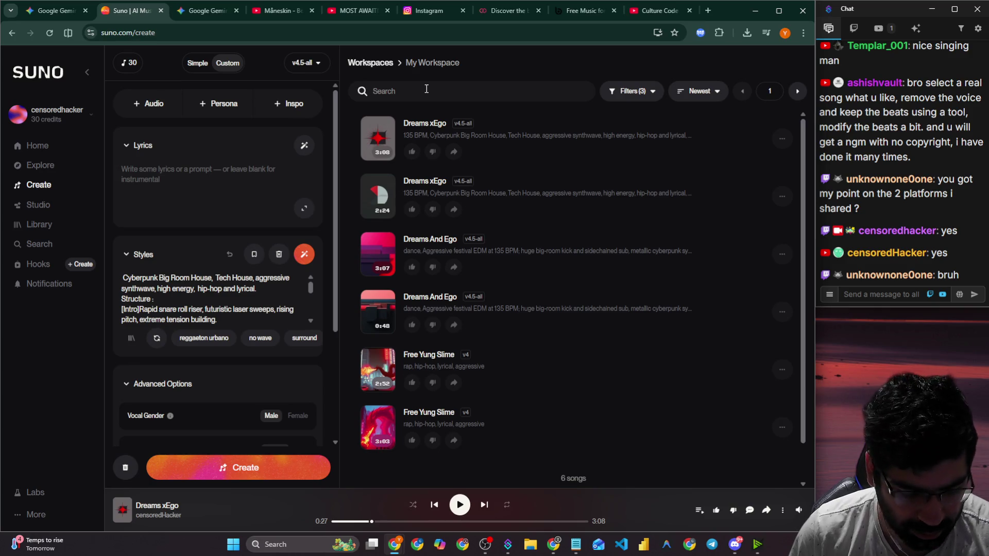
click(371, 64)
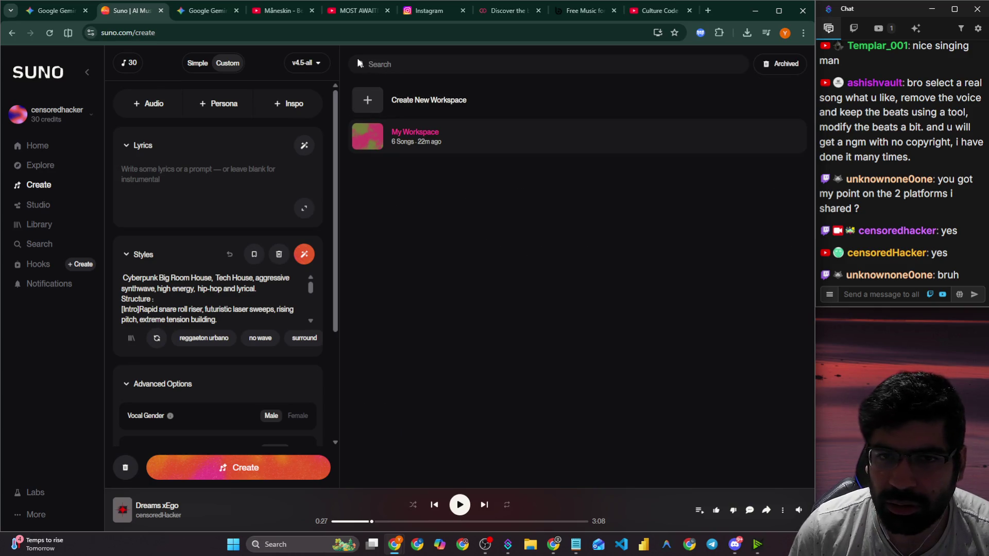
Paste 'Culture Code - Make Me Move' into the song description on Suno's Home page.
text(Culture Code - Make Me Move)
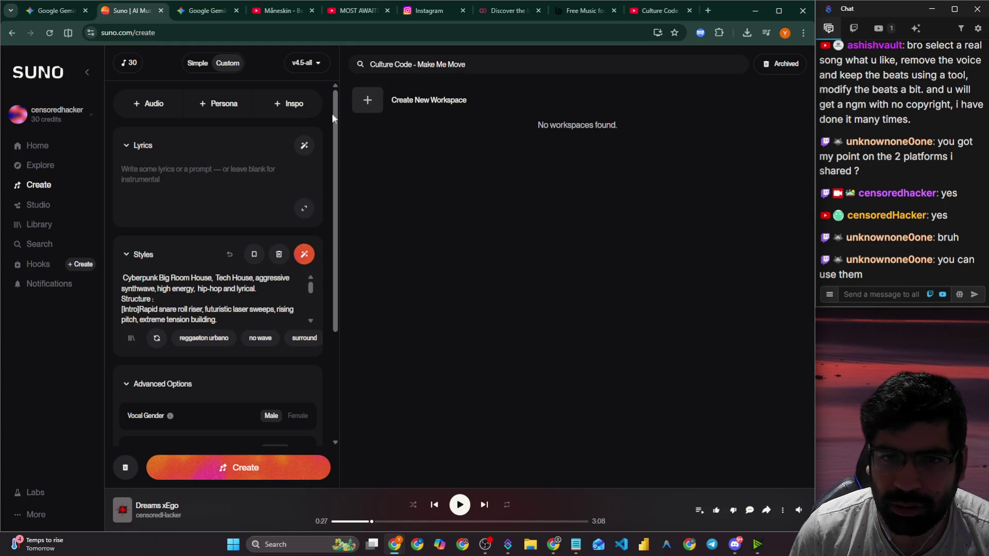
click(37, 146)
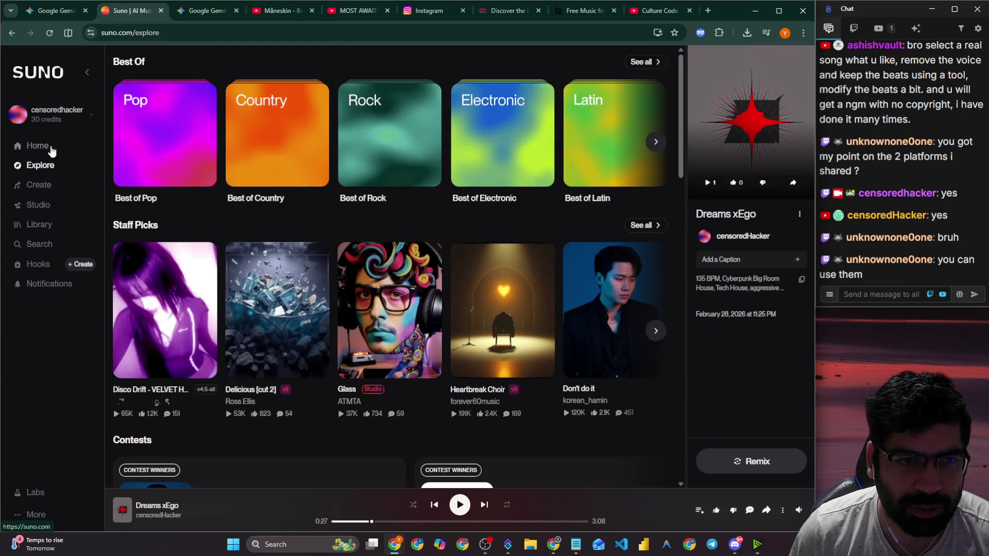
click(31, 146)
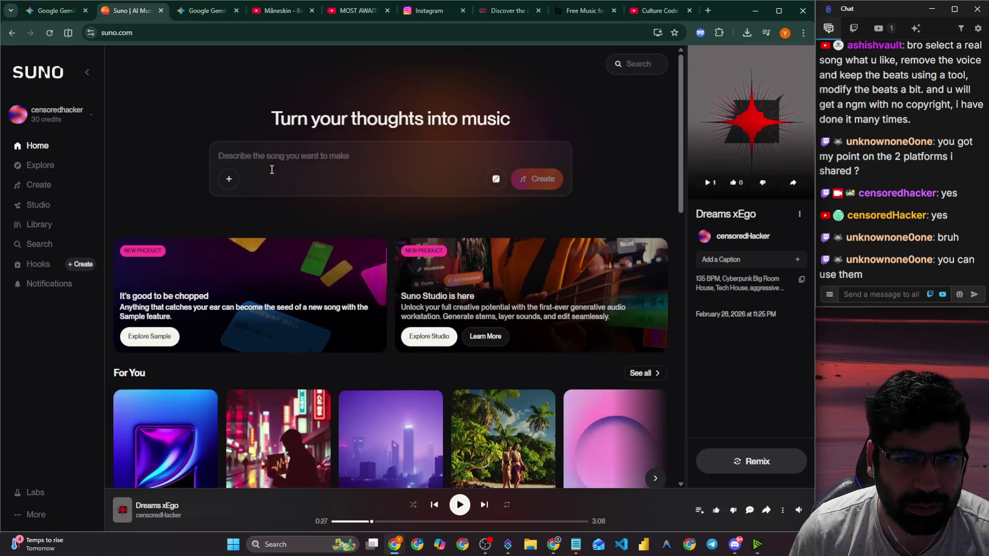
text(Culture Code - Make Me Move)
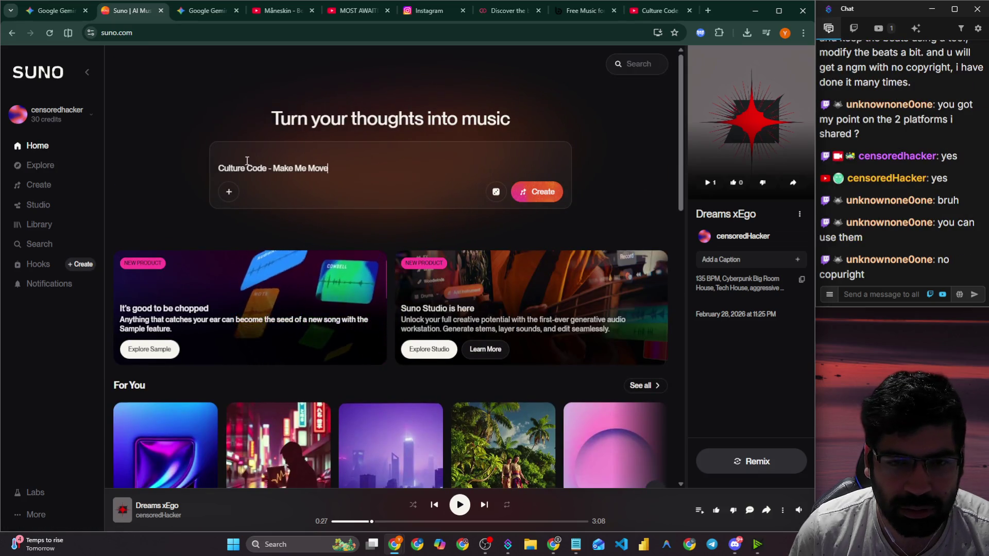
Add 'explain this song' on a line above the song name and submit to create two tracks.
key(Home)
key(Return)
key(Up)
text(e)
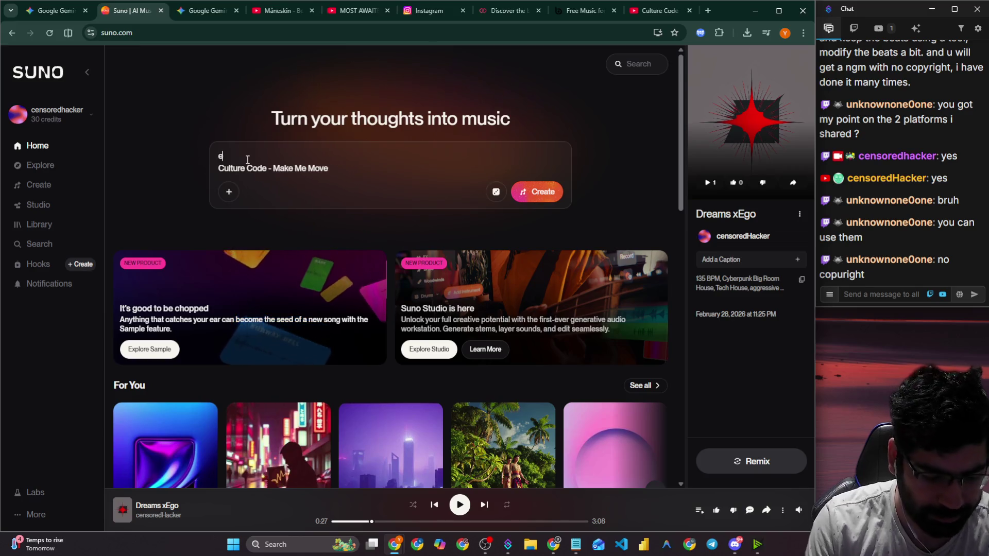
text(xplain this s)
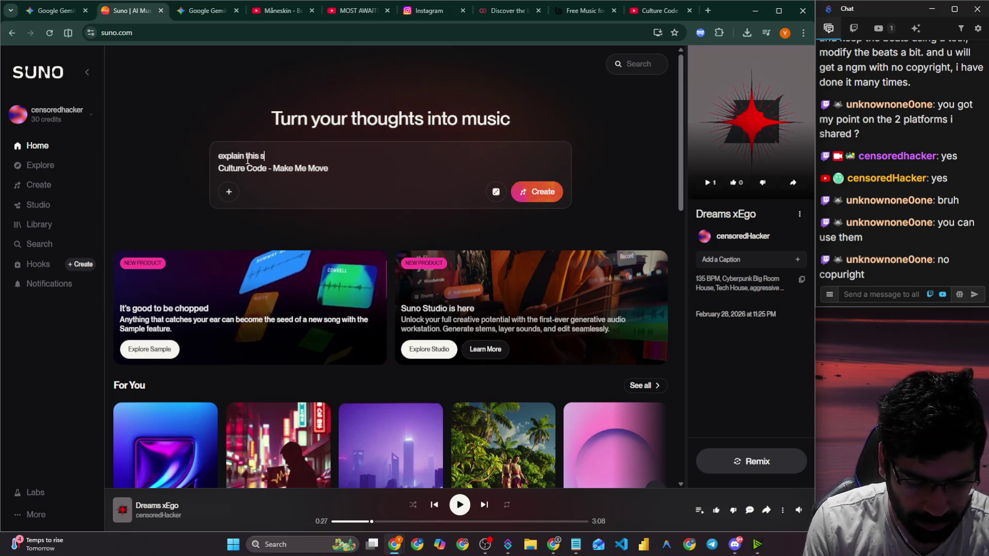
text(ong)
key(Return)
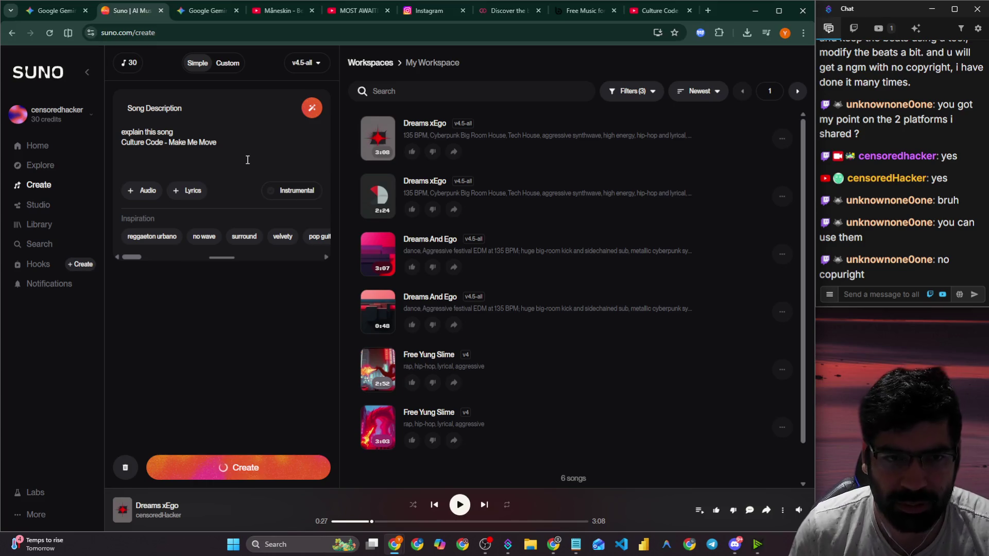
key(ctrl+a)
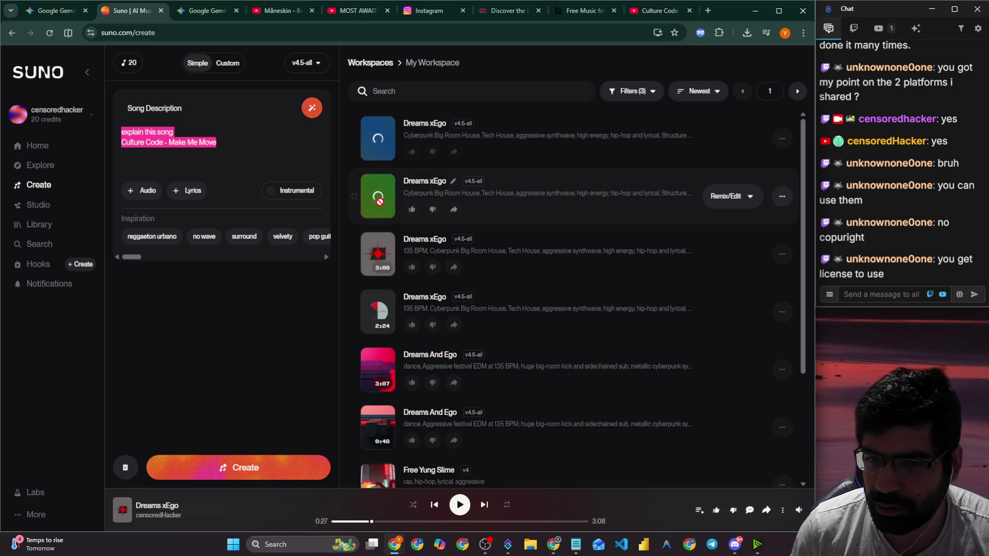
click(291, 353)
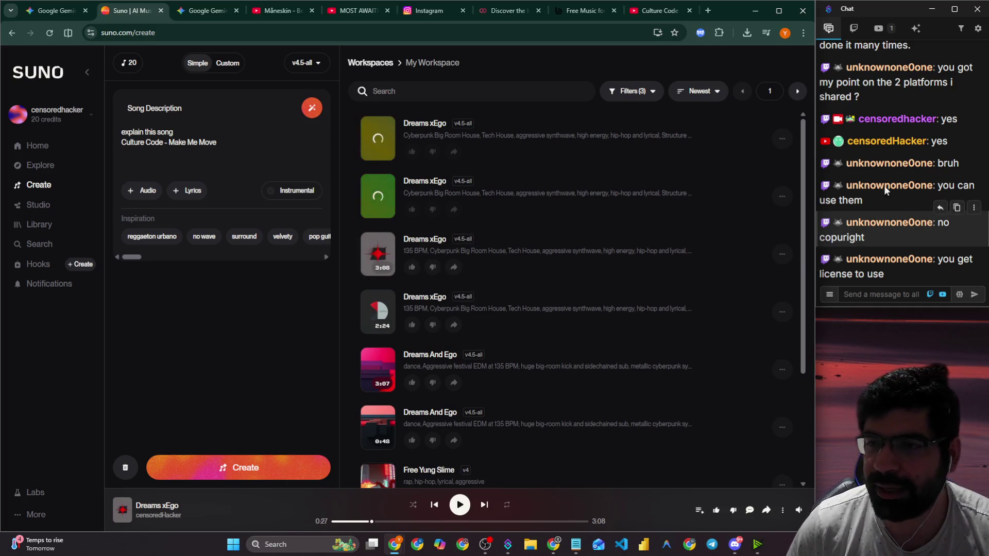
click(563, 6)
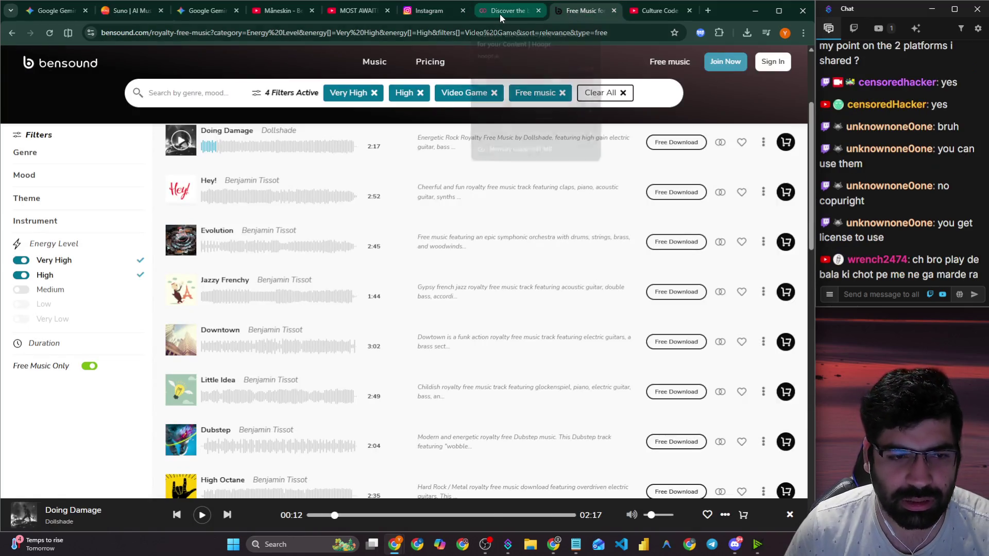
Return hoopr to its Discover home page and scroll down through the playlist rows.
click(499, 14)
scroll(249, 181, down, 5)
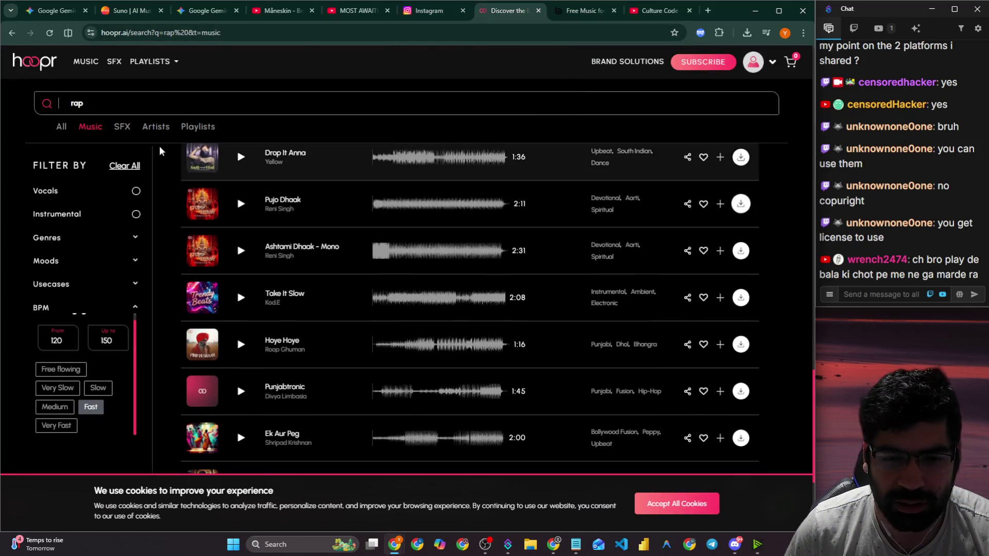
scroll(206, 155, up, 5)
click(45, 68)
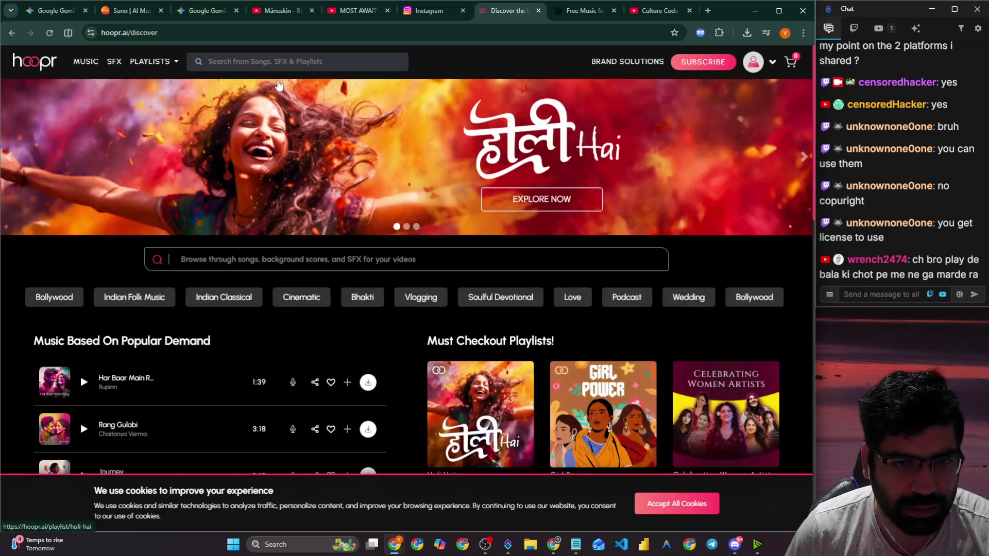
scroll(350, 149, down, 15)
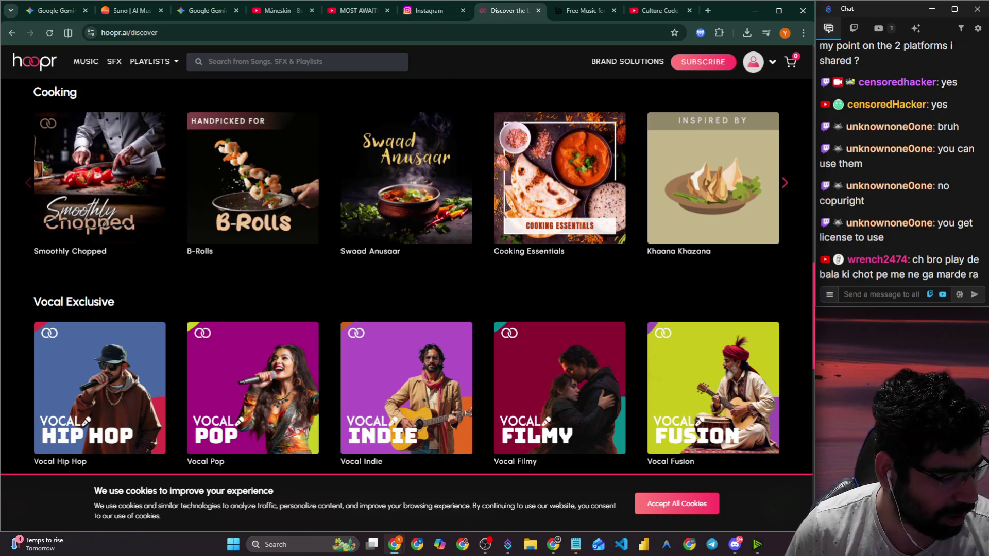
In Discord, leave the General voice channel and minimize the window.
click(737, 545)
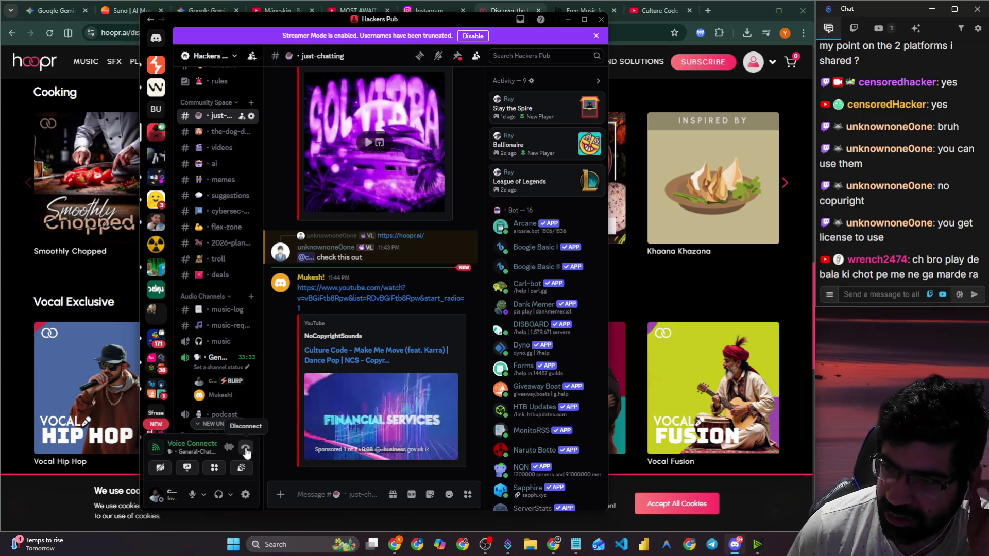
click(245, 447)
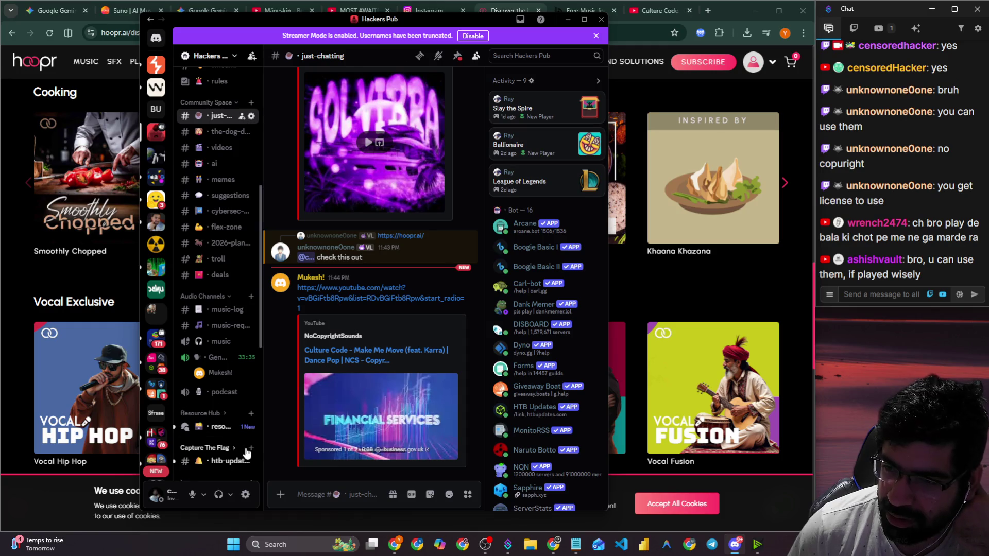
click(567, 19)
Highlight stream chat messages, including the license-related one, then go back to the Suno workspace.
drag(890, 186, 963, 186)
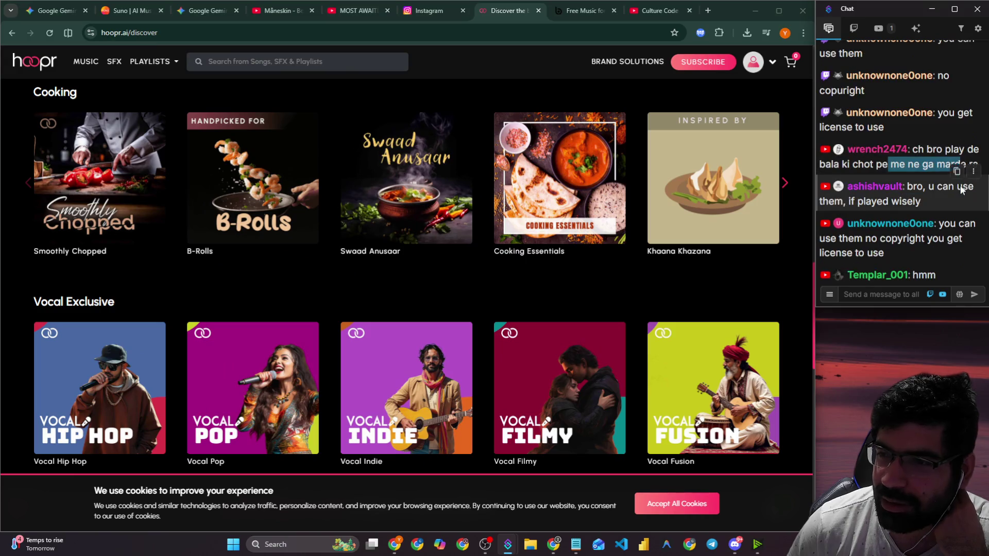
click(920, 165)
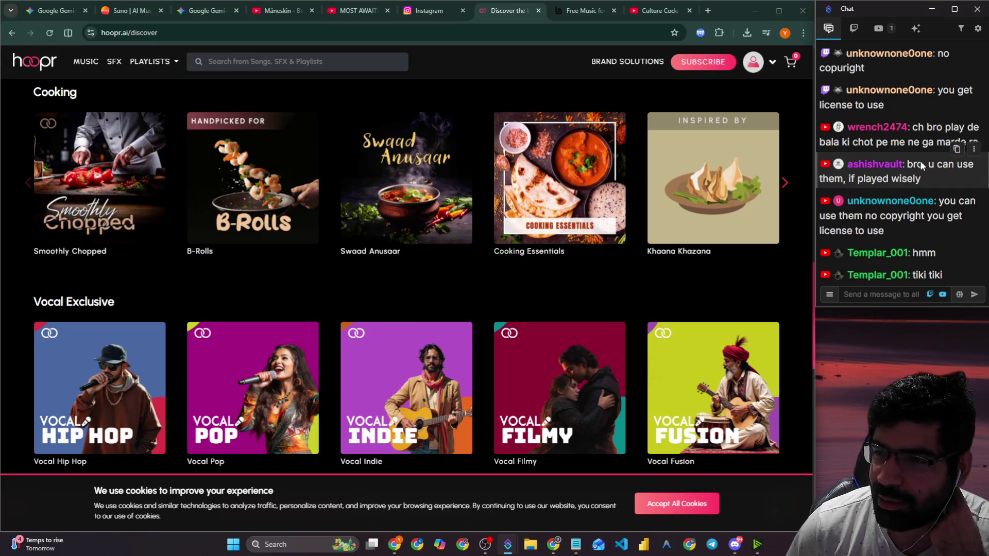
drag(860, 180, 925, 178)
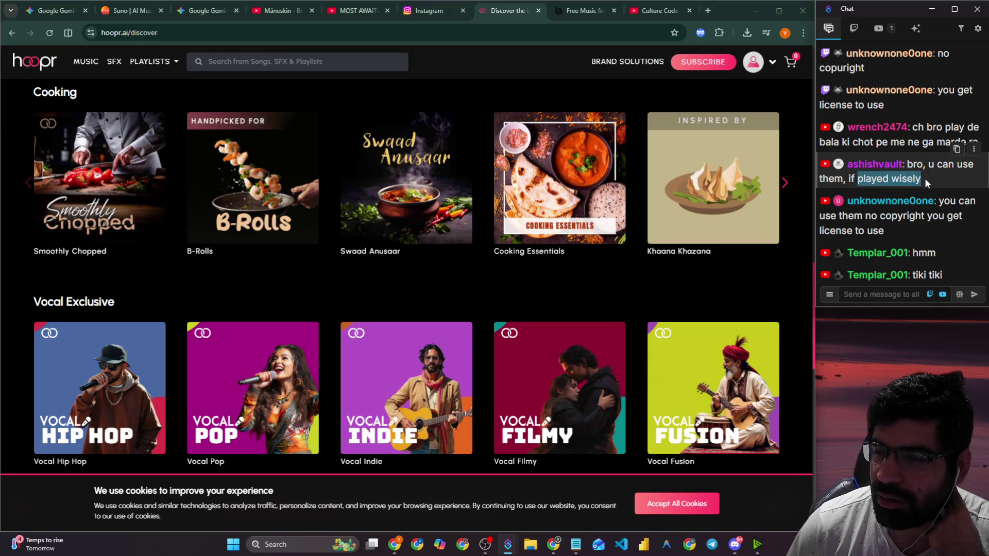
drag(884, 231, 976, 203)
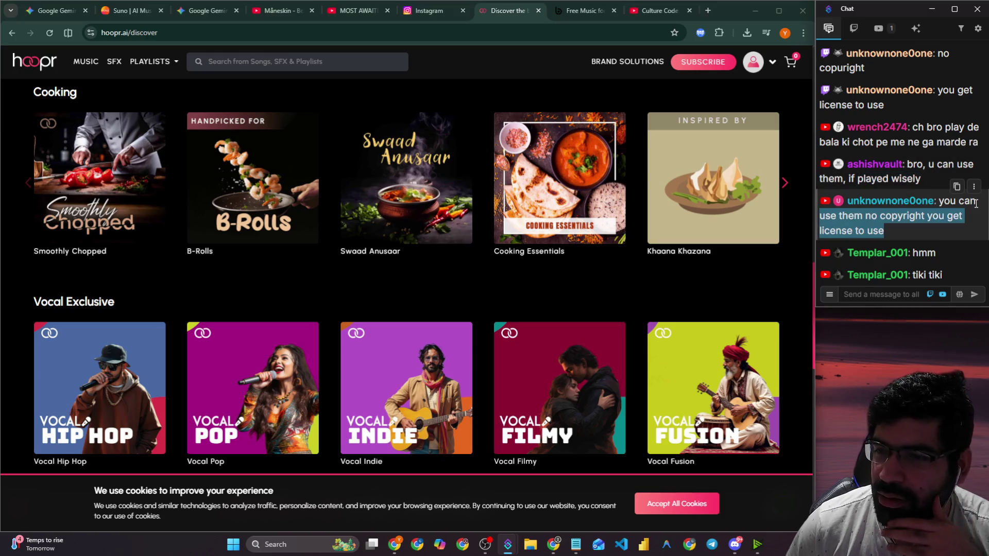
click(927, 220)
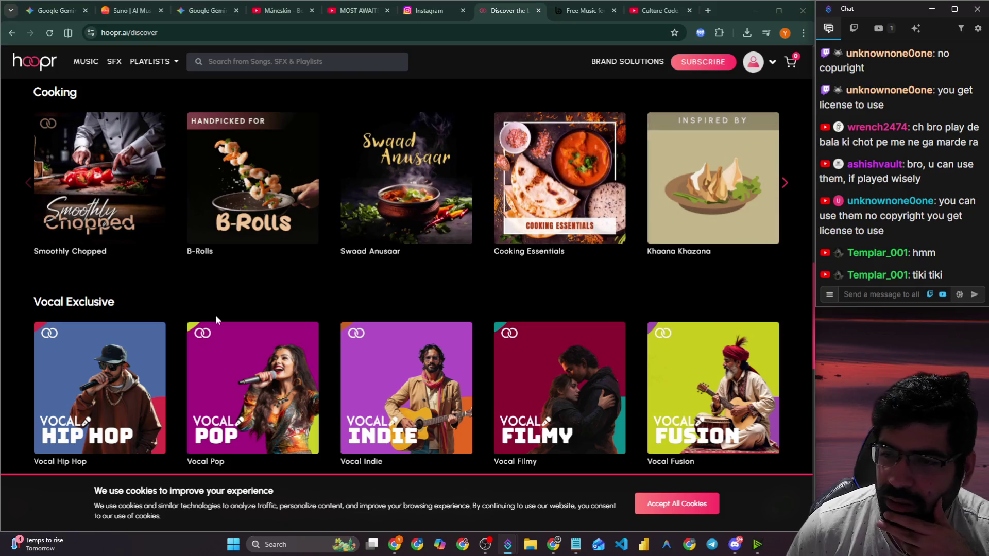
click(199, 13)
click(124, 14)
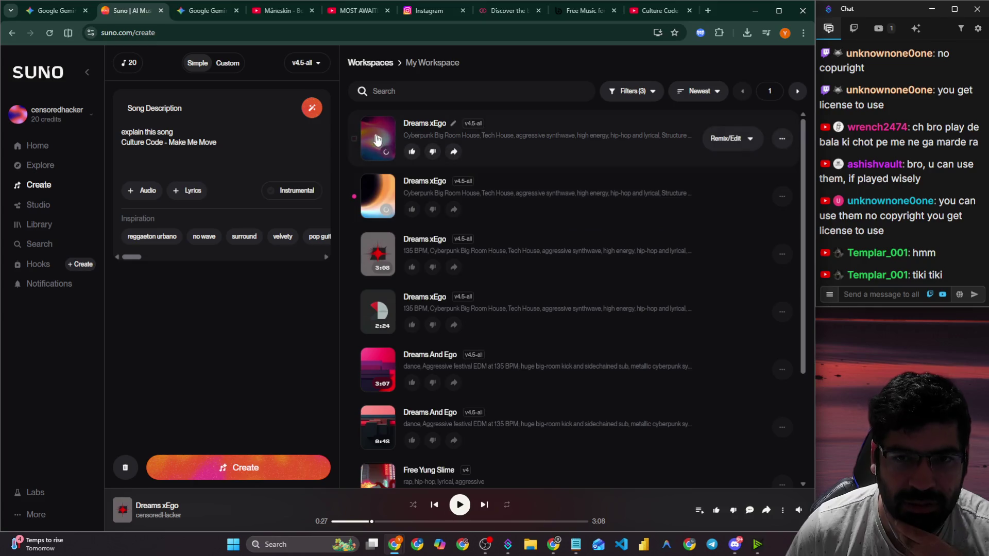
Play the second new Dreams xEgo track and pause it at 0:50.
click(381, 203)
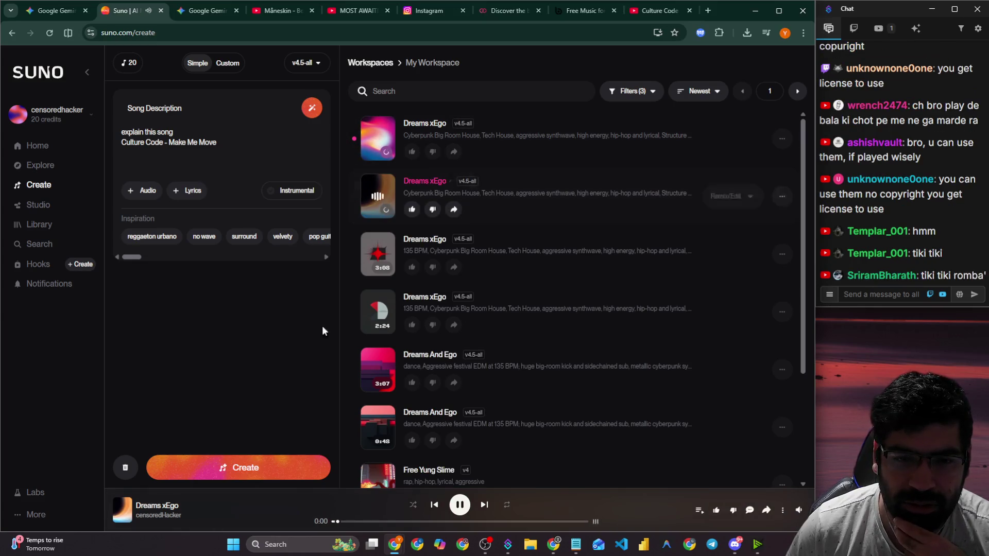
mouse_move(799, 511)
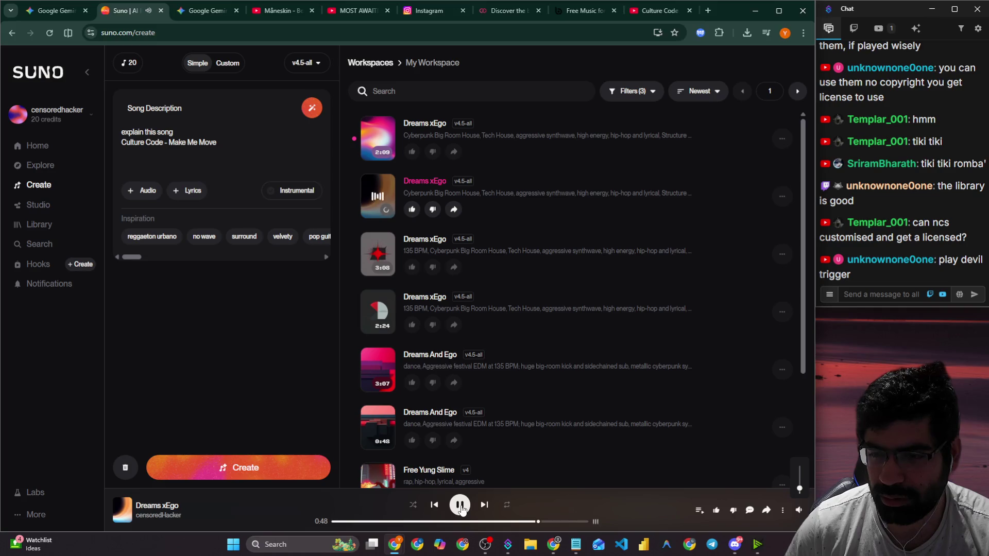
click(461, 506)
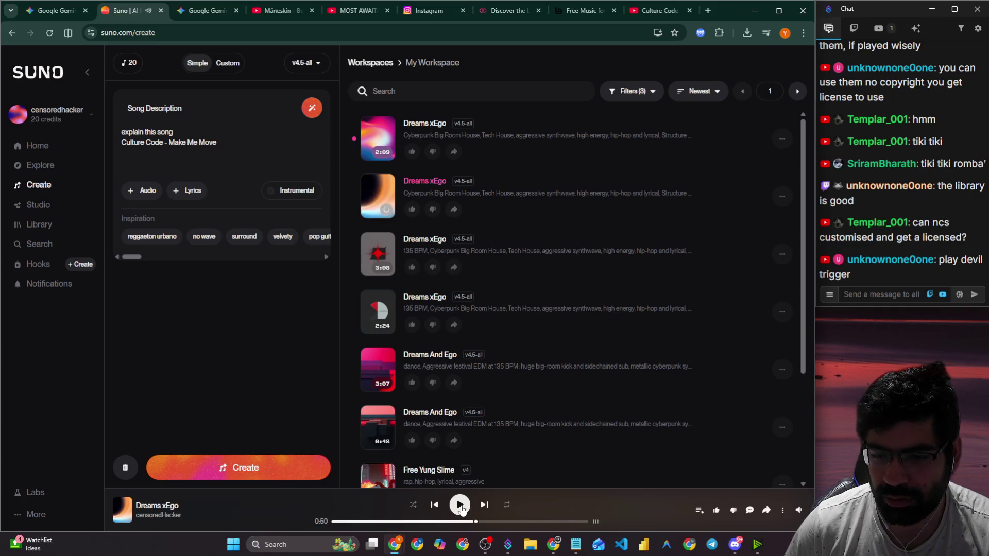